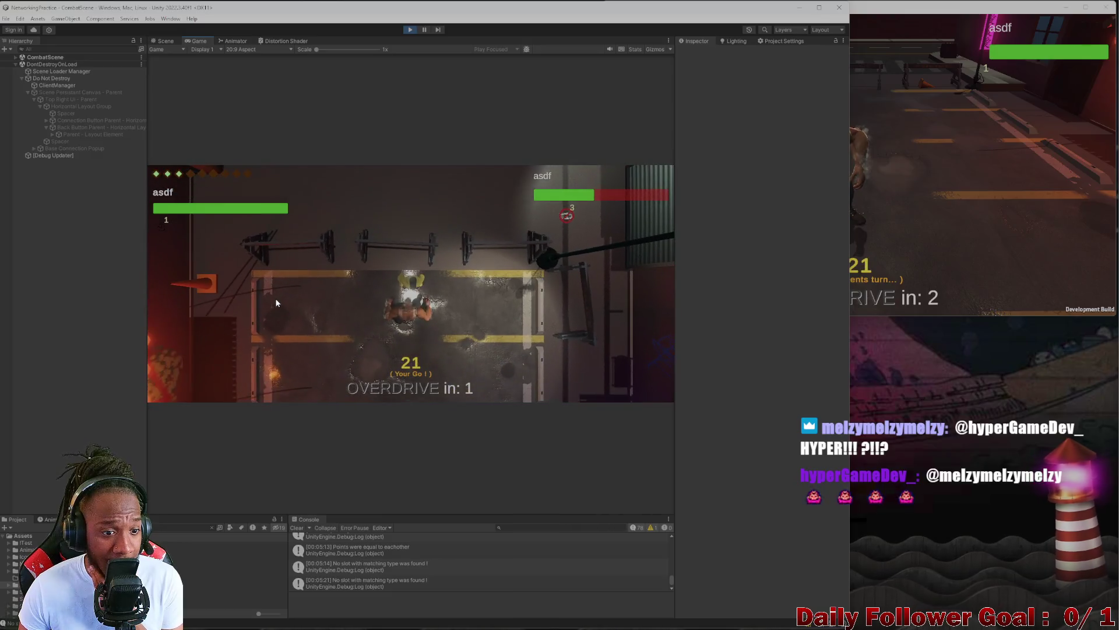
- Confirm an attack and end the turn in both the editor's game and the second client
left_click(238, 353)
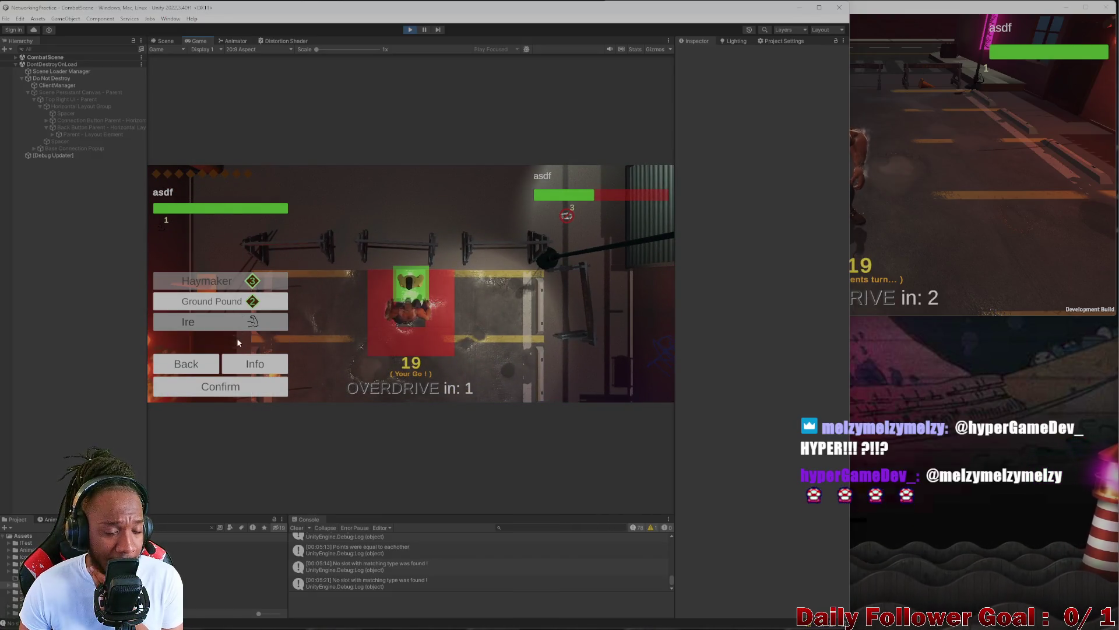
left_click(244, 383)
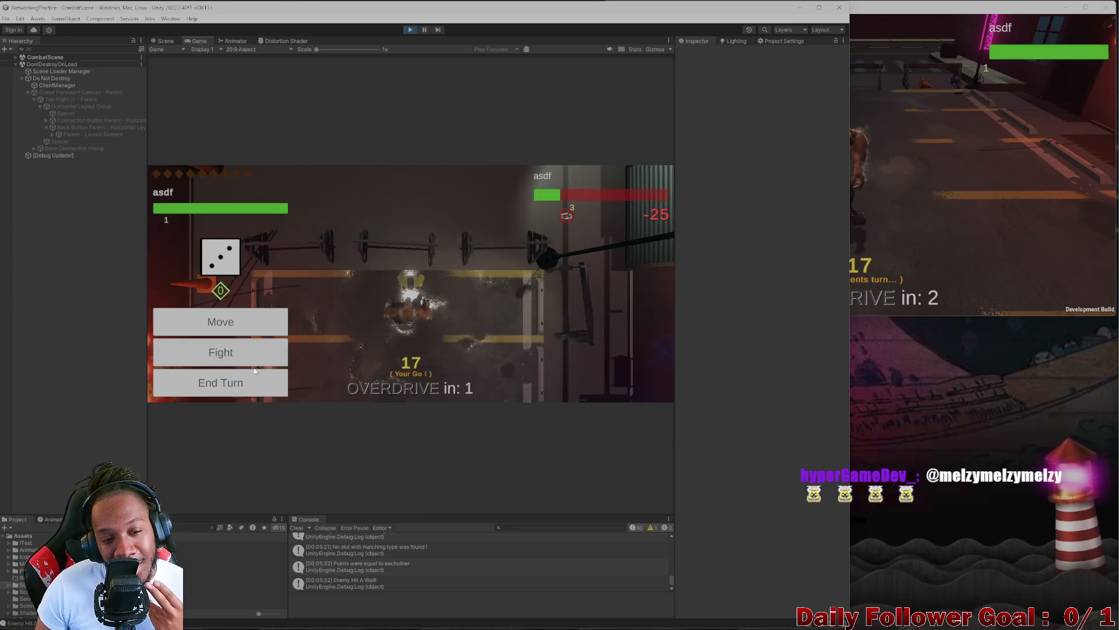
left_click(253, 381)
left_click(909, 170)
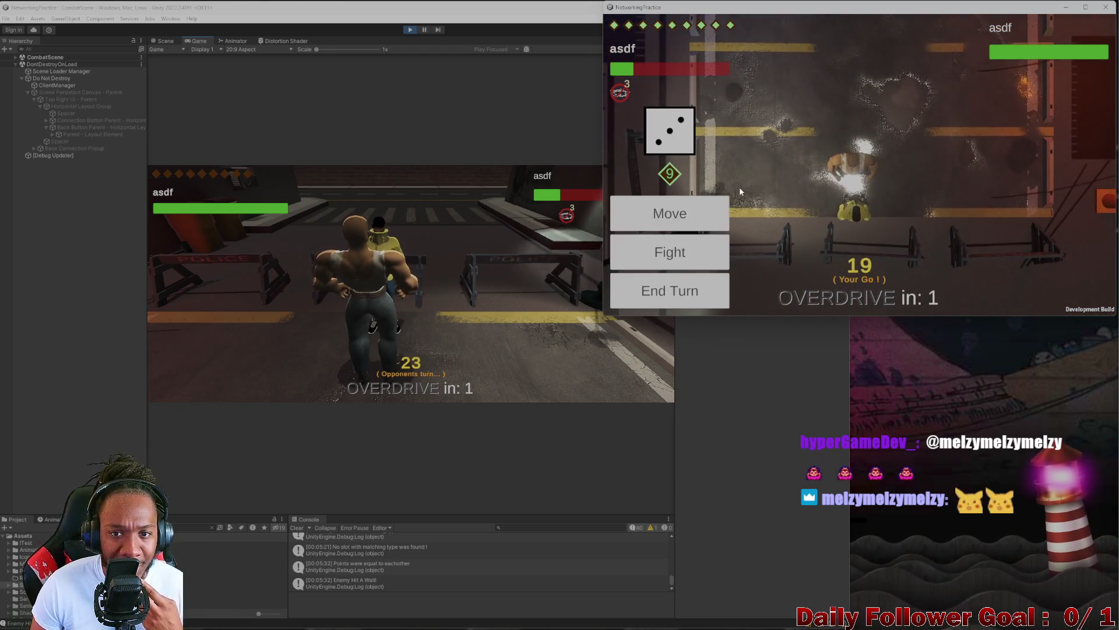
left_click(677, 291)
left_click(277, 301)
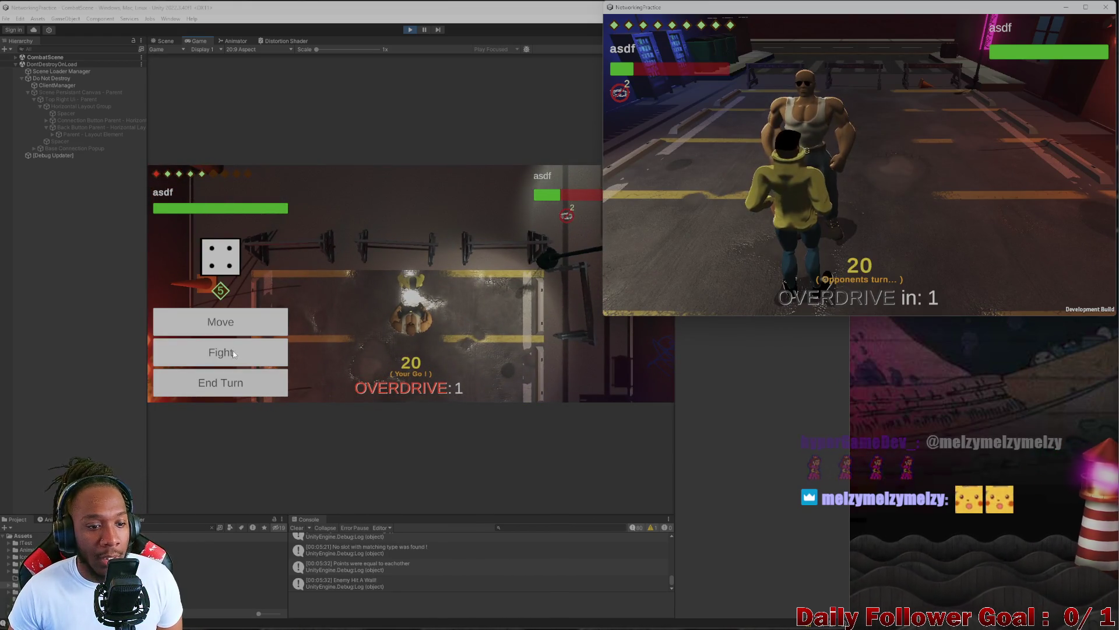
- Launch two Ground Pound attacks from the editor's game client
left_click(220, 352)
left_click(207, 281)
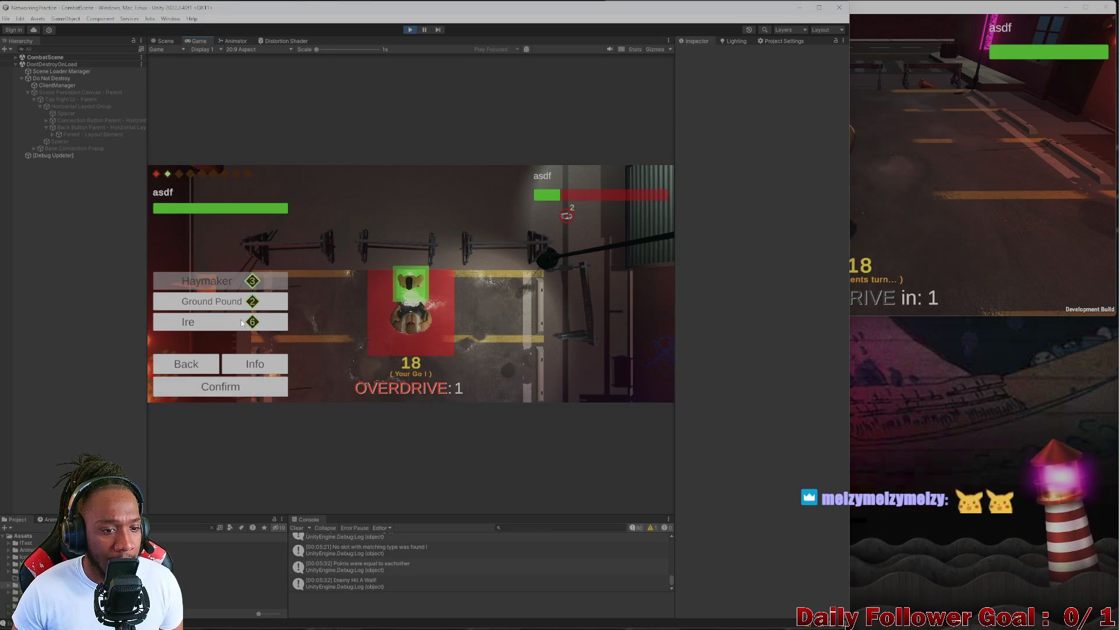
left_click(219, 303)
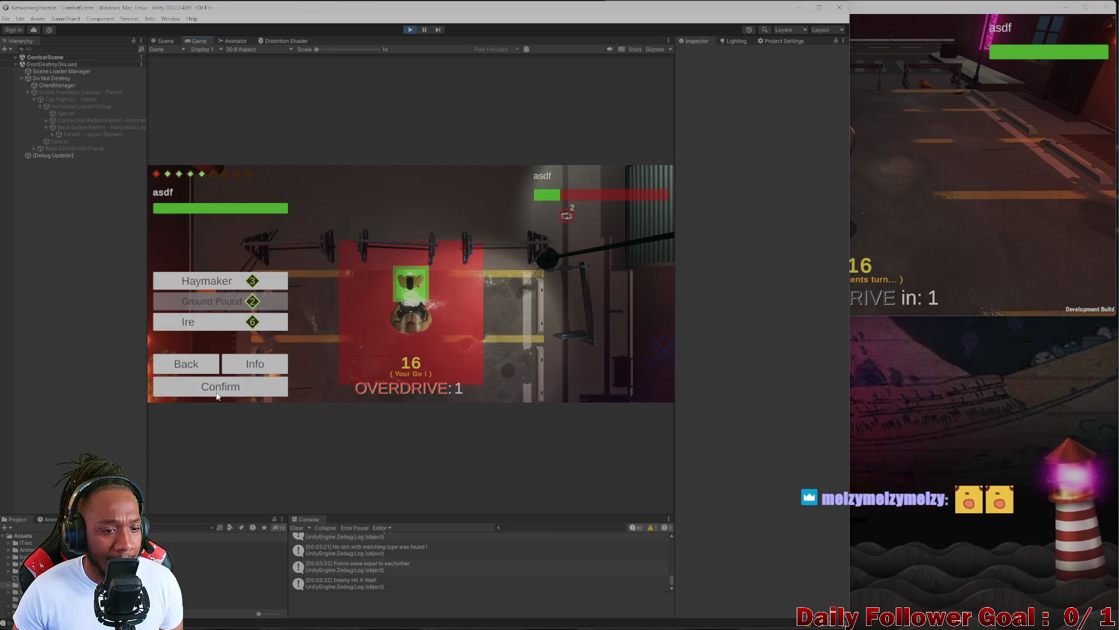
left_click(225, 384)
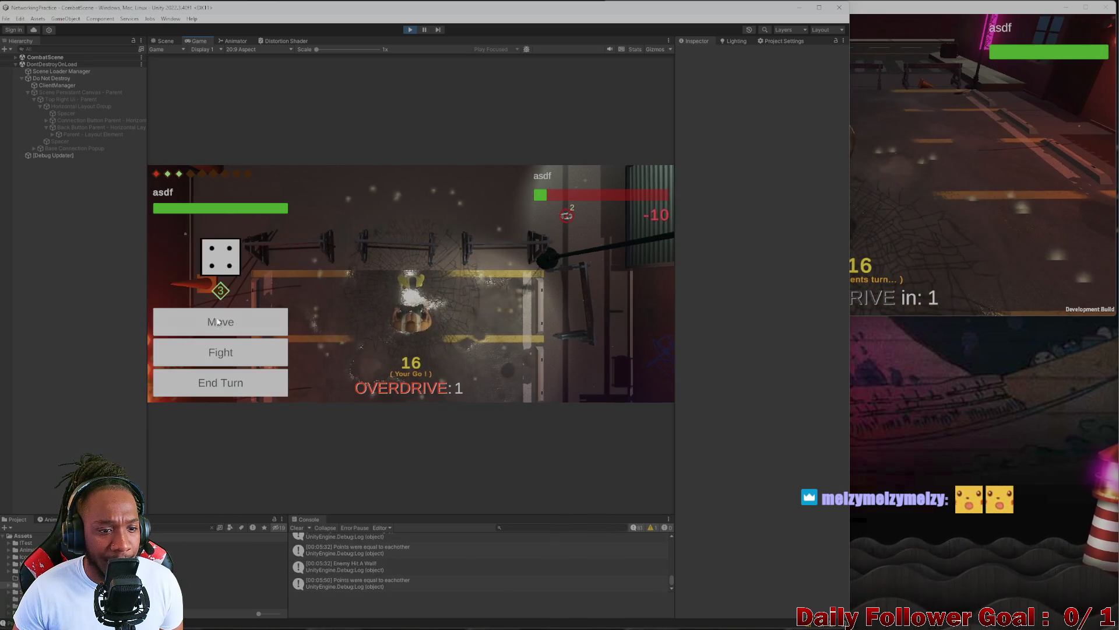
left_click(220, 352)
left_click(219, 300)
left_click(243, 387)
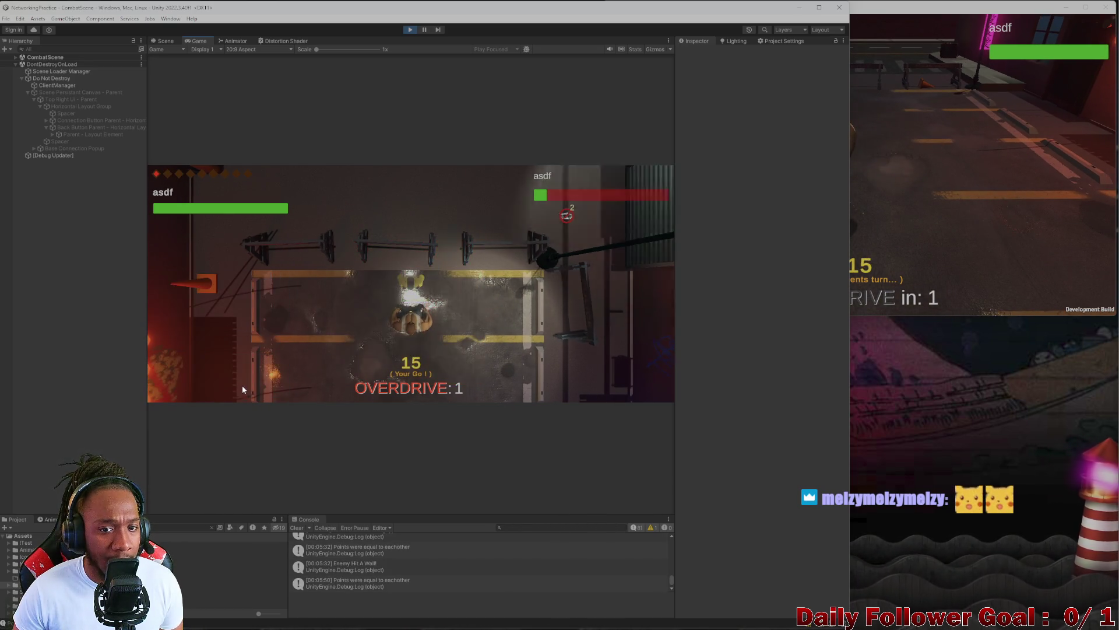
left_click(931, 216)
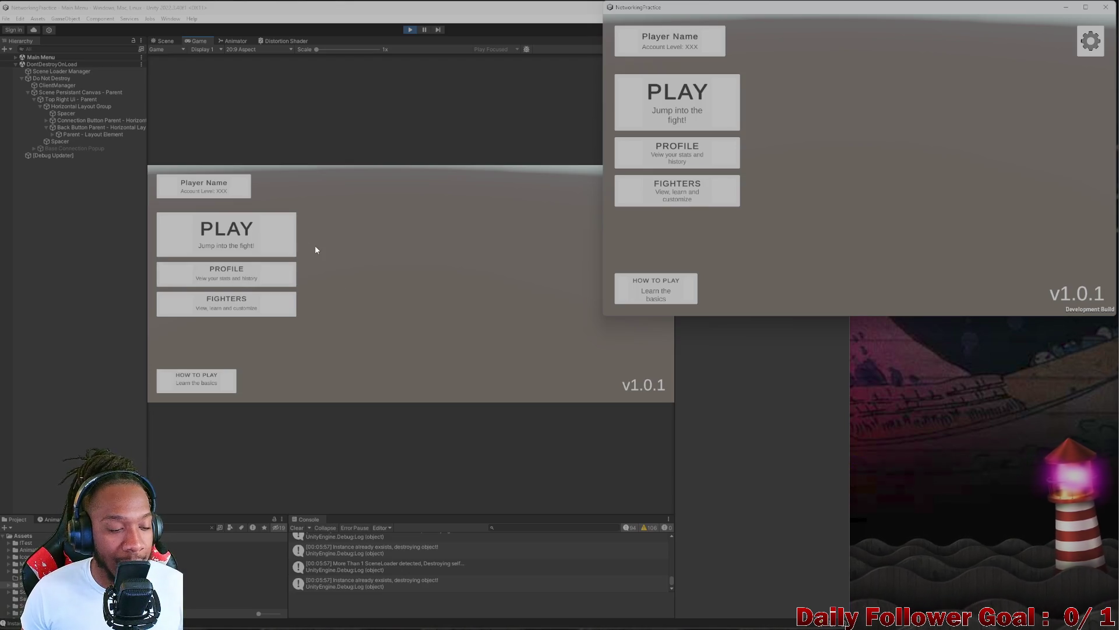
left_click(236, 242)
type("ped!")
left_click(411, 300)
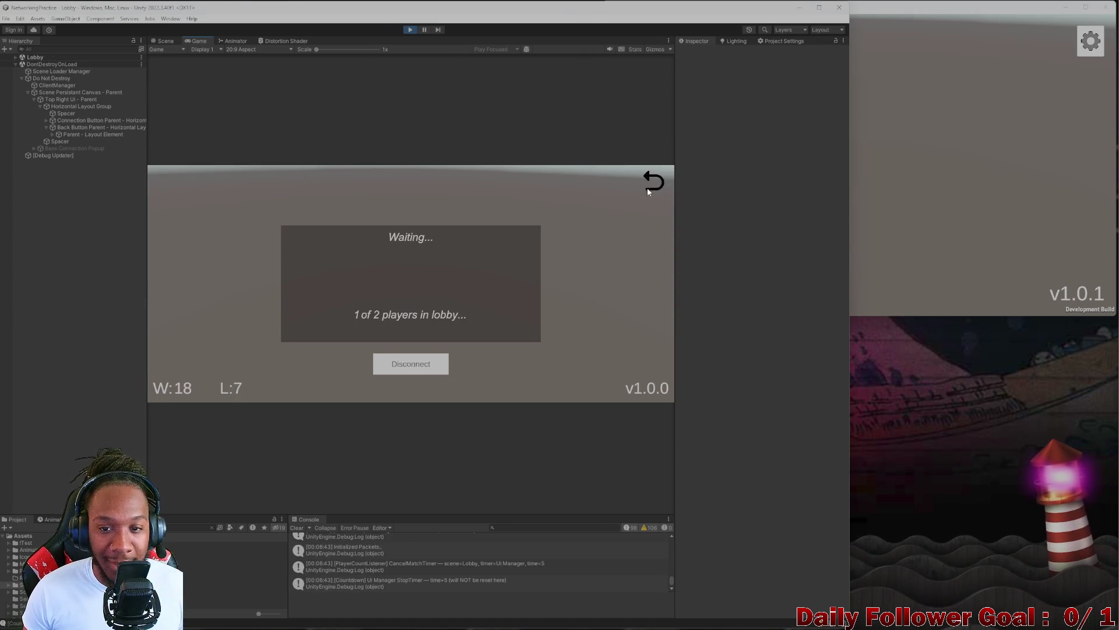
left_click(650, 185)
left_click(870, 163)
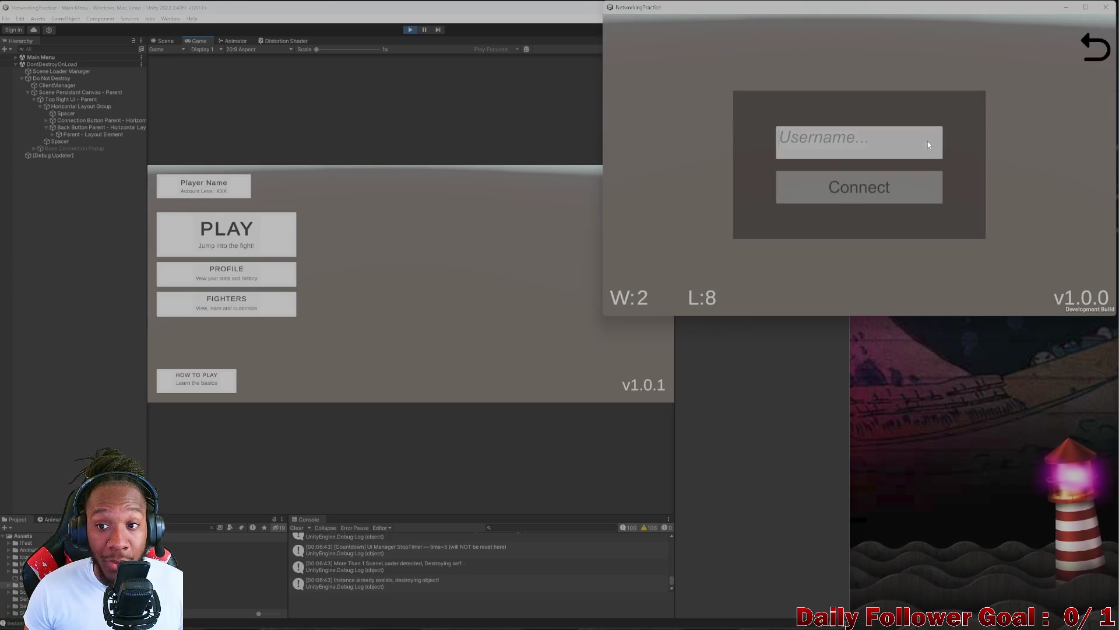
left_click(910, 187)
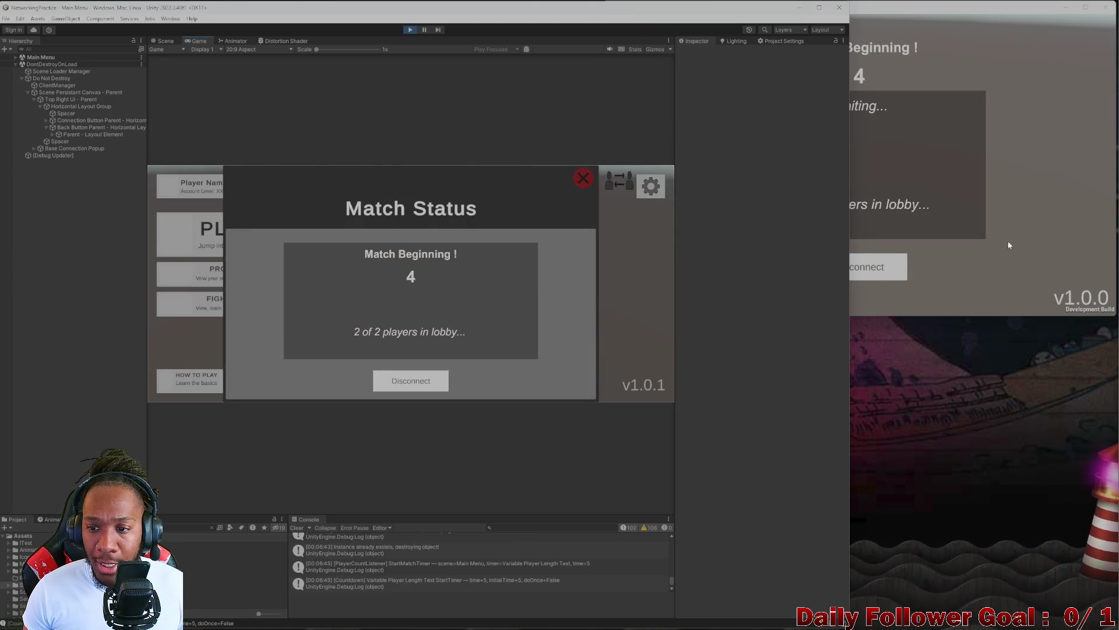
left_click(424, 386)
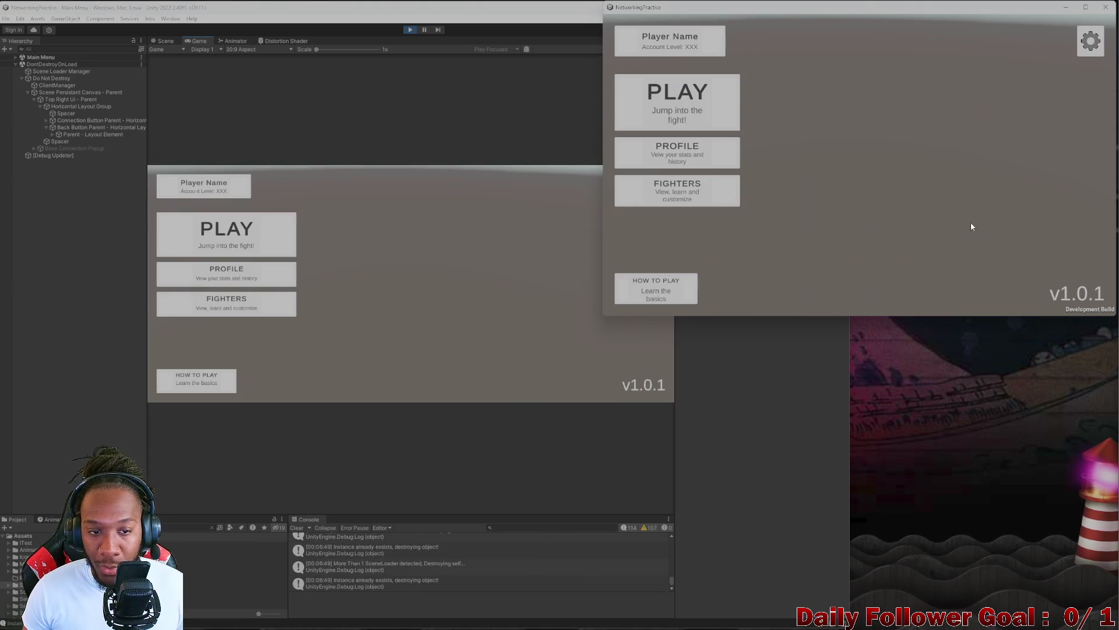
left_click(193, 237)
left_click(413, 297)
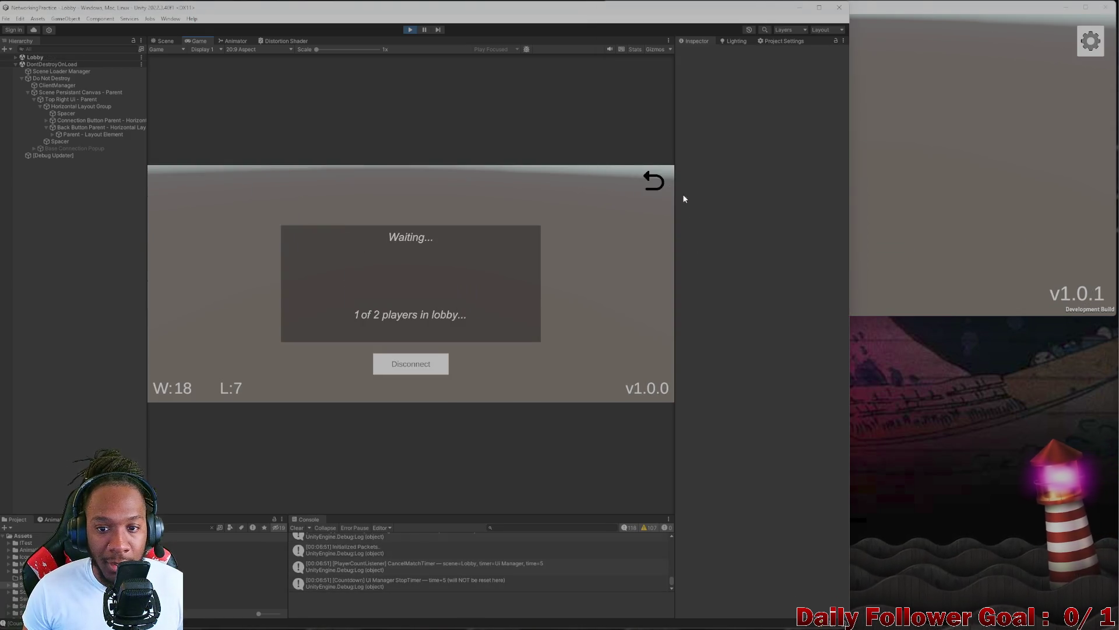
left_click(881, 175)
left_click(751, 117)
type("as")
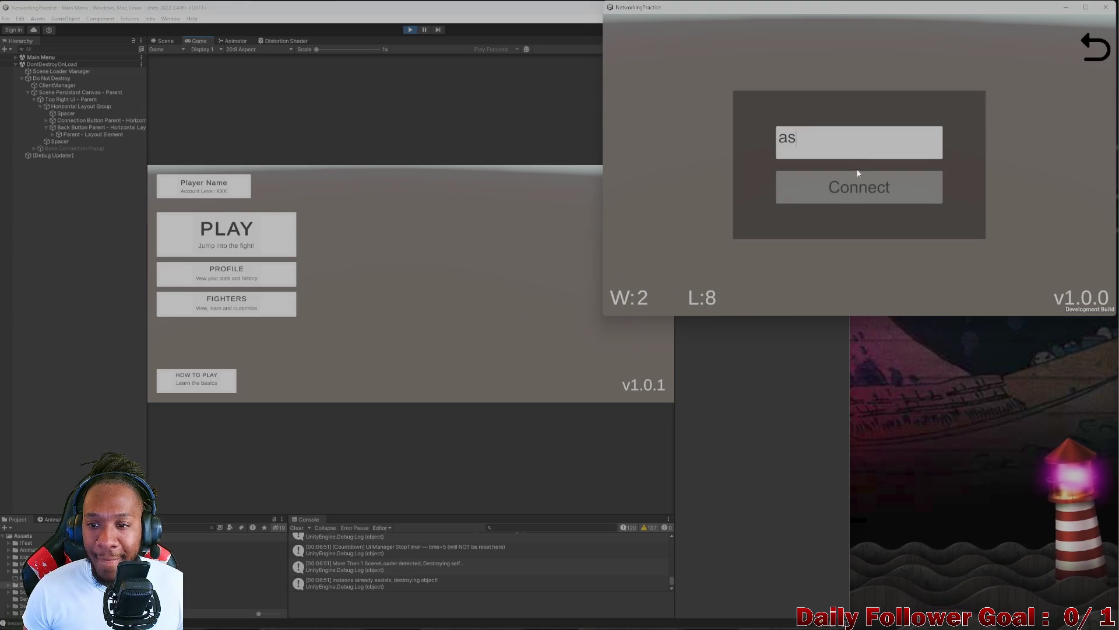
left_click(855, 193)
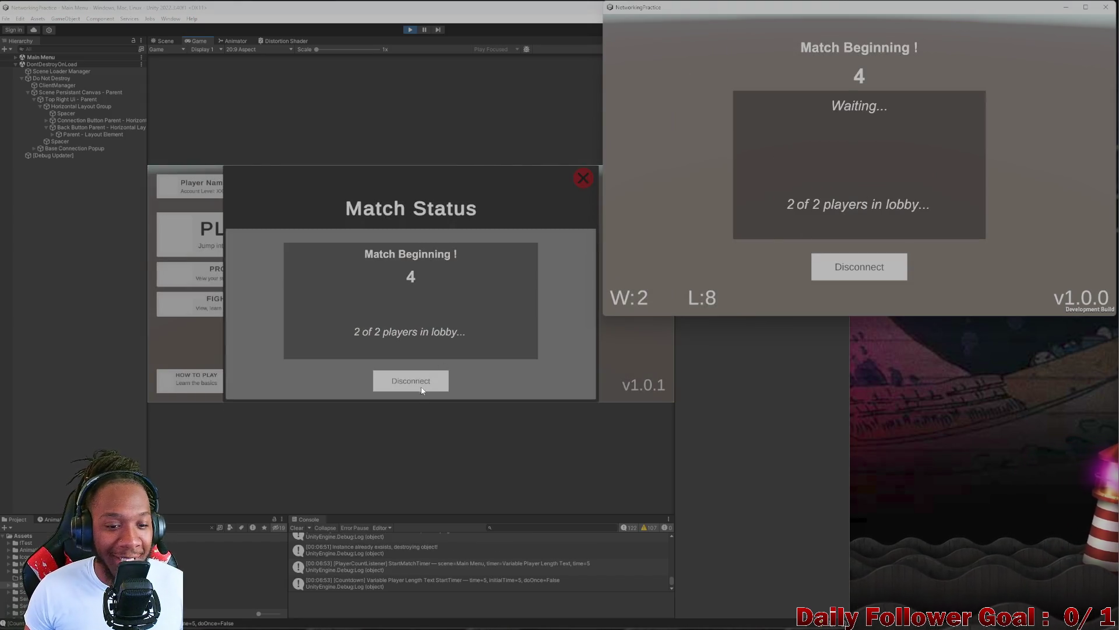
left_click(422, 387)
left_click(959, 196)
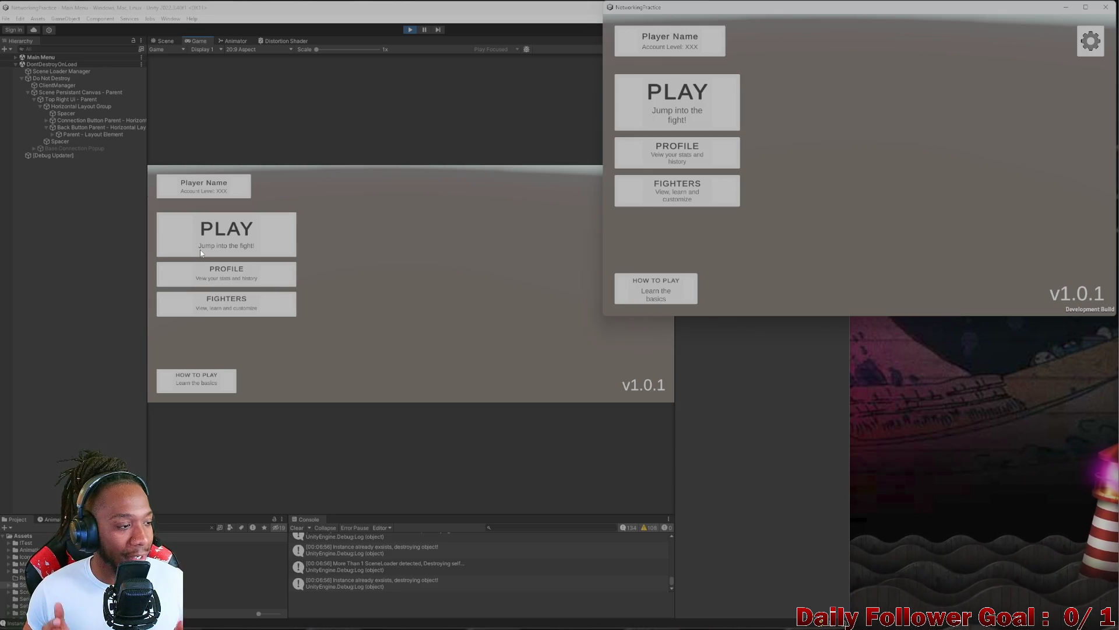
left_click(241, 232)
left_click(410, 260)
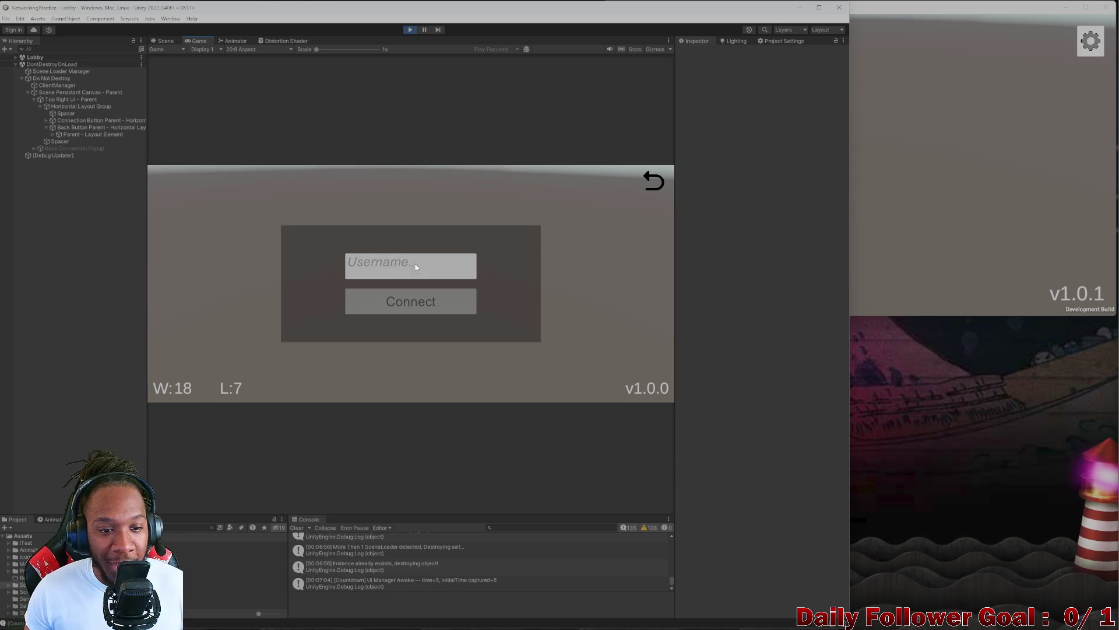
type("ped1")
left_click(410, 300)
left_click(938, 176)
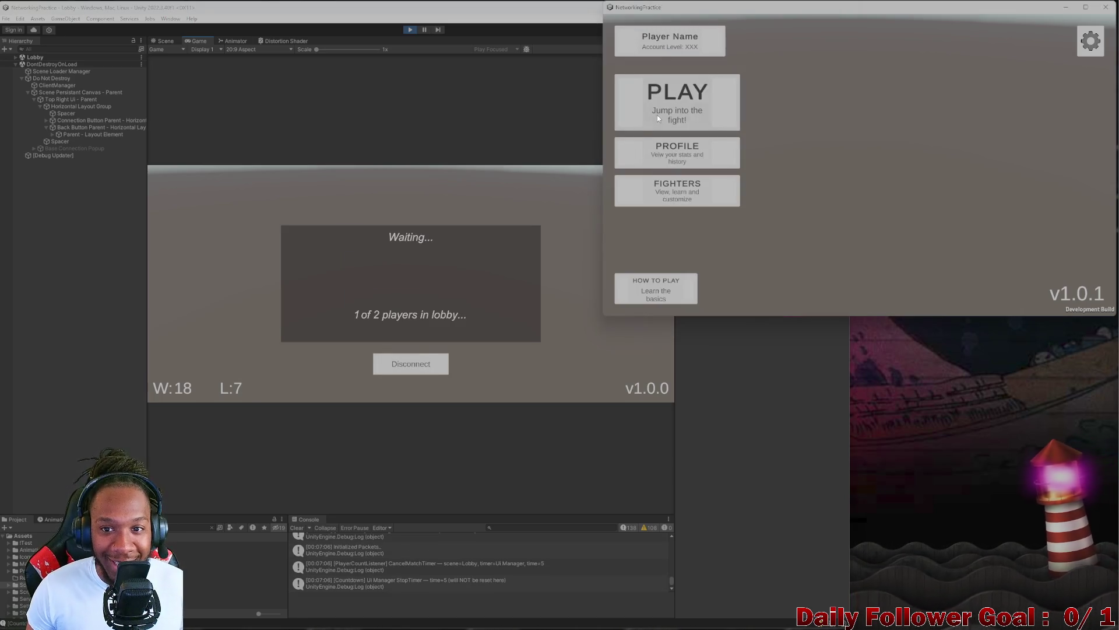
left_click(656, 115)
left_click(850, 149)
type("asdf")
left_click(843, 176)
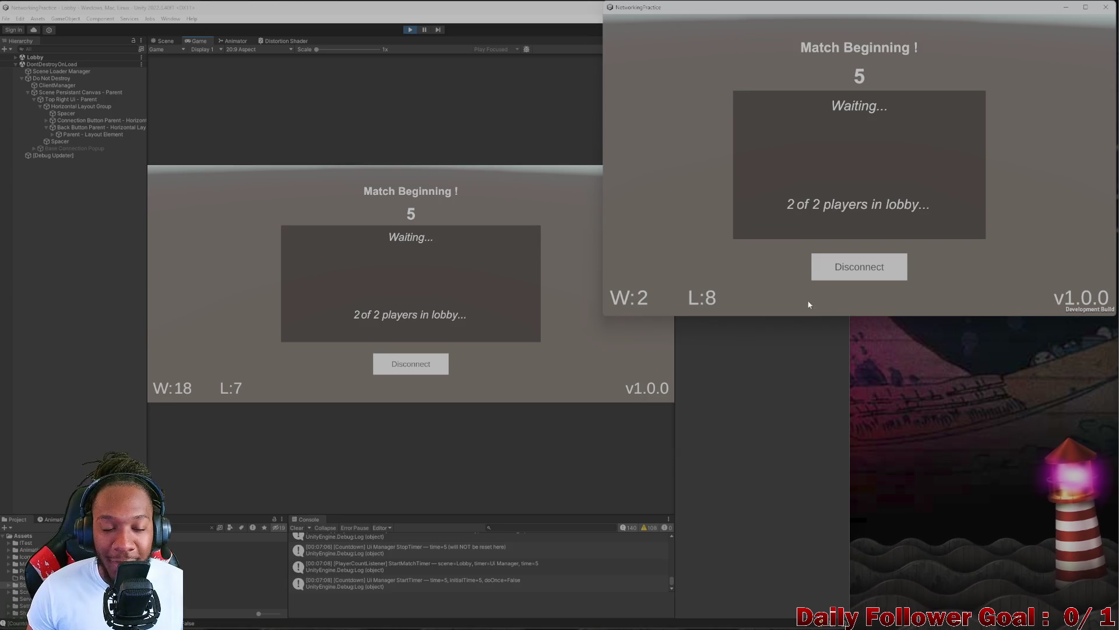
left_click(858, 270)
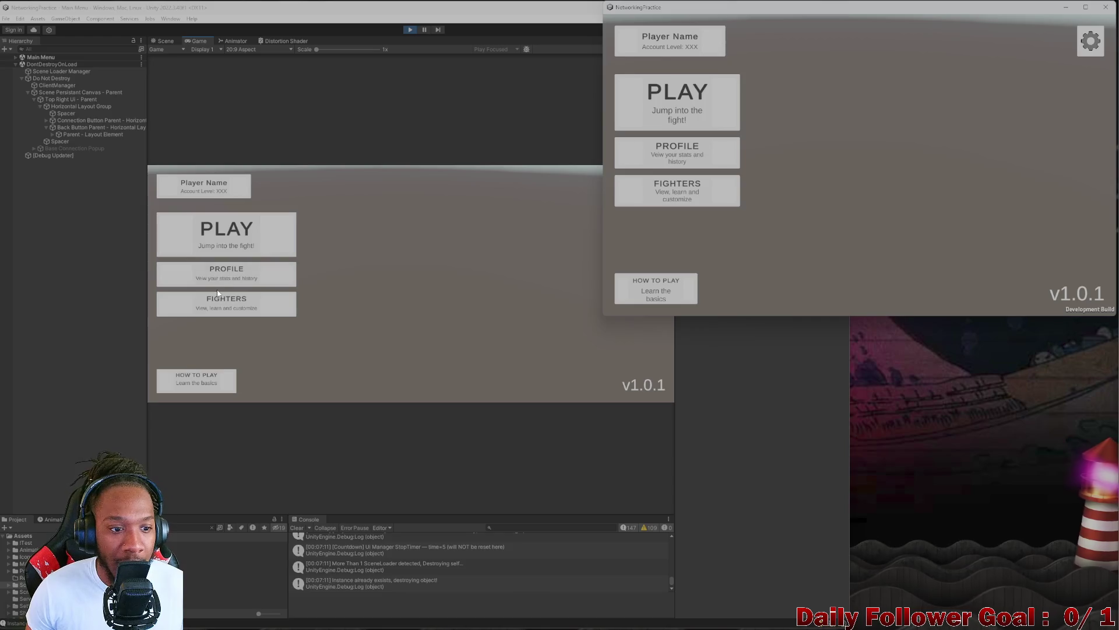
left_click(226, 303)
left_click(226, 303)
left_click(659, 178)
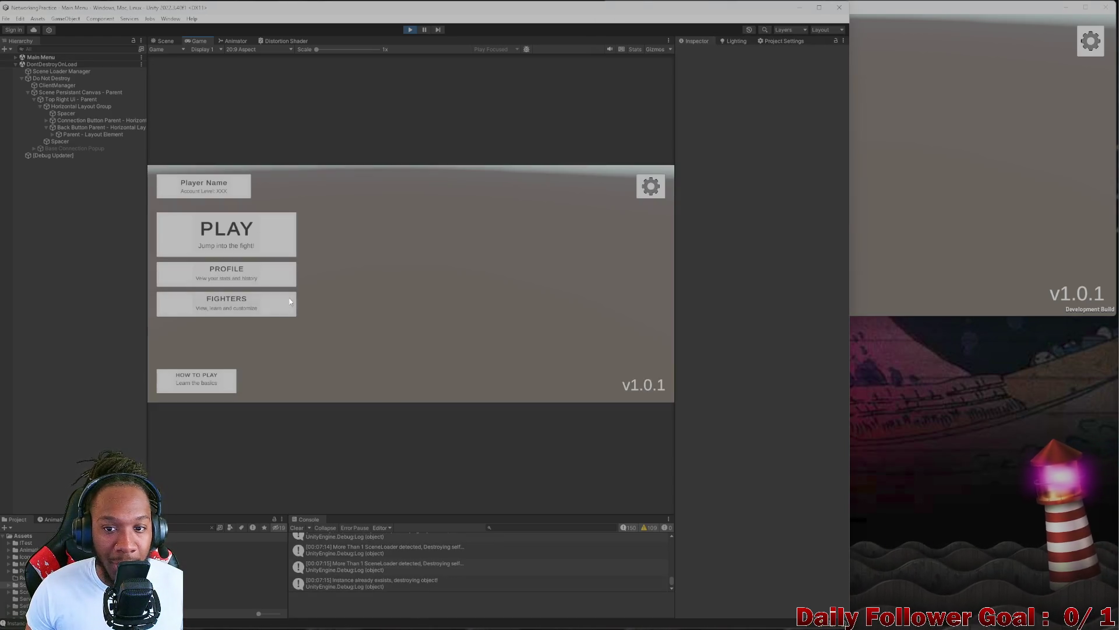
left_click(196, 380)
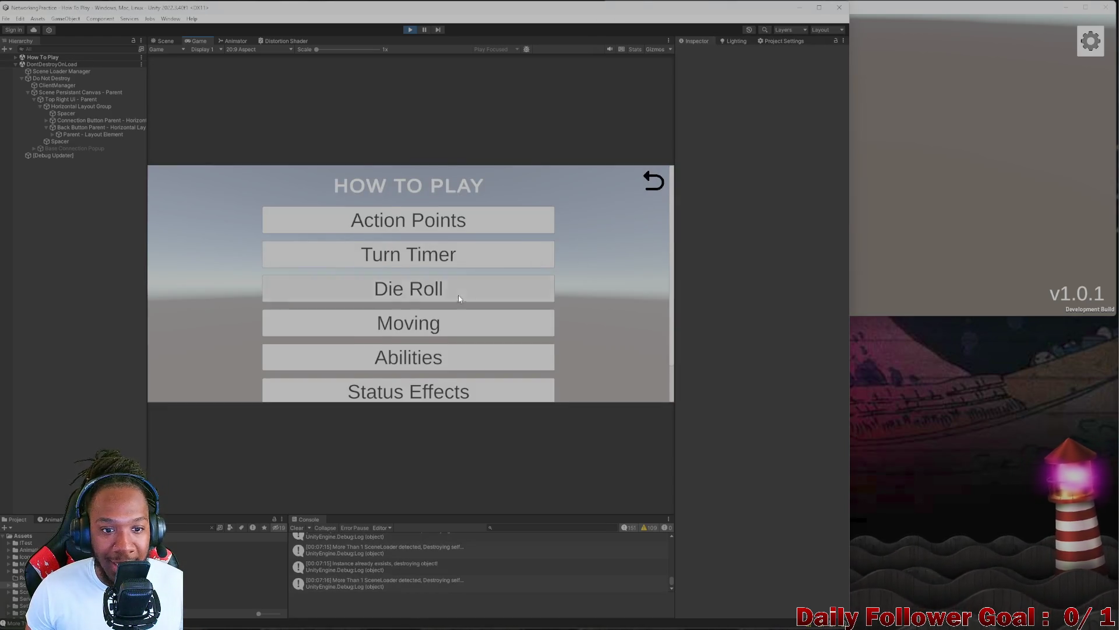
scroll(458, 299, "down", 3)
scroll(459, 298, "up", 3)
key("Escape")
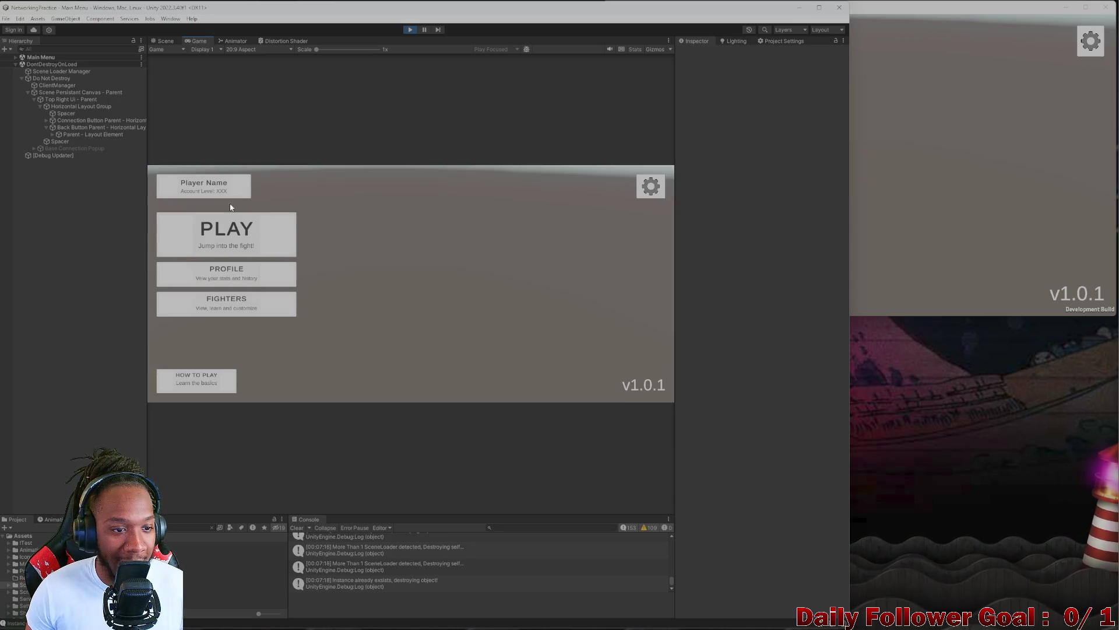
left_click(226, 233)
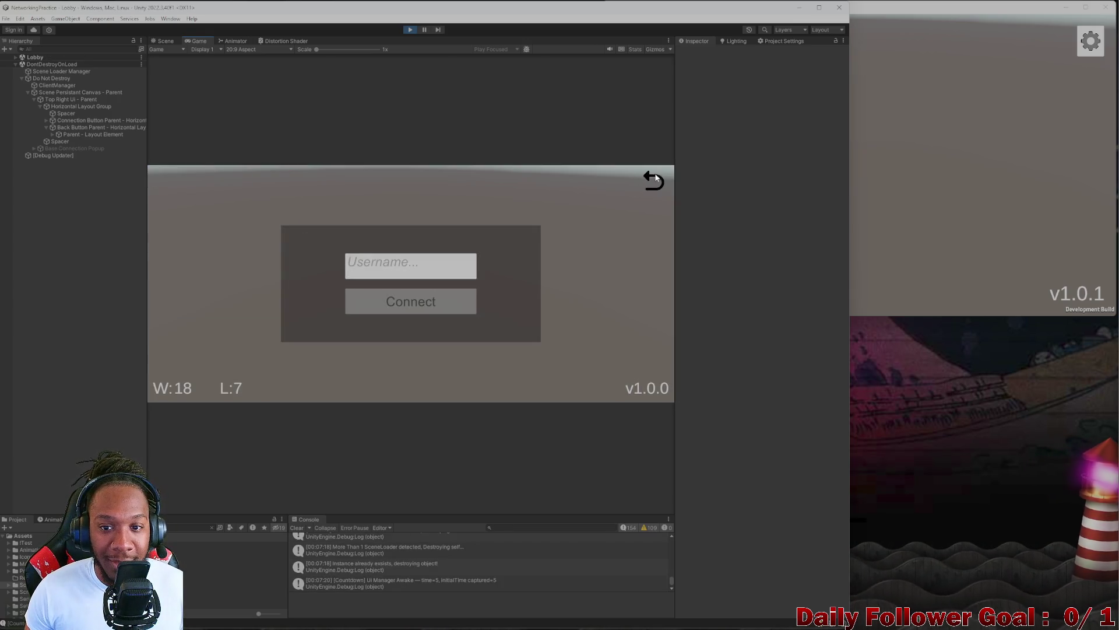
left_click(656, 177)
left_click(224, 303)
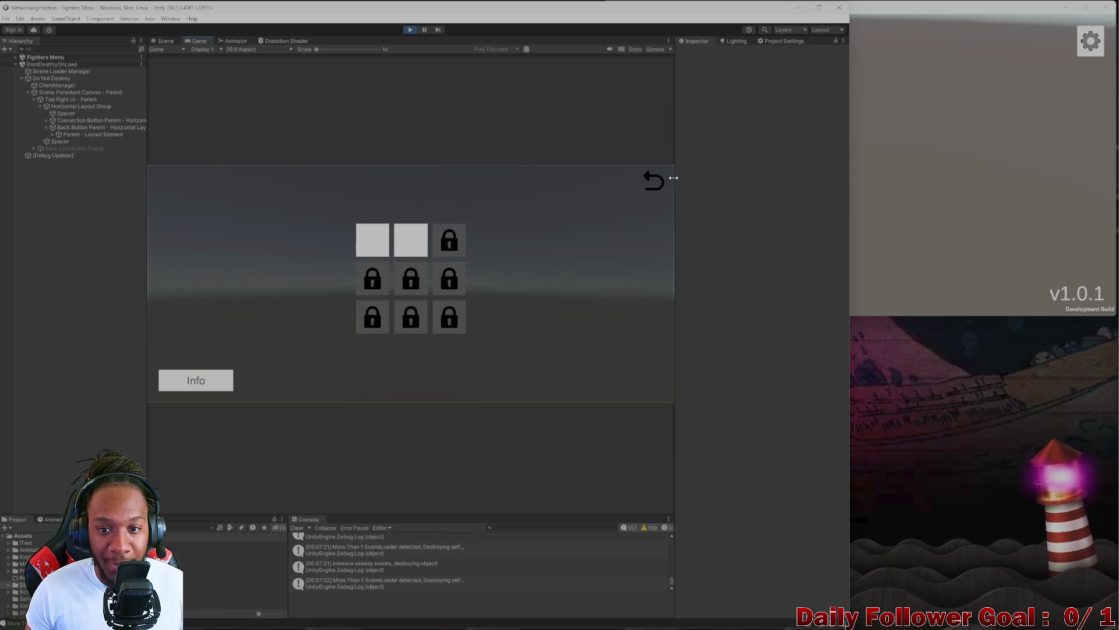
left_click(650, 180)
left_click(862, 181)
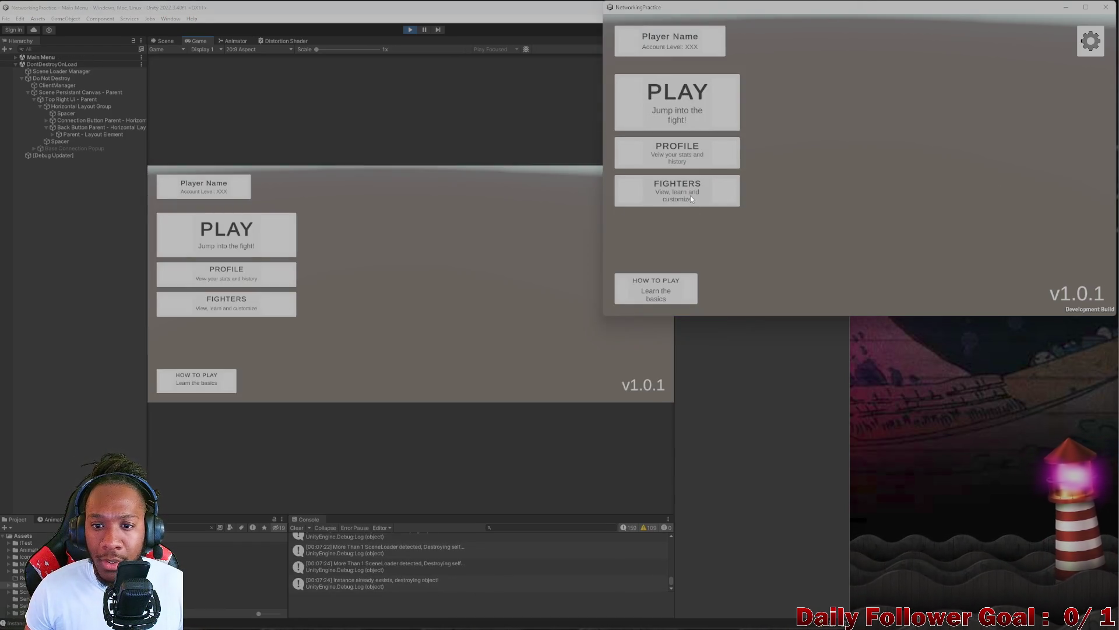
left_click(692, 199)
left_click(1100, 41)
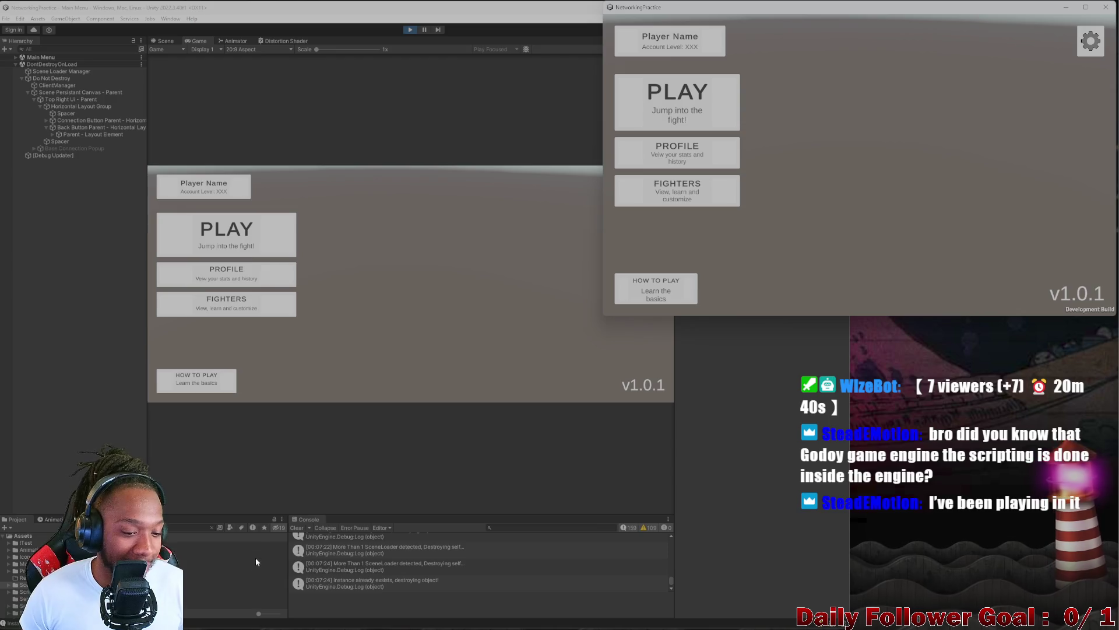
left_click(297, 527)
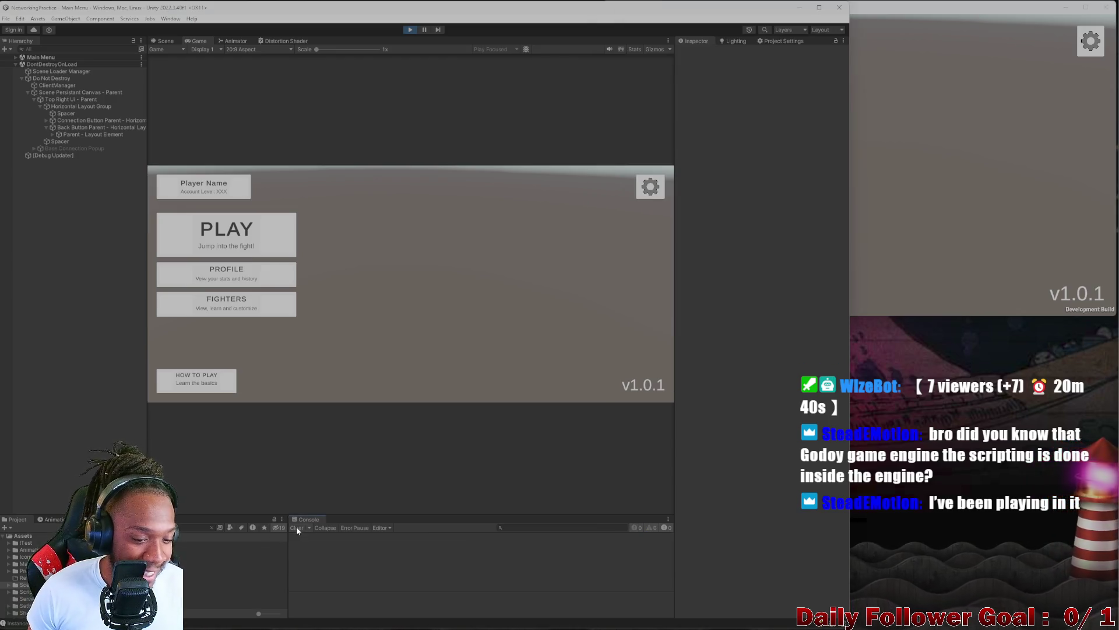
- Switch focus between the standalone NetworkingPractice build and the editor's Game view
left_click(210, 528)
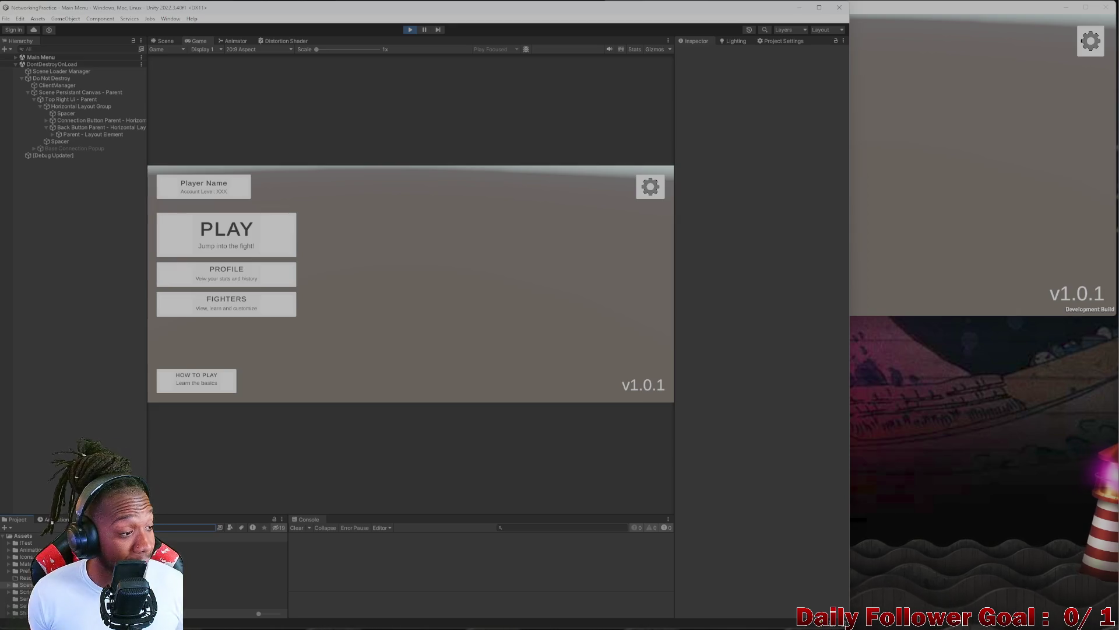
left_click(869, 167)
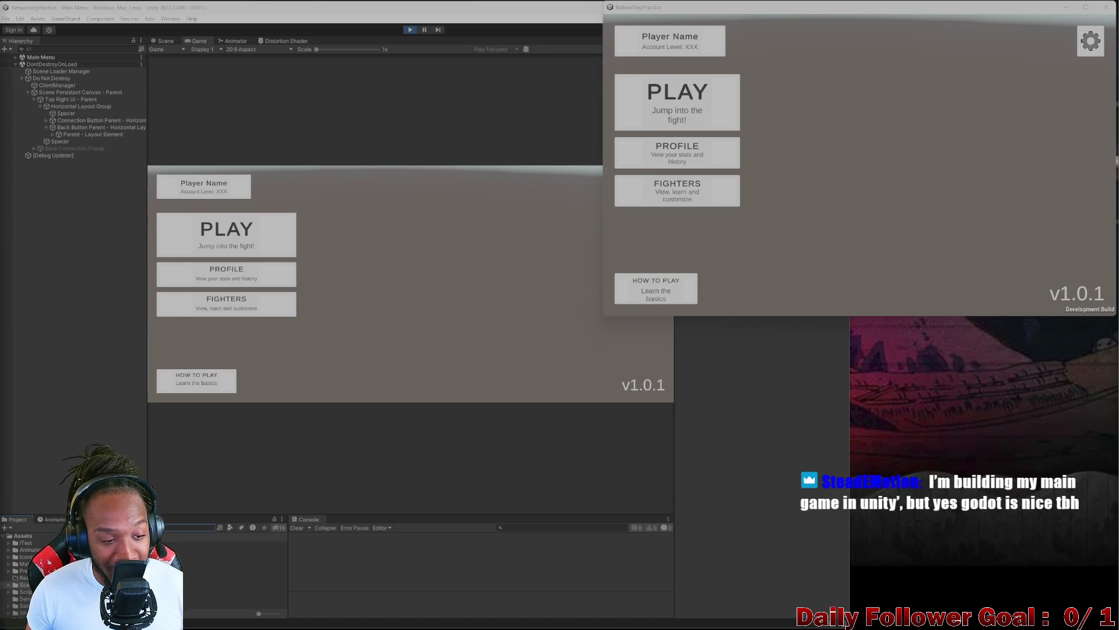
left_click(681, 218)
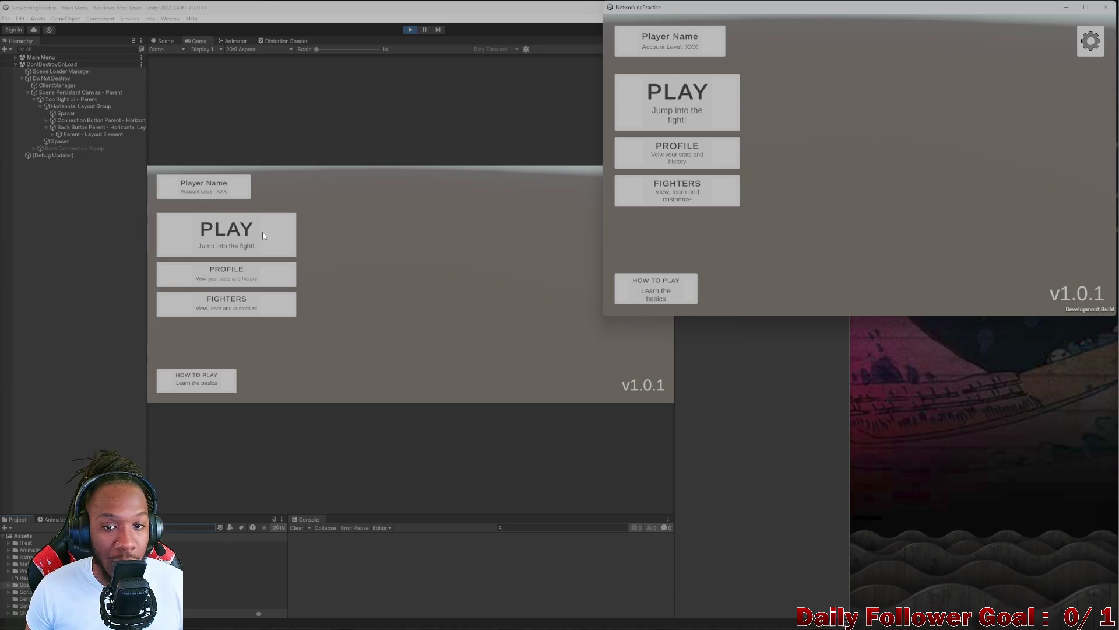
left_click(600, 224)
left_click(932, 243)
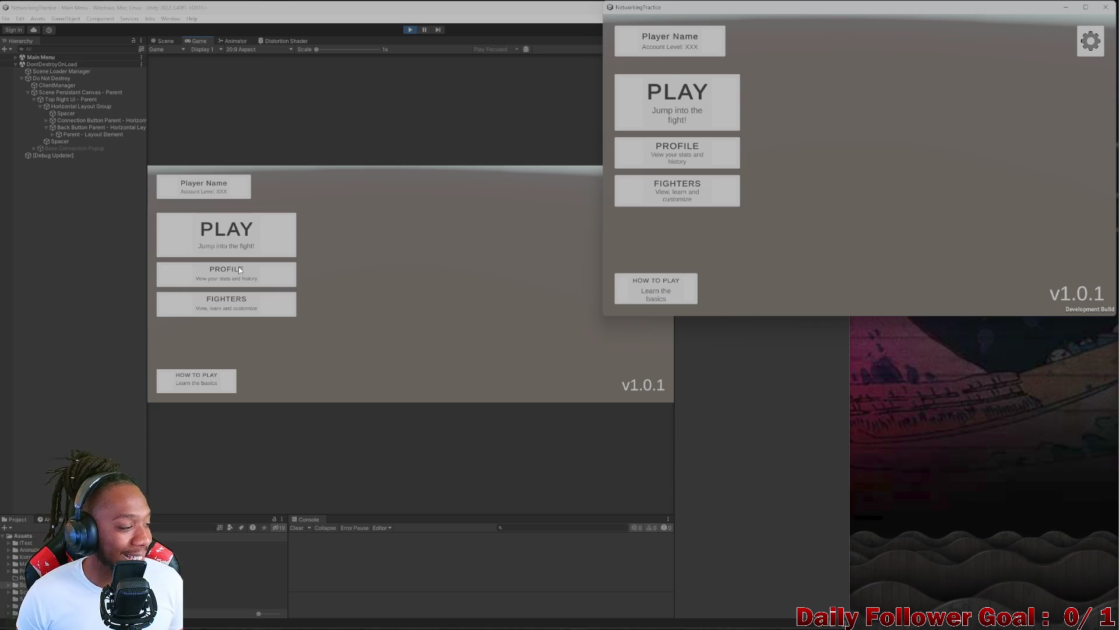
- Join the lobby from both the editor's game and the standalone build, each with a username
left_click(205, 239)
type("asd")
left_click(414, 295)
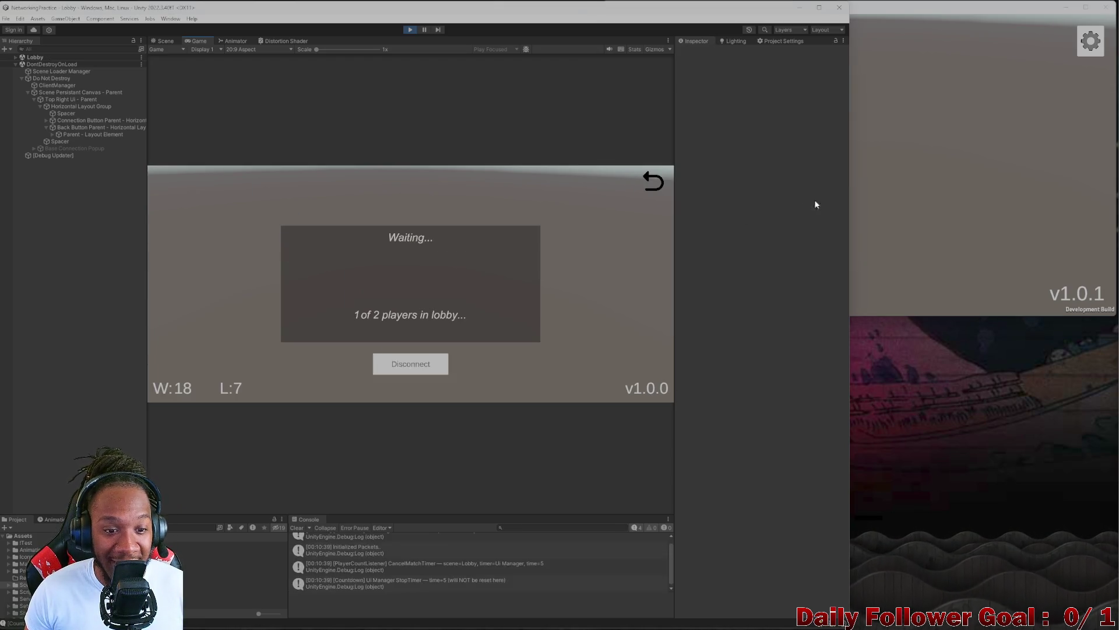
left_click(915, 169)
left_click(677, 95)
type("asd")
left_click(850, 190)
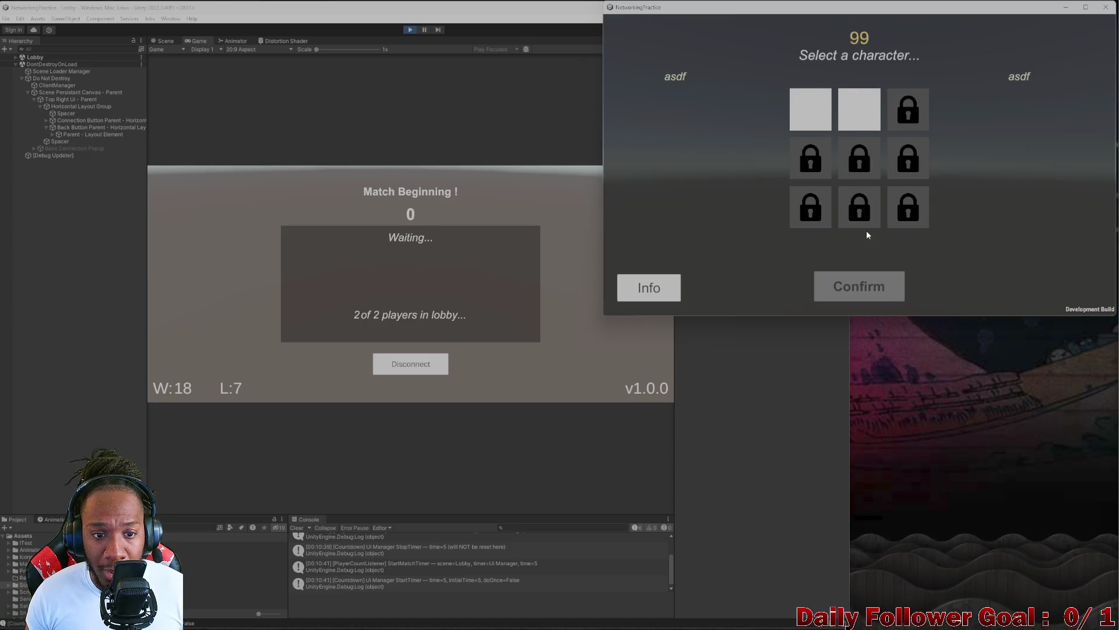
- Confirm The Brawn in the editor's client and The Speedster in the standalone build
left_click(411, 240)
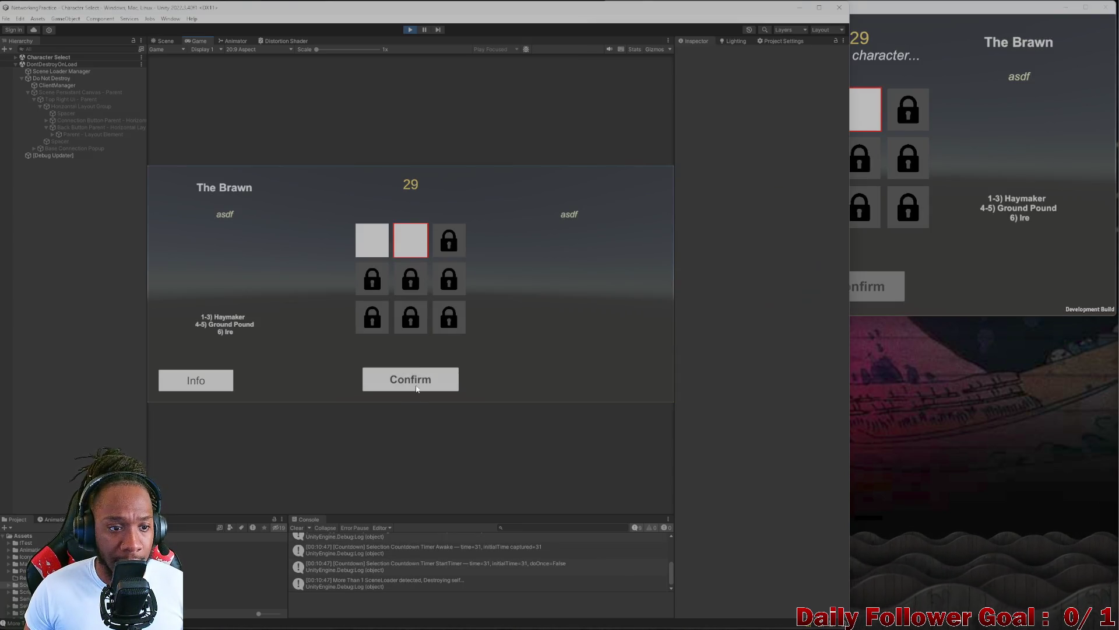
left_click(415, 386)
left_click(807, 127)
left_click(806, 127)
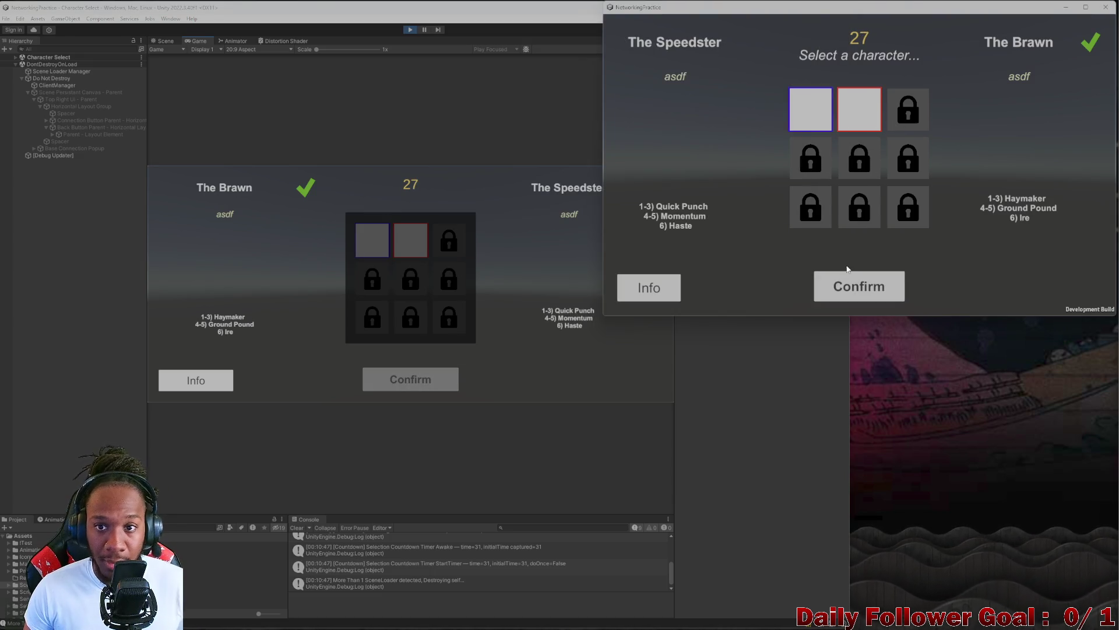
left_click(866, 281)
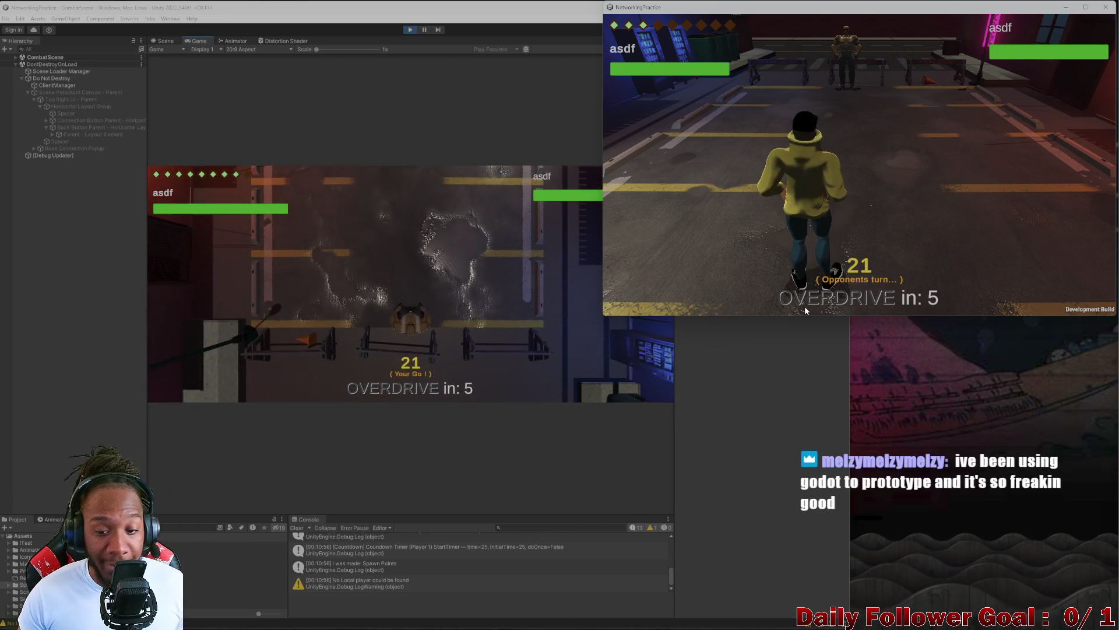
- Choose and confirm Move in the editor's game, then close the standalone build window
left_click(220, 322)
left_click(268, 386)
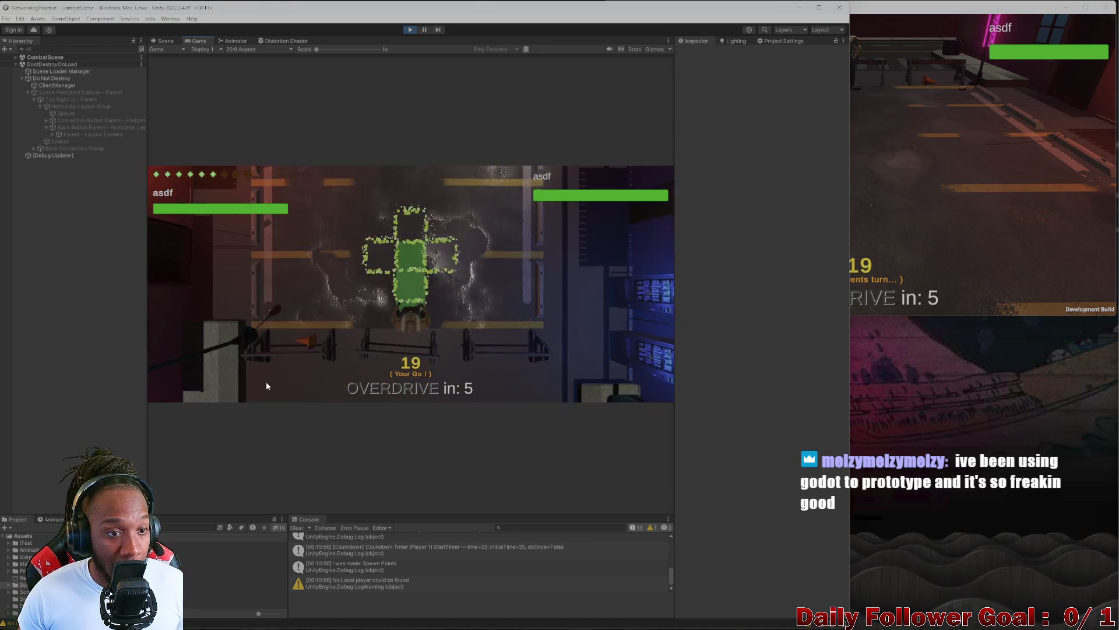
left_click(918, 202)
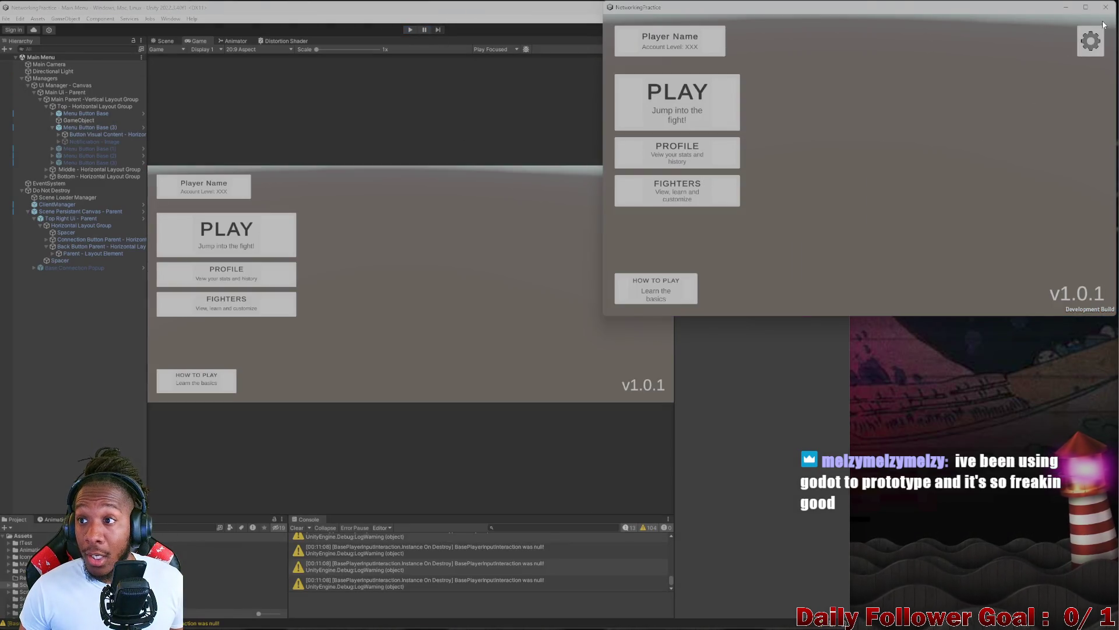
left_click(1106, 7)
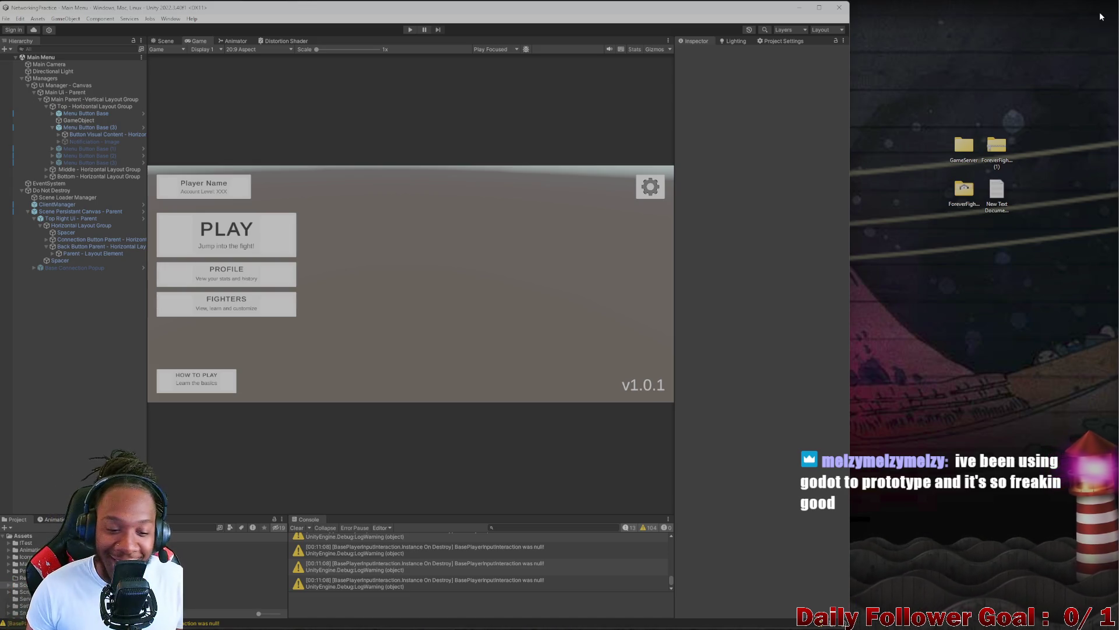
- Open a BasePlayerInputInteraction null warning's source, review the warnings, then clear the Console
double_click(464, 564)
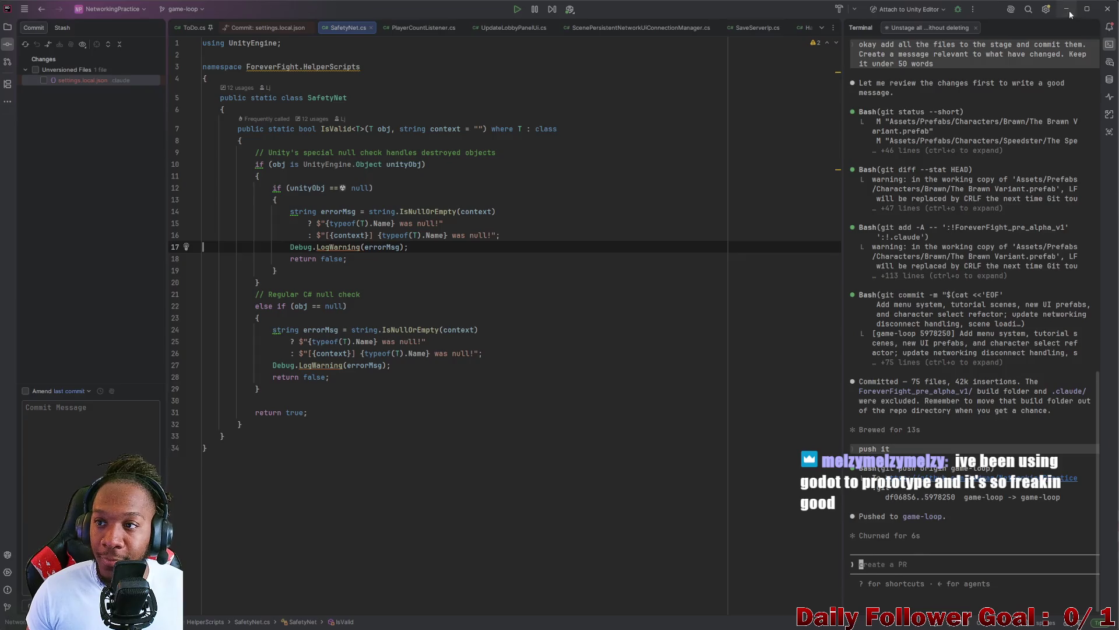
left_click(1068, 9)
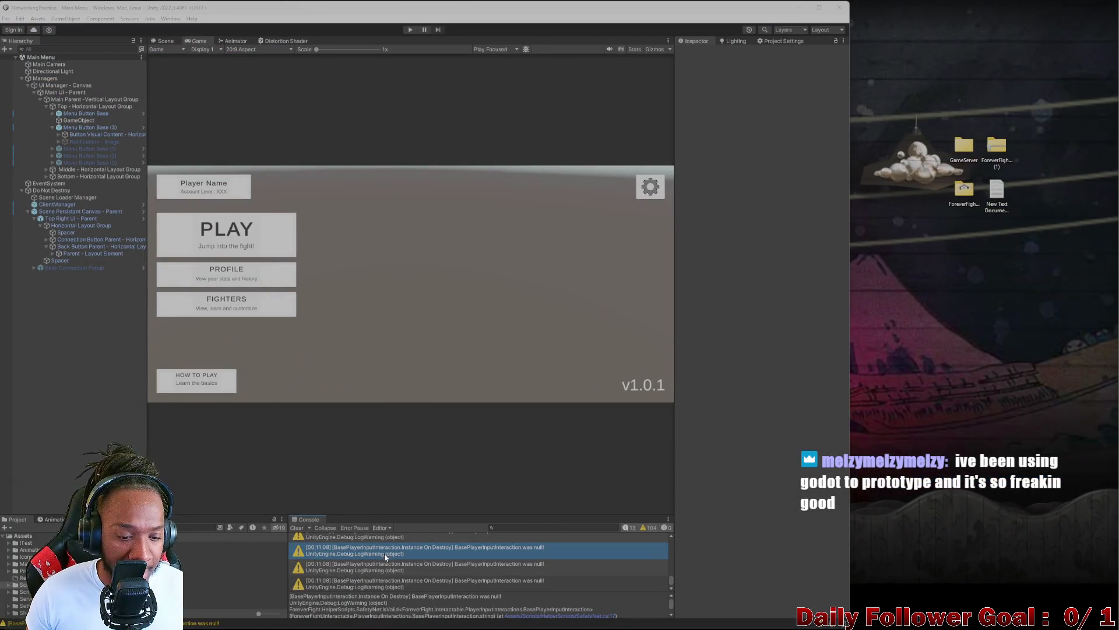
left_click(460, 571)
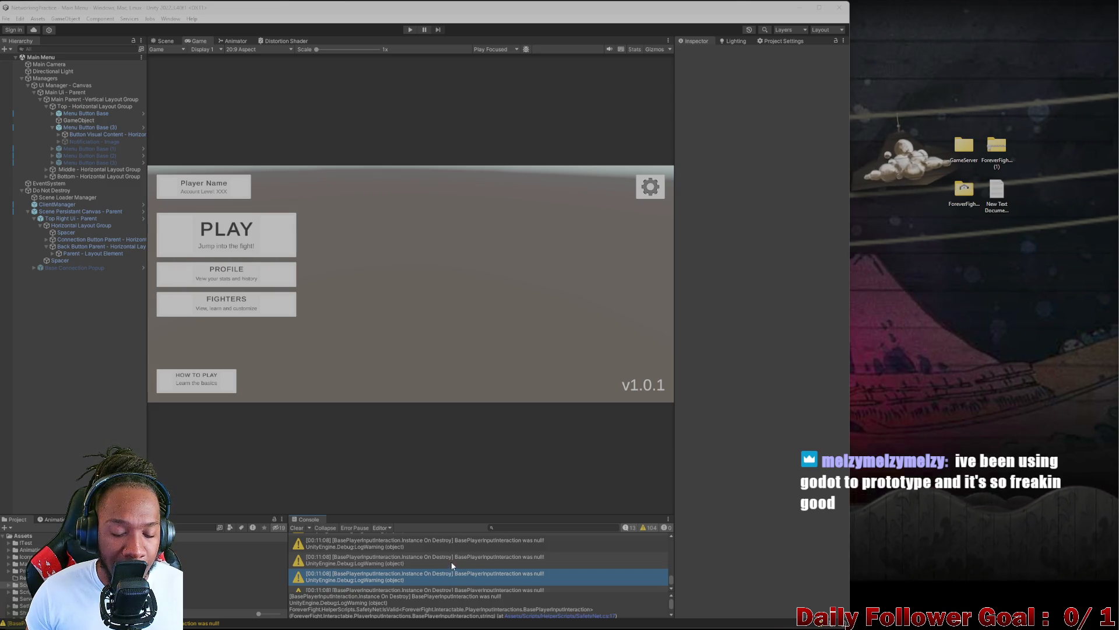
scroll(470, 557, "down", 2)
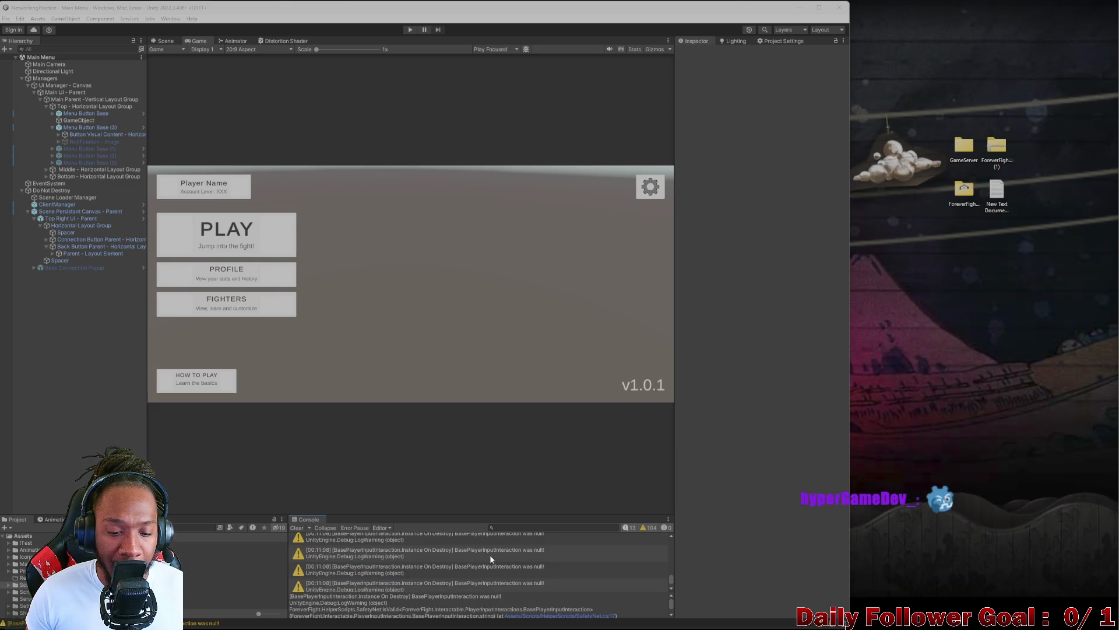
scroll(490, 558, "up", 2)
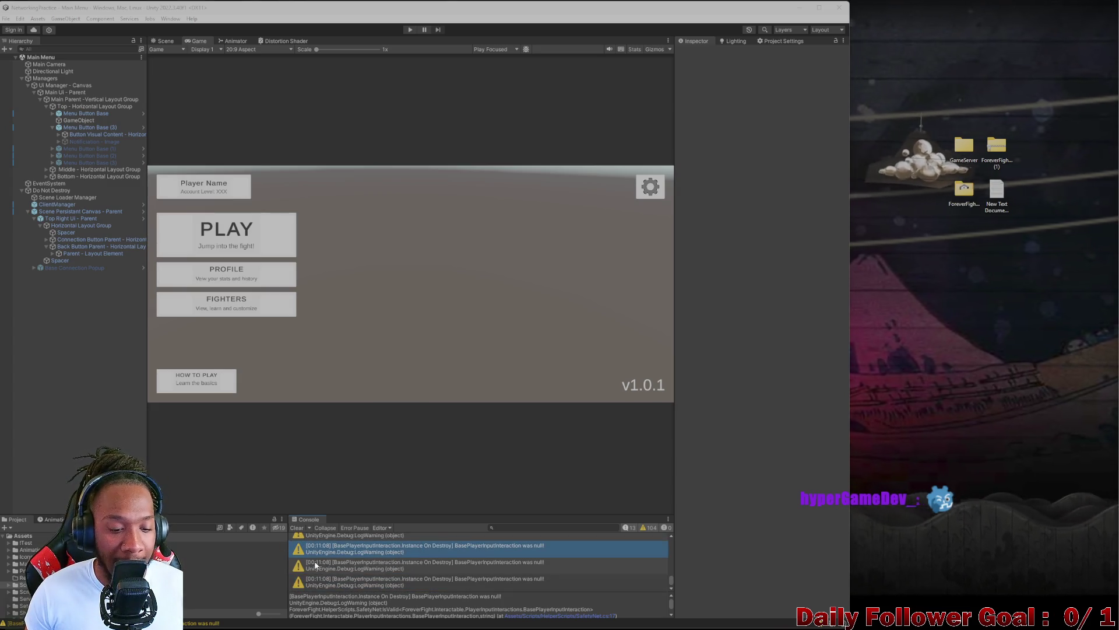
left_click(297, 528)
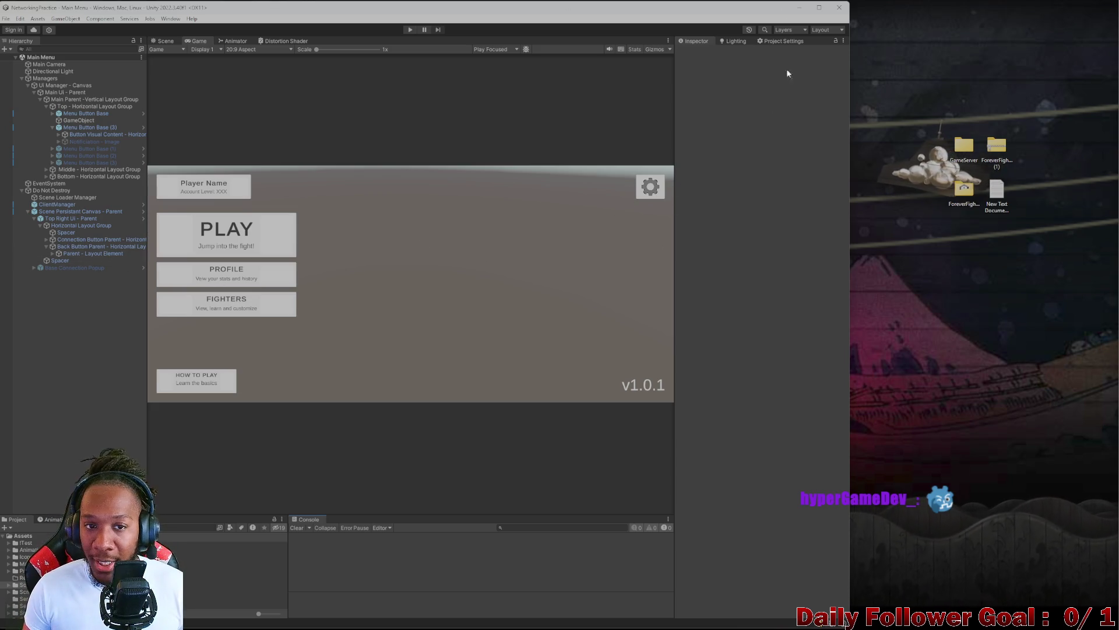
- Maximise the editor and open the Lobby scene found by searching 'lobby' in the Project panel
mouse_move(787, 7)
left_mouse_down()
mouse_move(863, 15)
mouse_move(560, 3)
left_mouse_up()
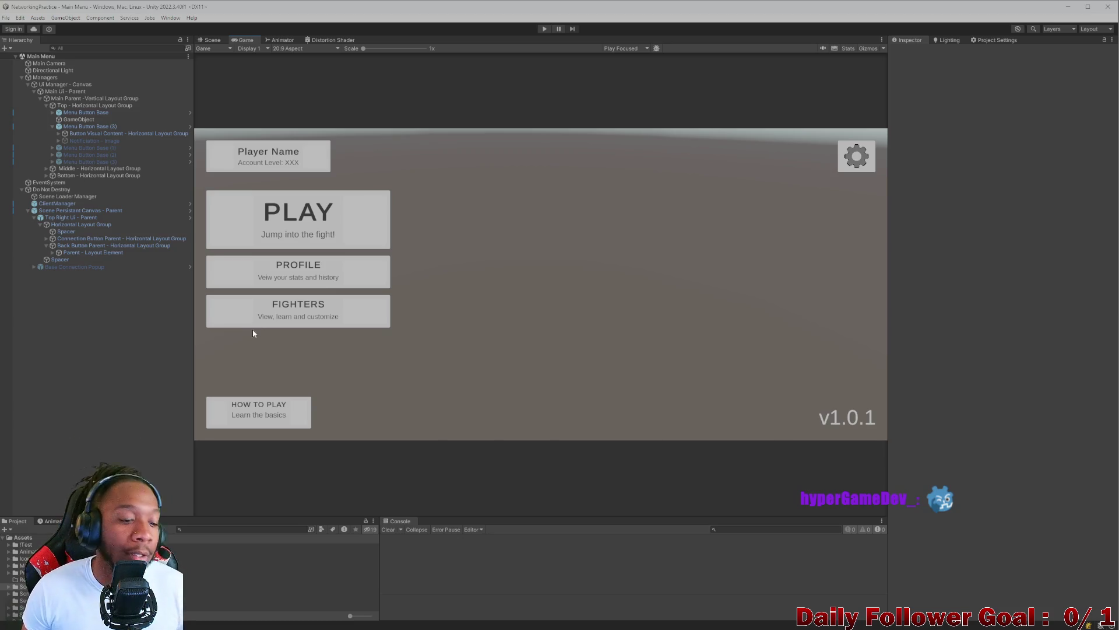
left_click(233, 529)
type("lo")
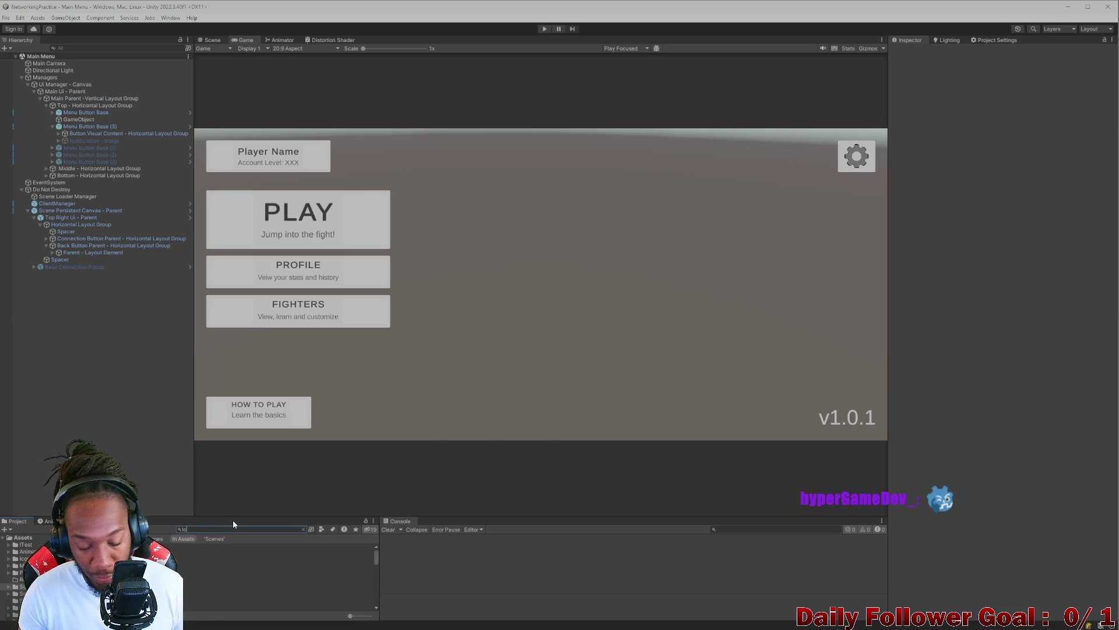
type("bby")
key("Down")
key("Return")
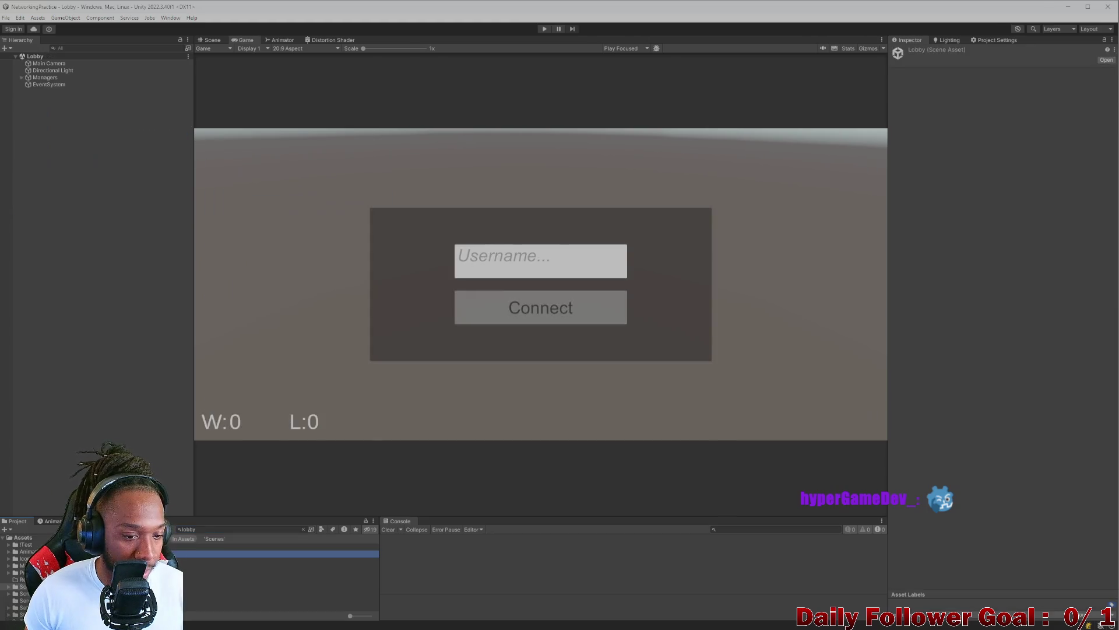
- Switch to the Scene view and select the W:0 win count text
left_click(225, 25)
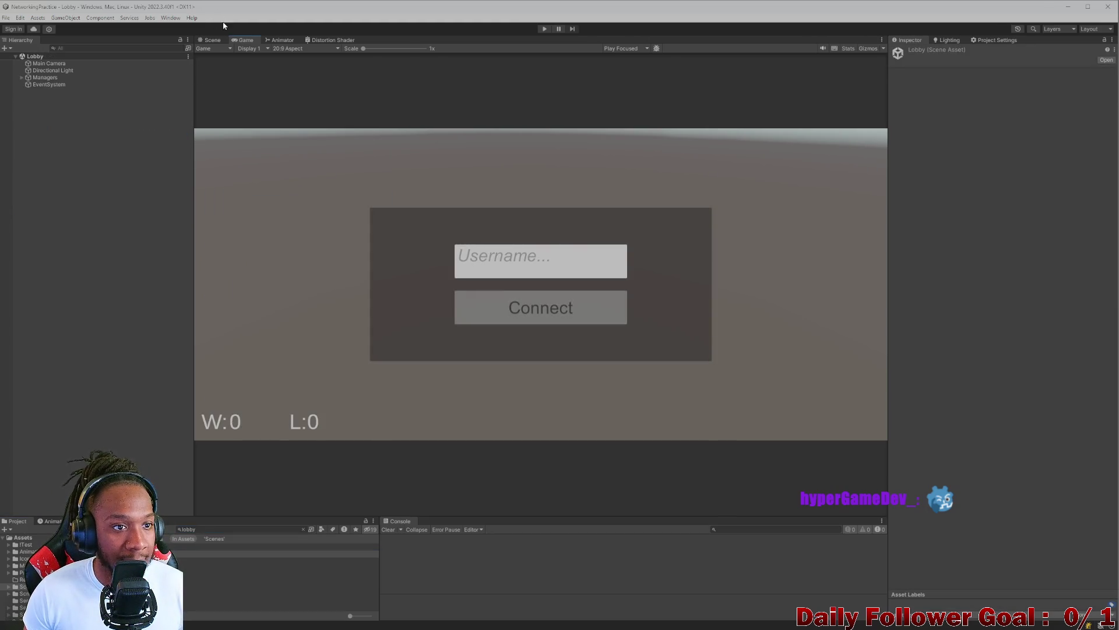
left_click(211, 40)
left_click(376, 368)
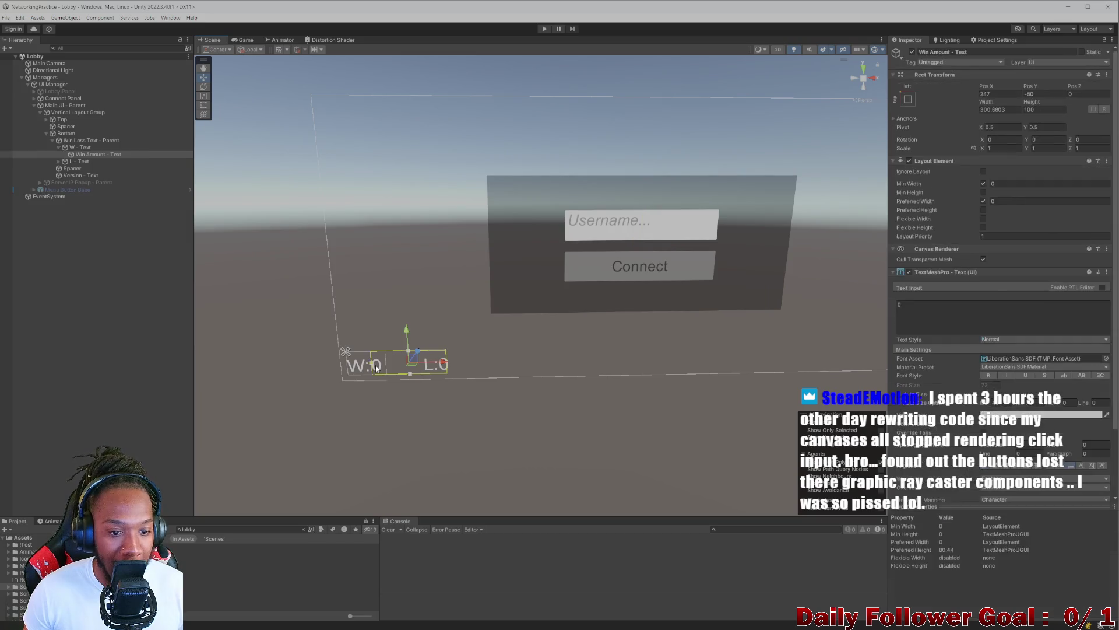
- Select Win Loss Text - Parent and open its UpdateWinLossText script in Rider
left_click(99, 154)
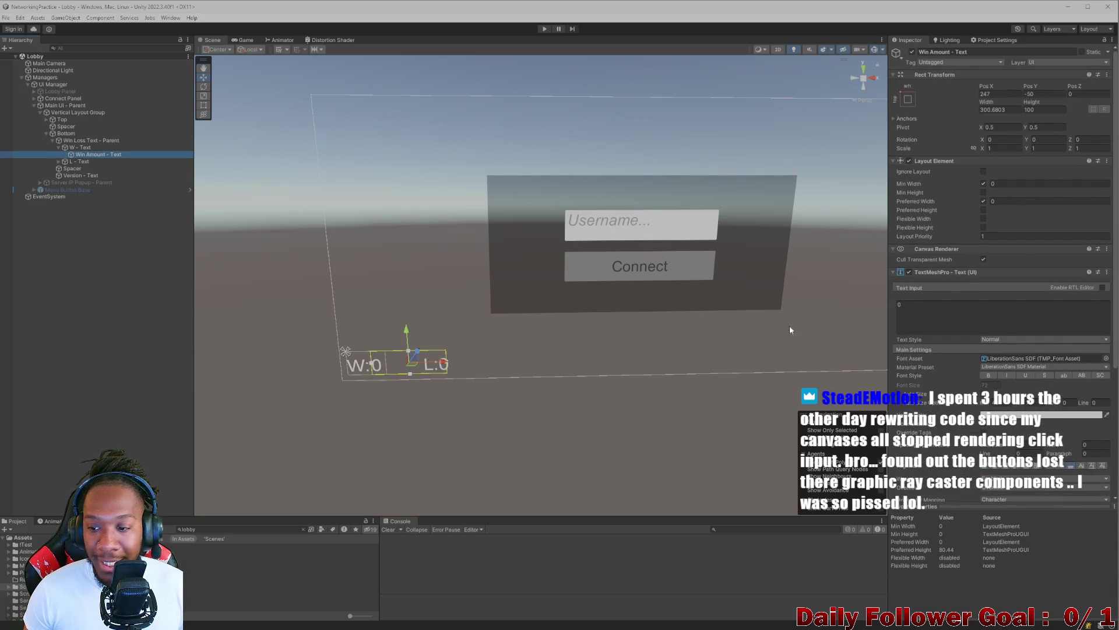
scroll(957, 392, "down", 5)
key("Up")
key("Up")
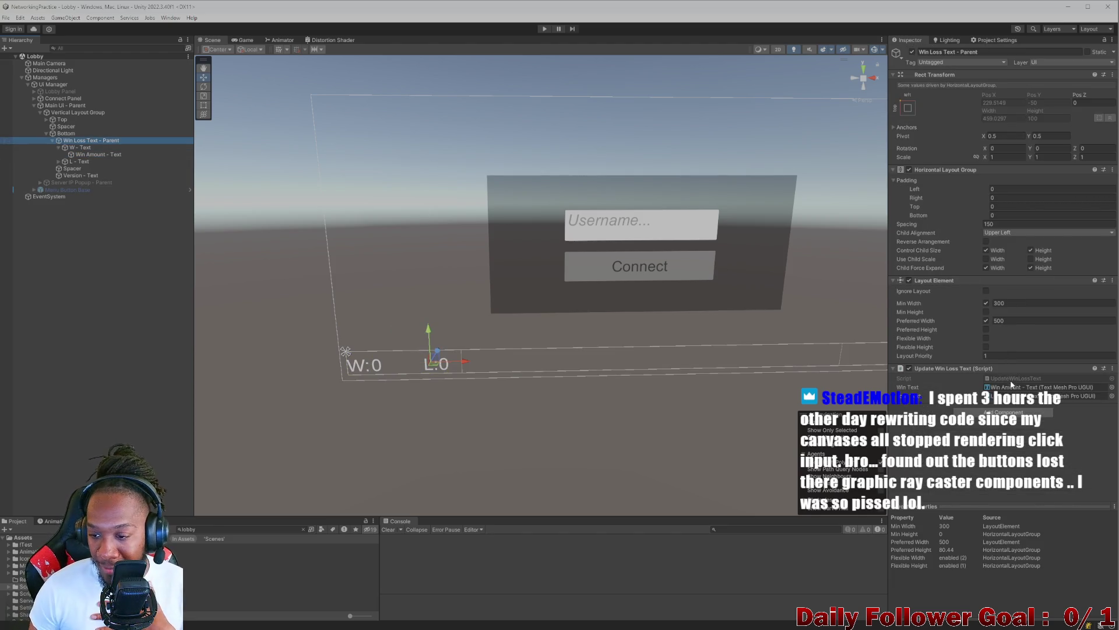
left_click(1023, 379)
double_click(1024, 379)
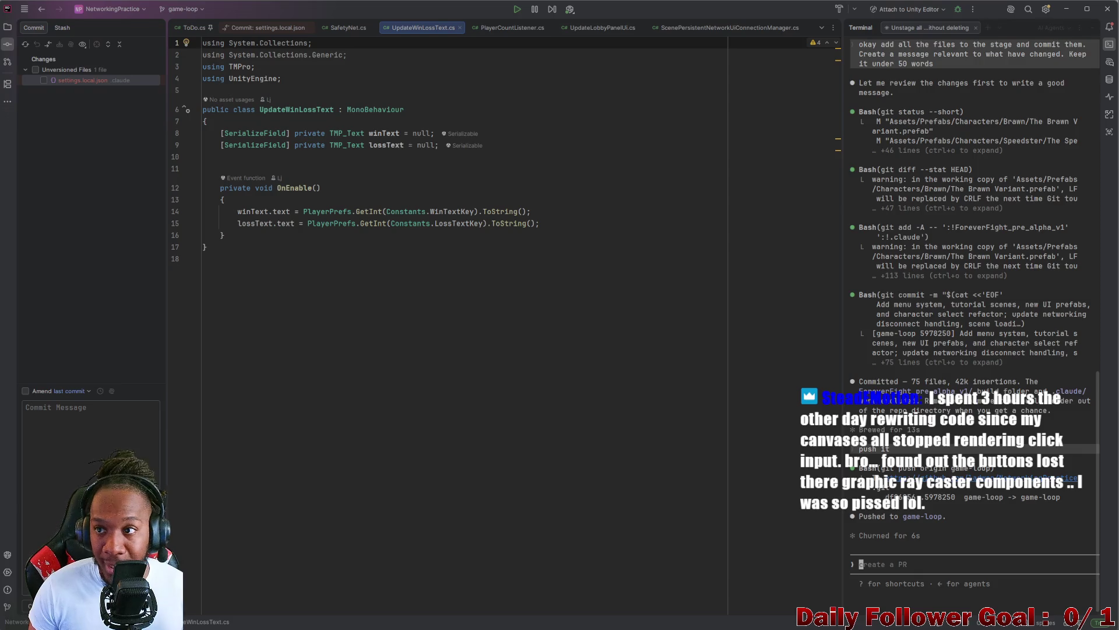
- Minimise Rider to get back to the Lobby scene in Unity
left_click(1066, 9)
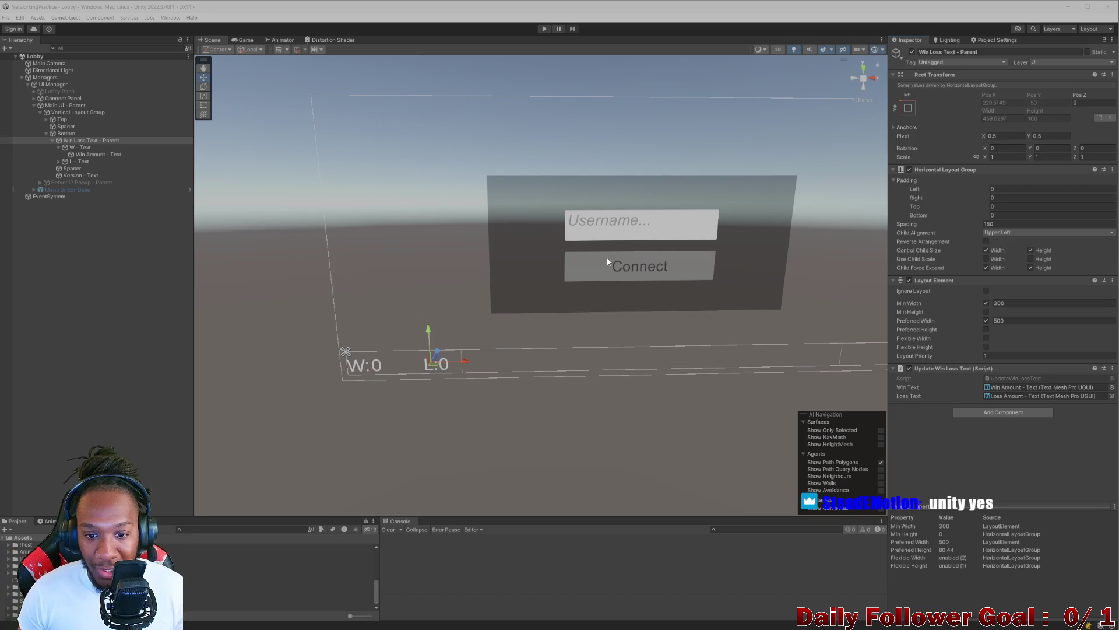
- Inspect the W - Text label and the Bottom row's layout settings in the Inspector
mouse_move(607, 260)
left_mouse_down()
mouse_move(684, 367)
mouse_move(607, 380)
mouse_move(586, 398)
mouse_move(612, 393)
mouse_move(599, 377)
mouse_move(555, 393)
mouse_move(561, 375)
mouse_move(533, 328)
left_mouse_up()
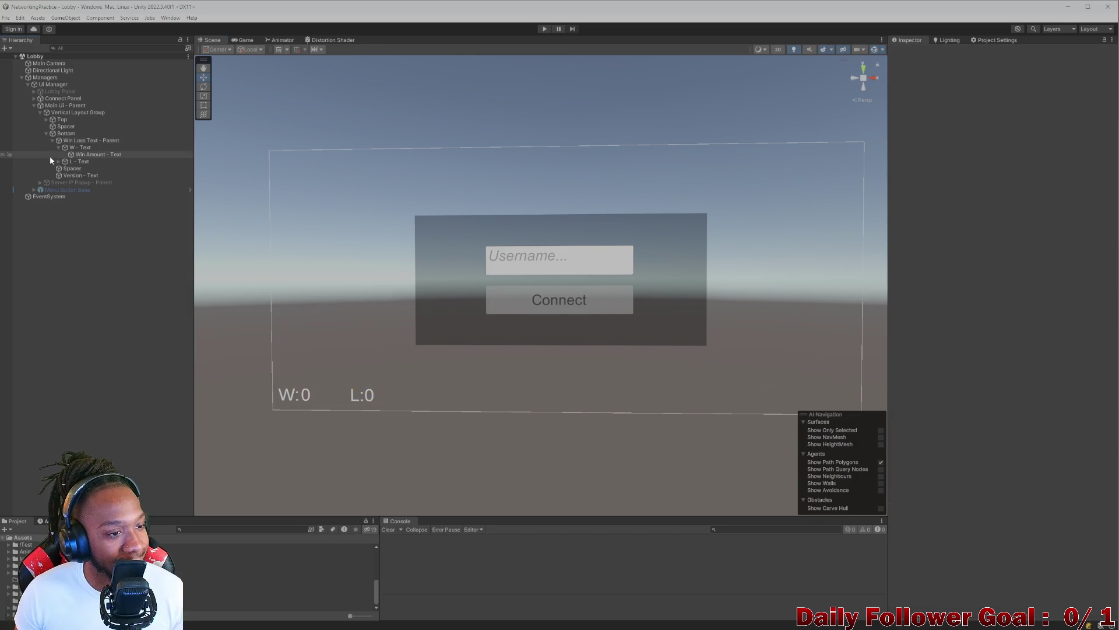
left_click(79, 162)
left_click(82, 148)
left_click(82, 140)
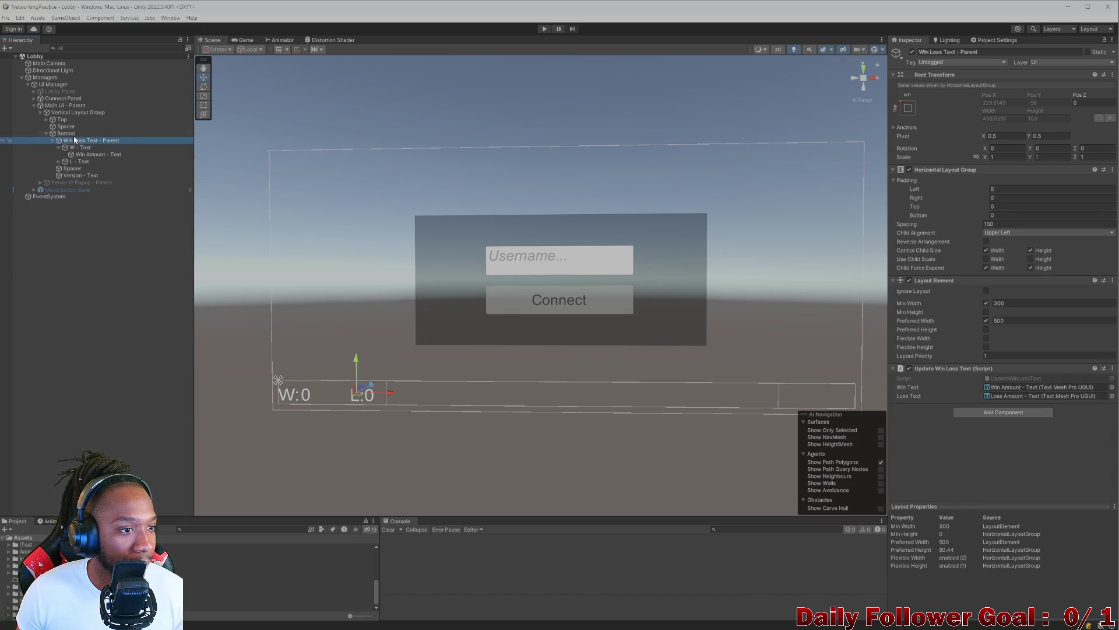
left_click(68, 133)
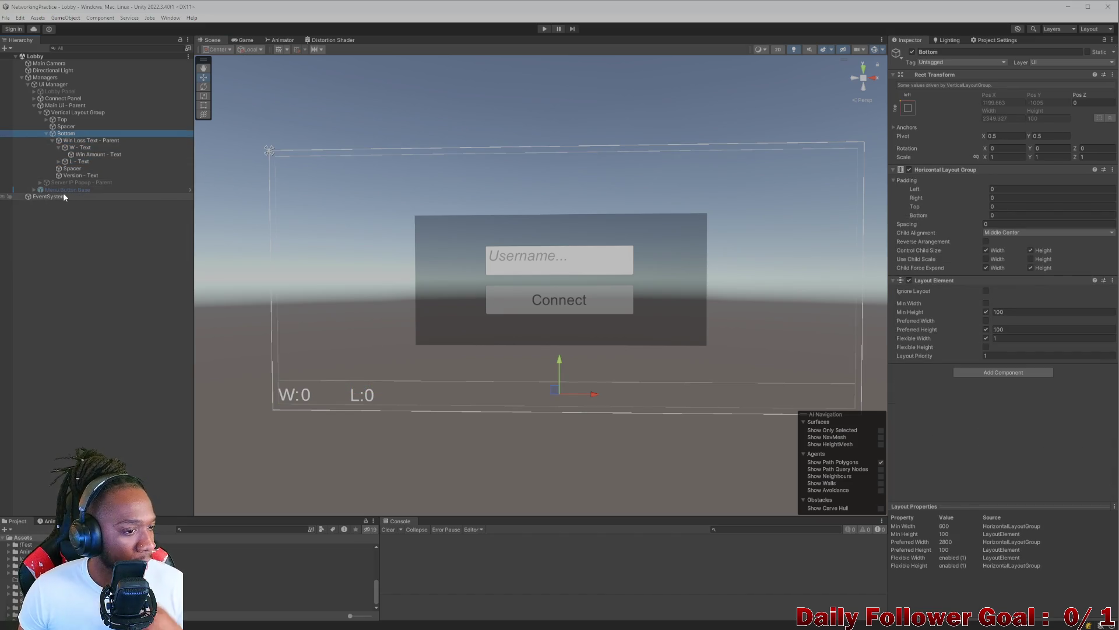
left_click(76, 149)
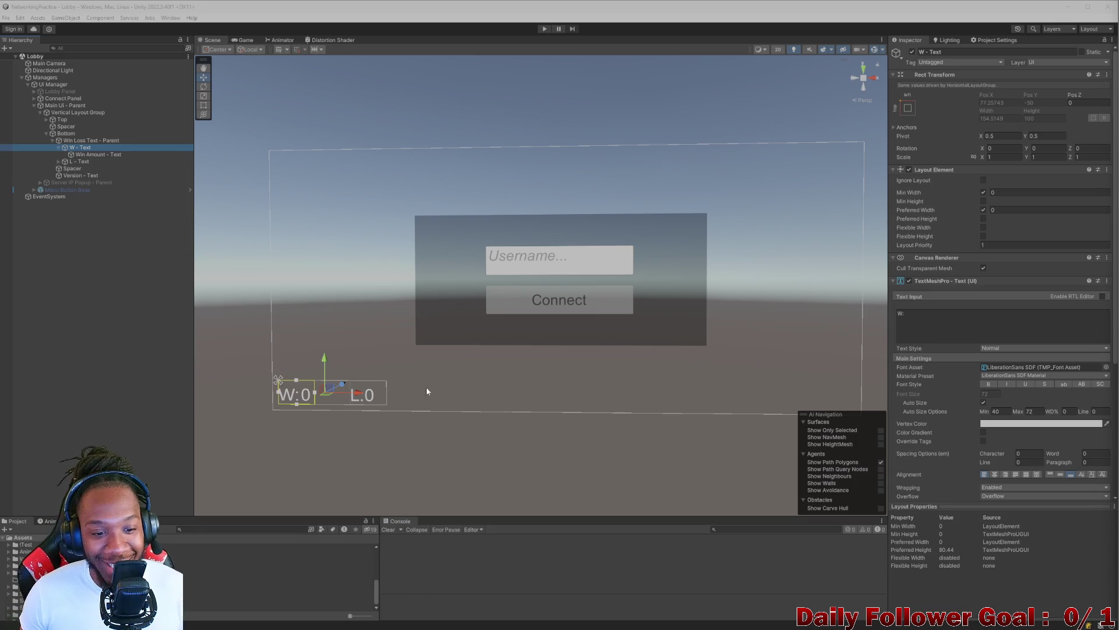
- Orbit the Scene view slightly and click empty Hierarchy space to deselect W - Text
mouse_move(426, 391)
left_mouse_down()
mouse_move(458, 390)
mouse_move(449, 394)
left_mouse_up()
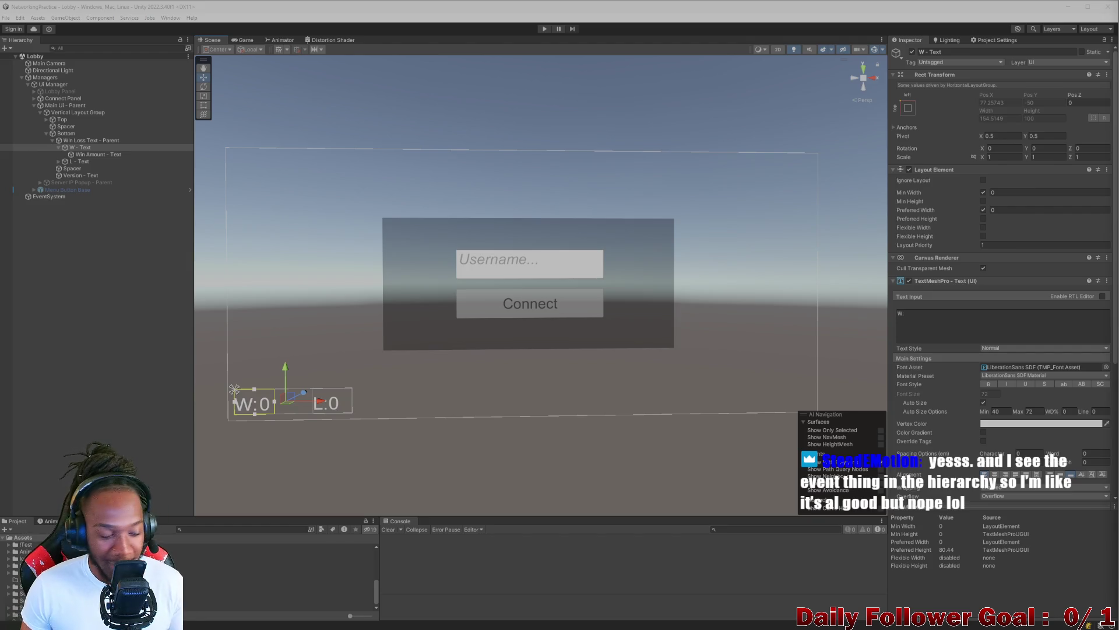
left_click(146, 317)
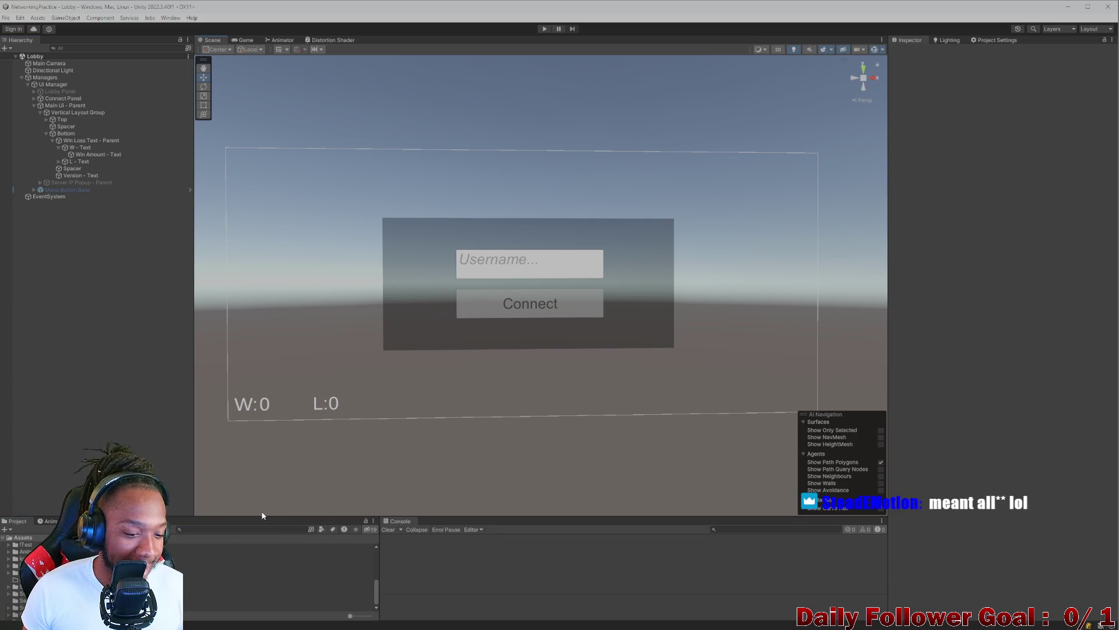
- Make the project and console area taller, narrow the Hierarchy, and frame the login canvas in the Scene view
left_click_drag(265, 516, 244, 496)
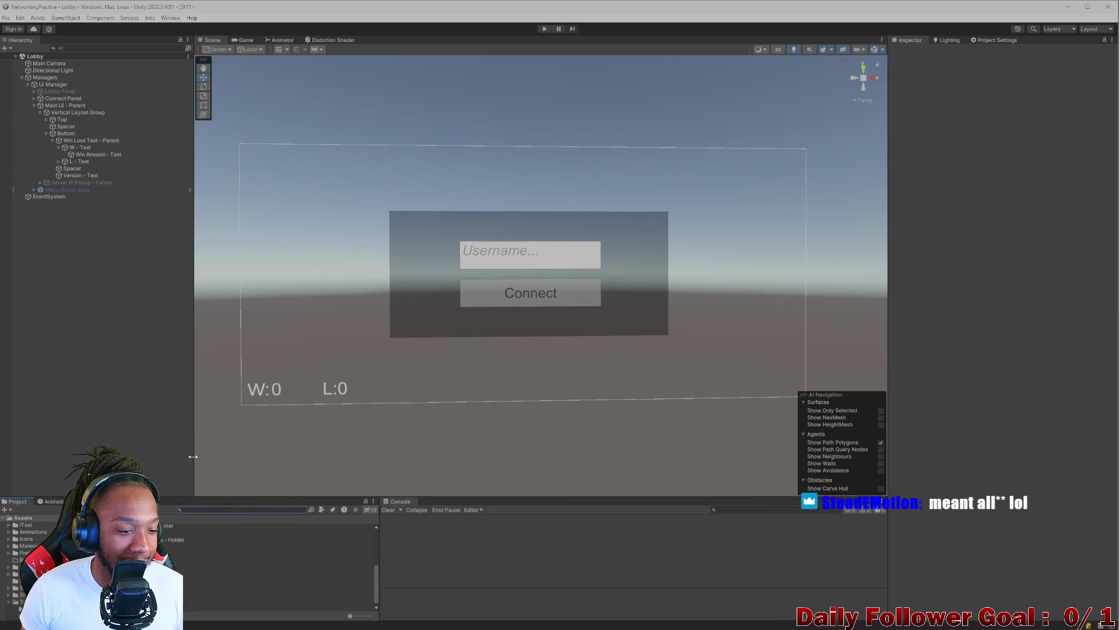
left_click_drag(193, 415, 180, 411)
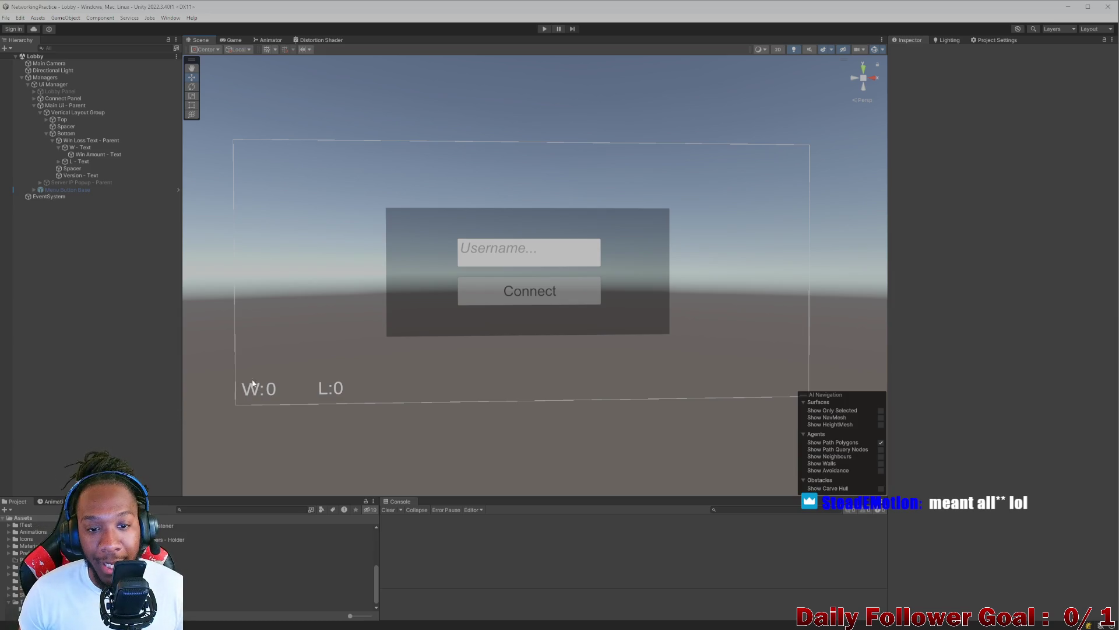
mouse_move(654, 394)
left_mouse_down()
mouse_move(550, 390)
mouse_move(593, 394)
mouse_move(587, 435)
mouse_move(600, 435)
mouse_move(589, 427)
mouse_move(570, 441)
left_mouse_up()
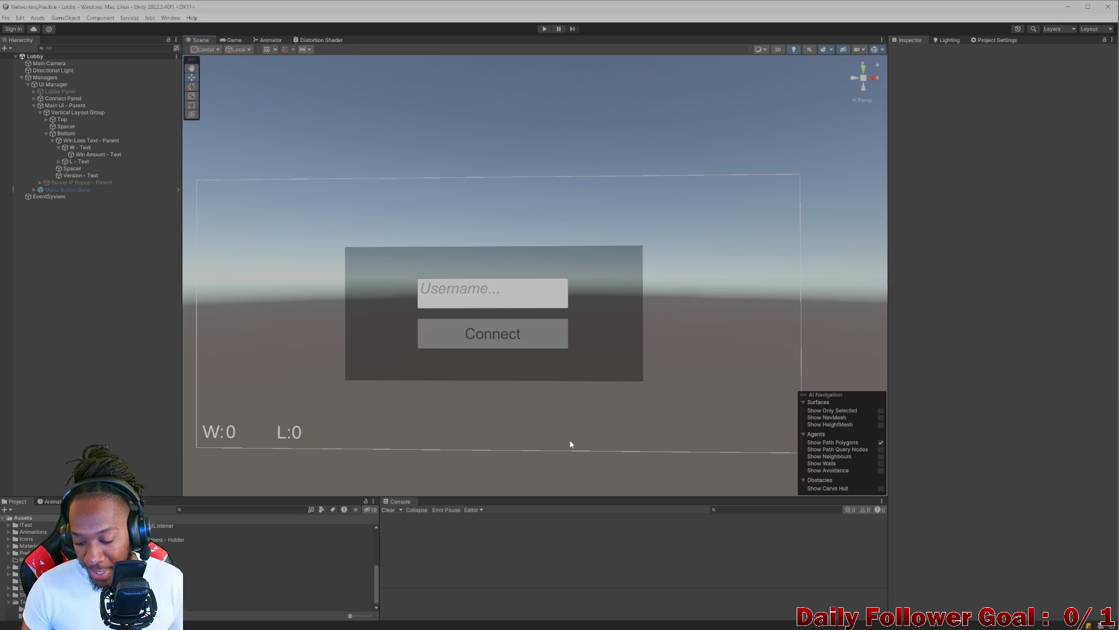
mouse_move(547, 430)
left_mouse_down()
mouse_move(525, 440)
mouse_move(554, 445)
left_mouse_up()
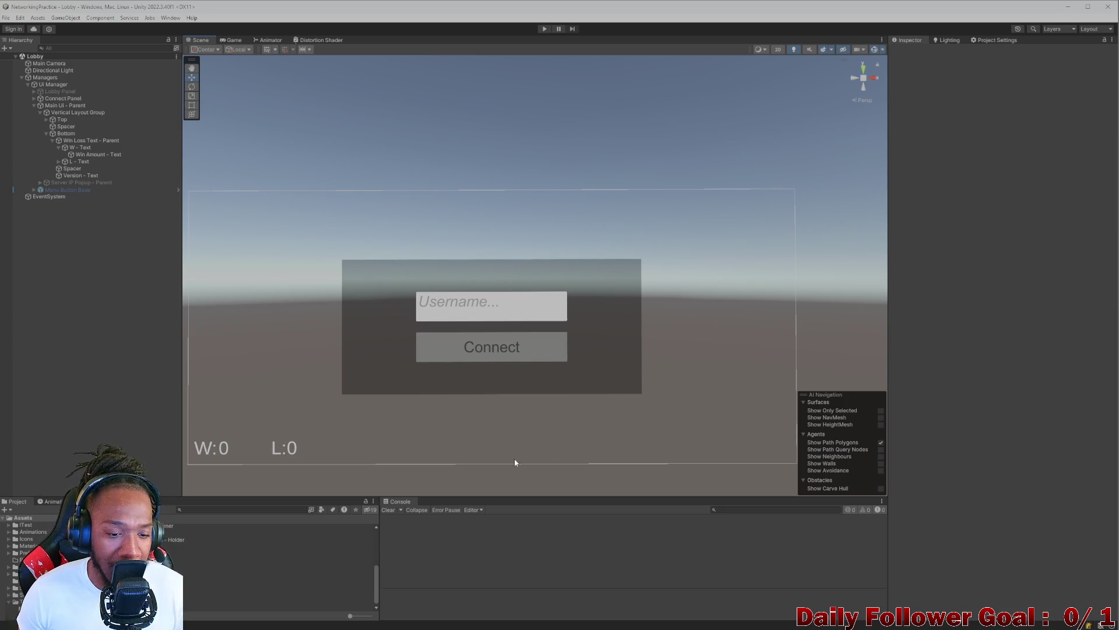
mouse_move(515, 460)
left_mouse_down()
mouse_move(452, 458)
mouse_move(446, 477)
mouse_move(458, 481)
left_mouse_up()
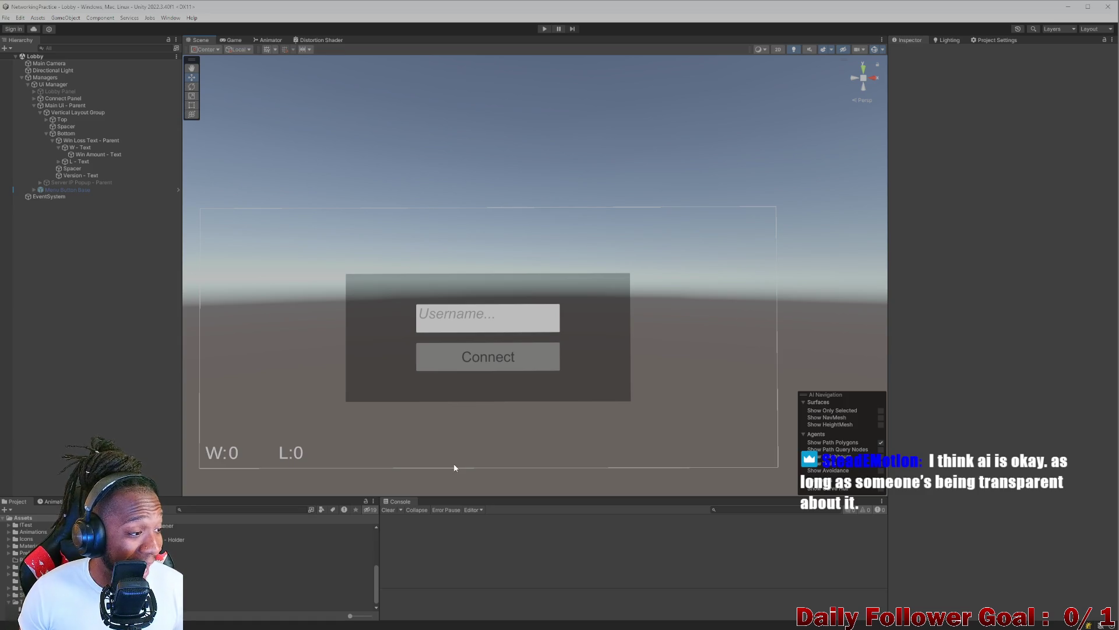
mouse_move(455, 468)
left_mouse_down()
mouse_move(431, 471)
mouse_move(457, 483)
mouse_move(467, 456)
left_mouse_up()
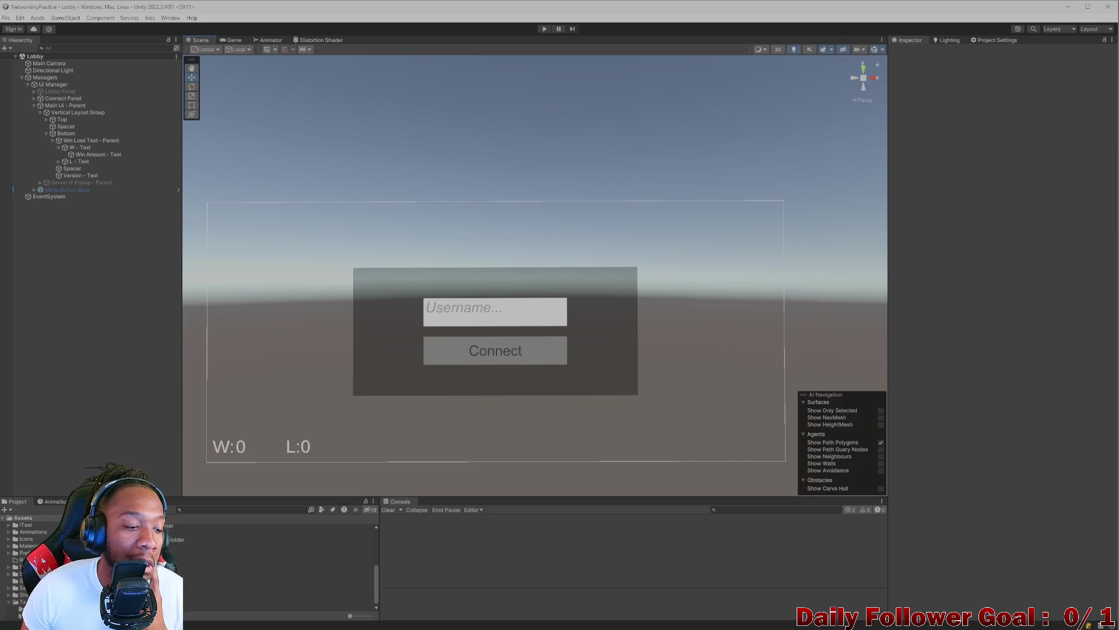
- Peek at the Animation view, return to Project, narrow the Hierarchy further and recentre the canvas
left_click(55, 500)
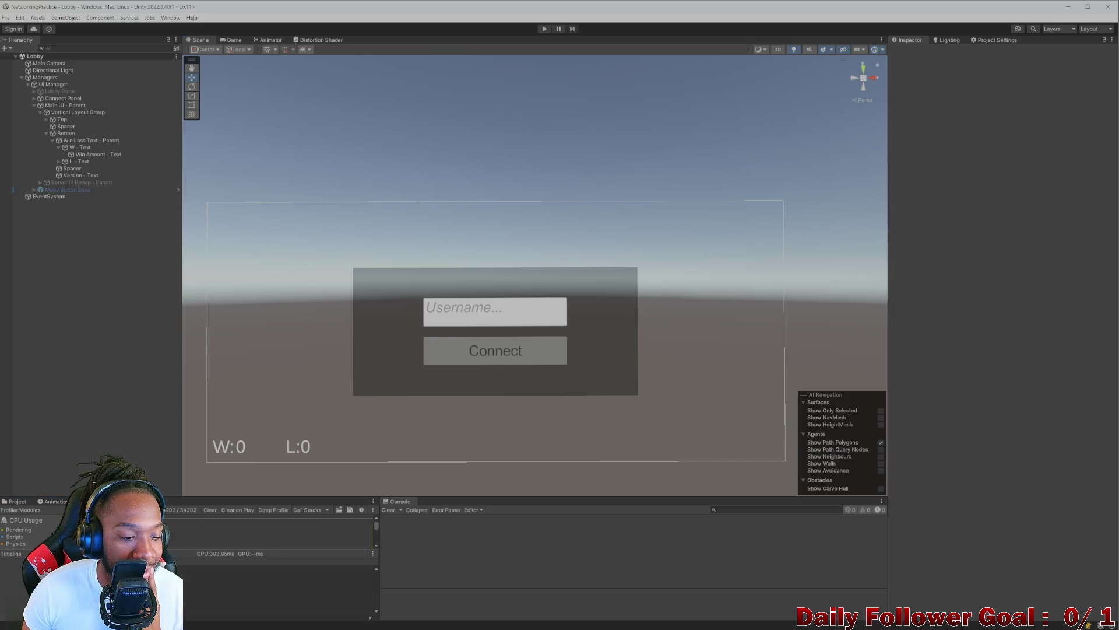
left_click(18, 500)
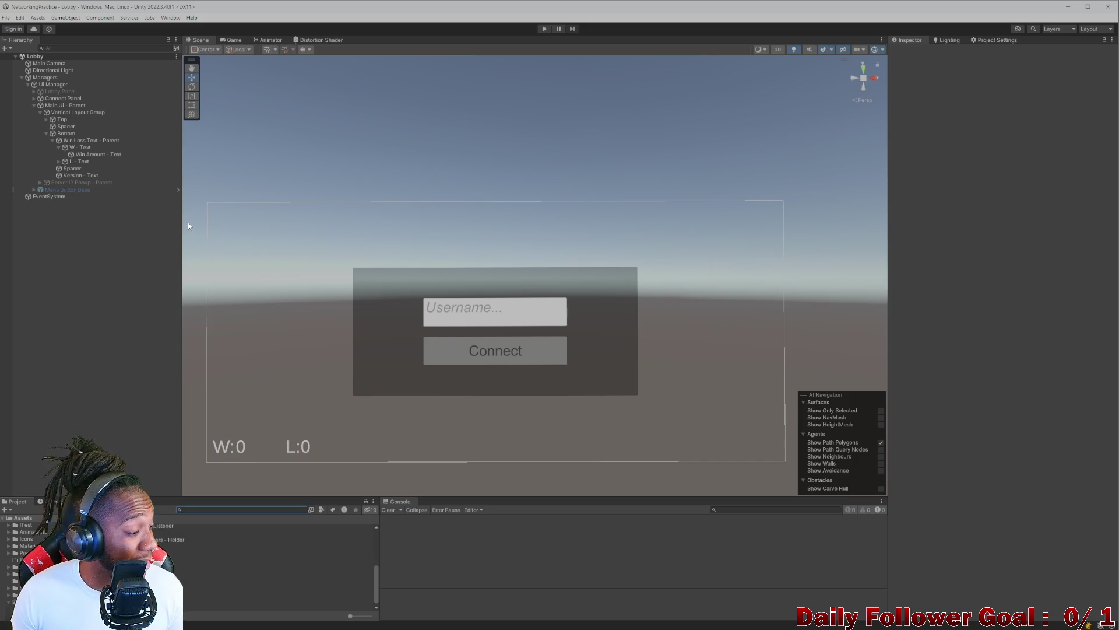
left_click_drag(183, 225, 162, 227)
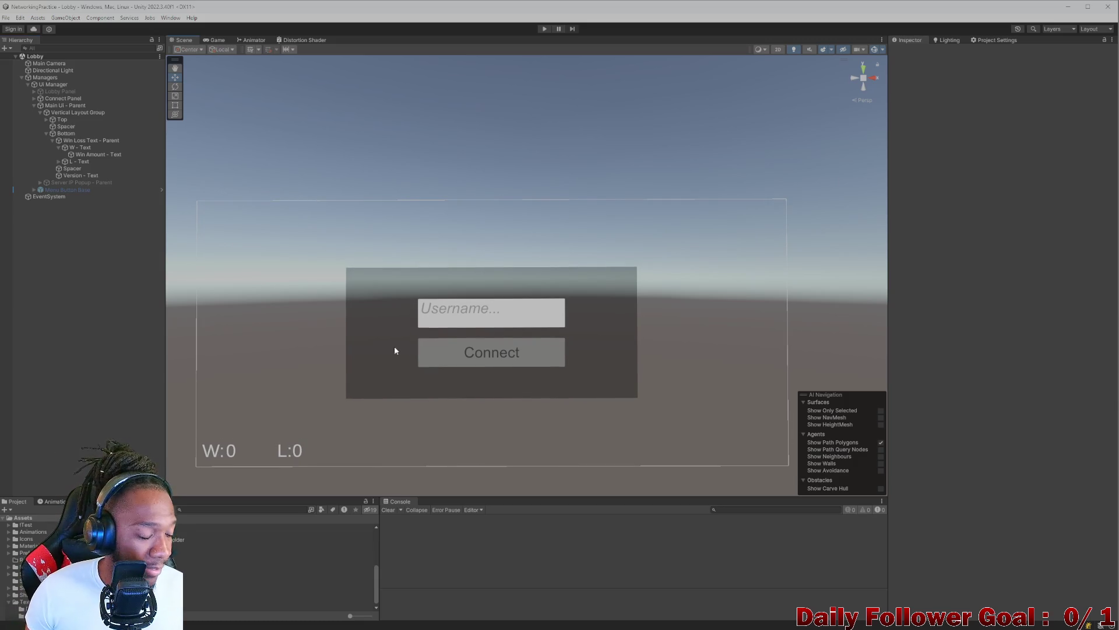
left_click_drag(394, 345, 365, 362)
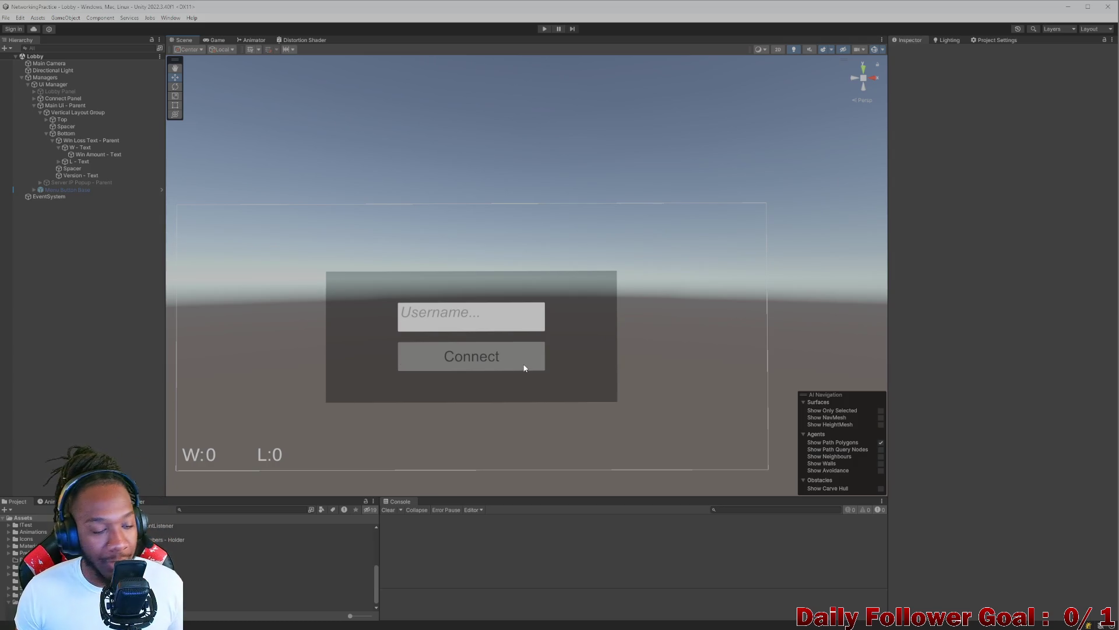
left_click_drag(524, 365, 536, 384)
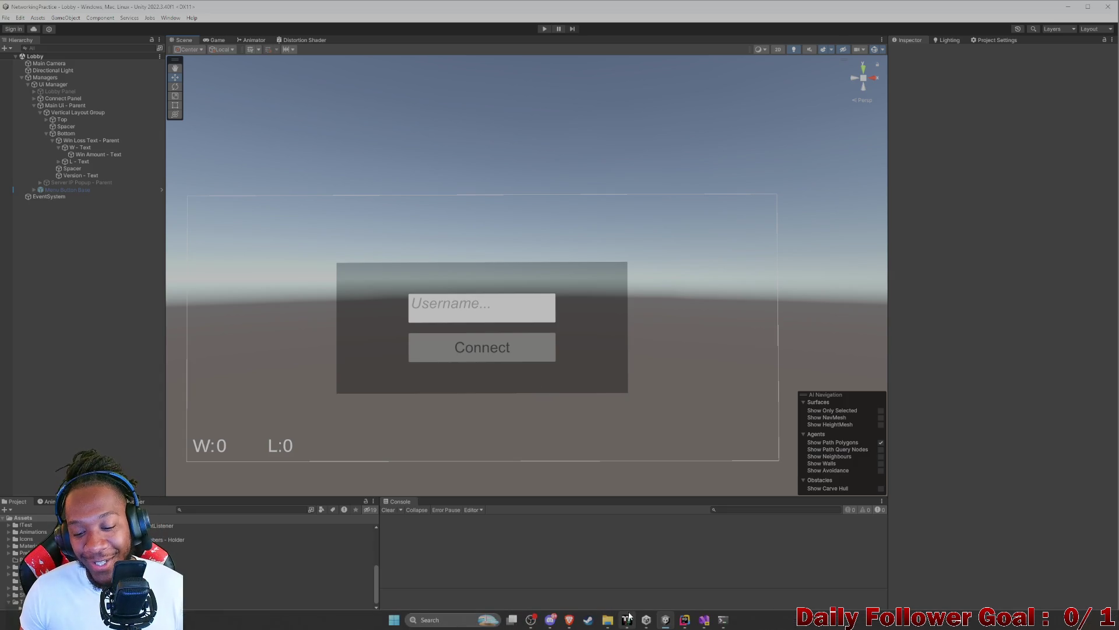
left_click(685, 620)
- Delete the trailing empty line at the end of UpdateWinLossText.cs
left_click(450, 308)
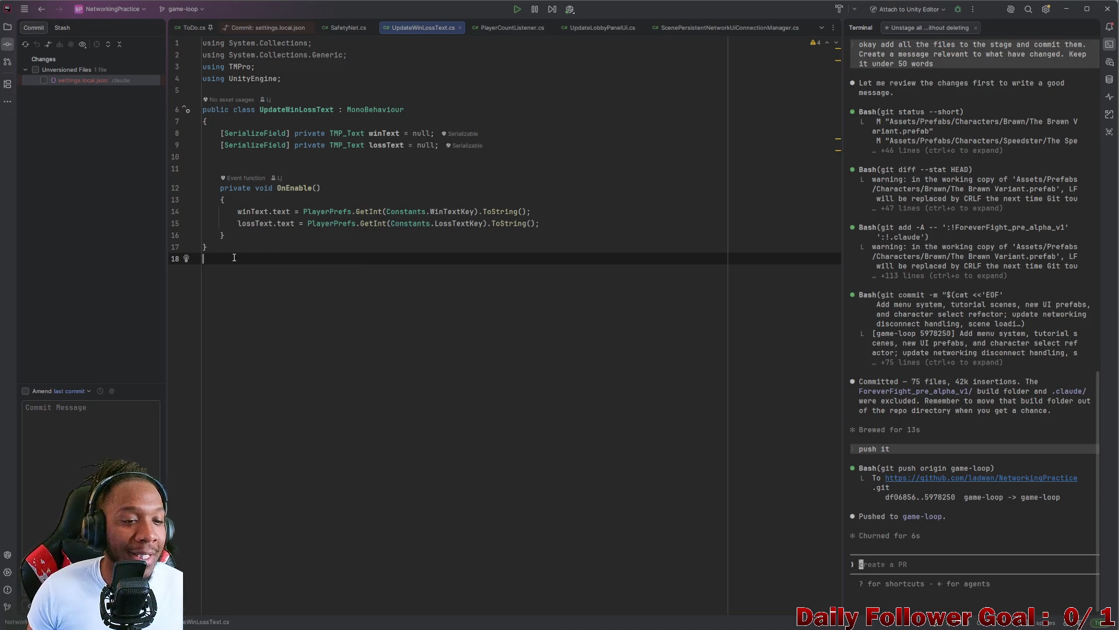
key("BackSpace")
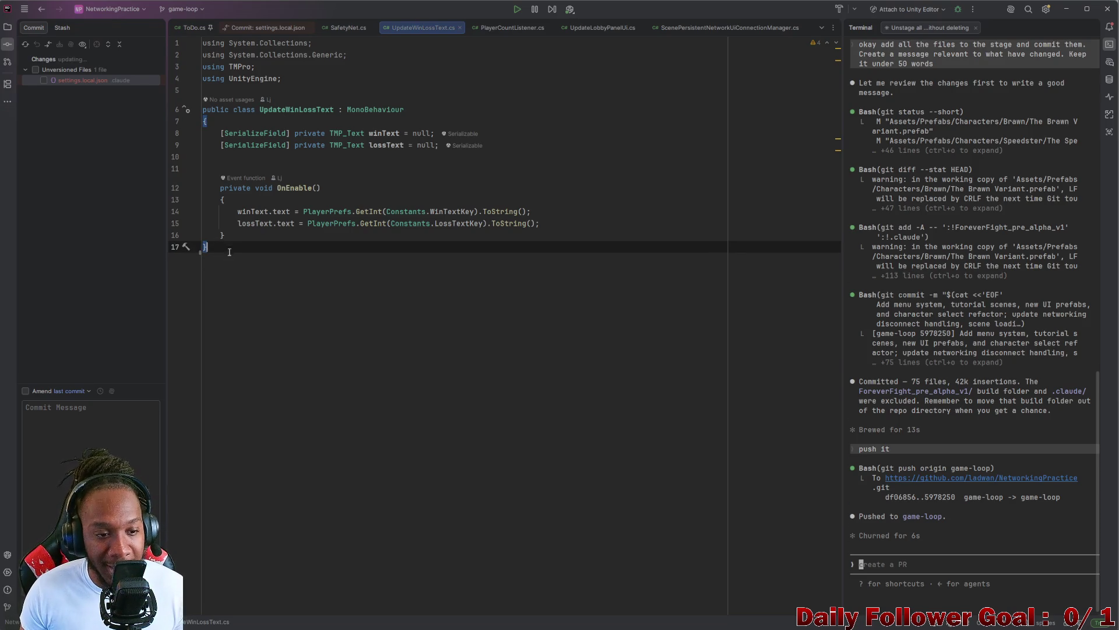
left_click_drag(229, 247, 186, 107)
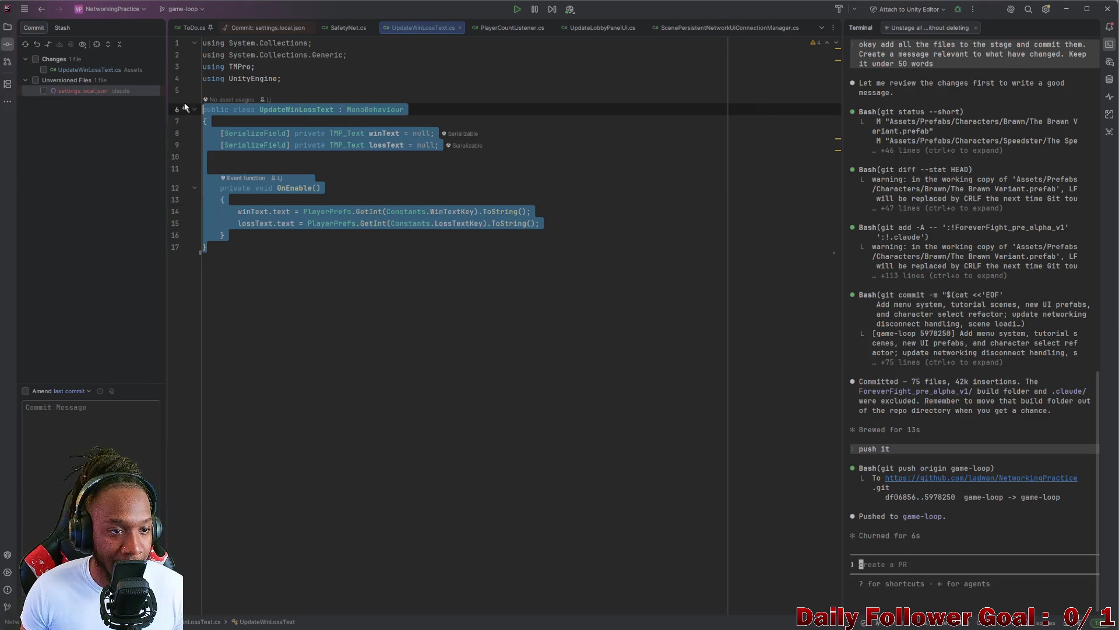
left_click(599, 187)
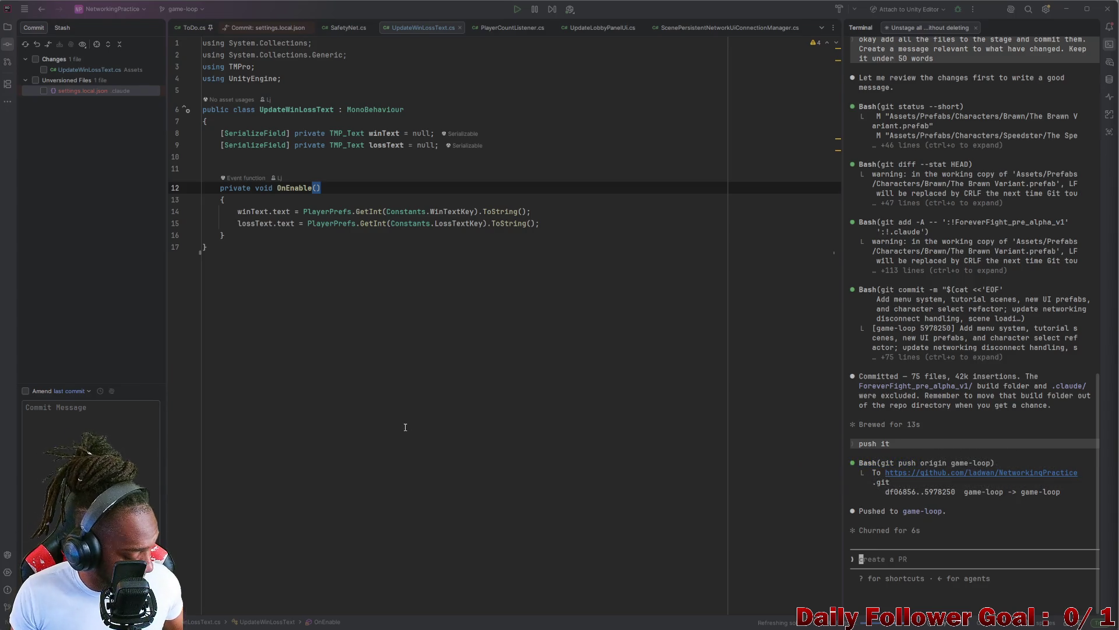
- Review the UpdateWinLossText class body, selecting lines 7 to 16, then return to Unity
left_click(256, 257)
left_click(198, 158)
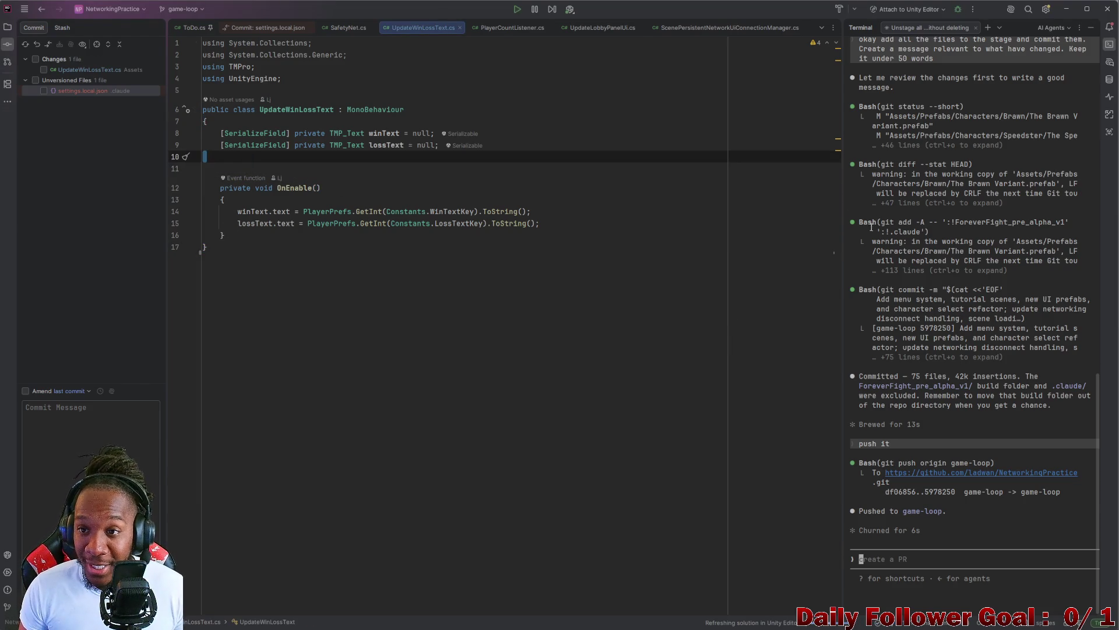
scroll(897, 402, "up", 2)
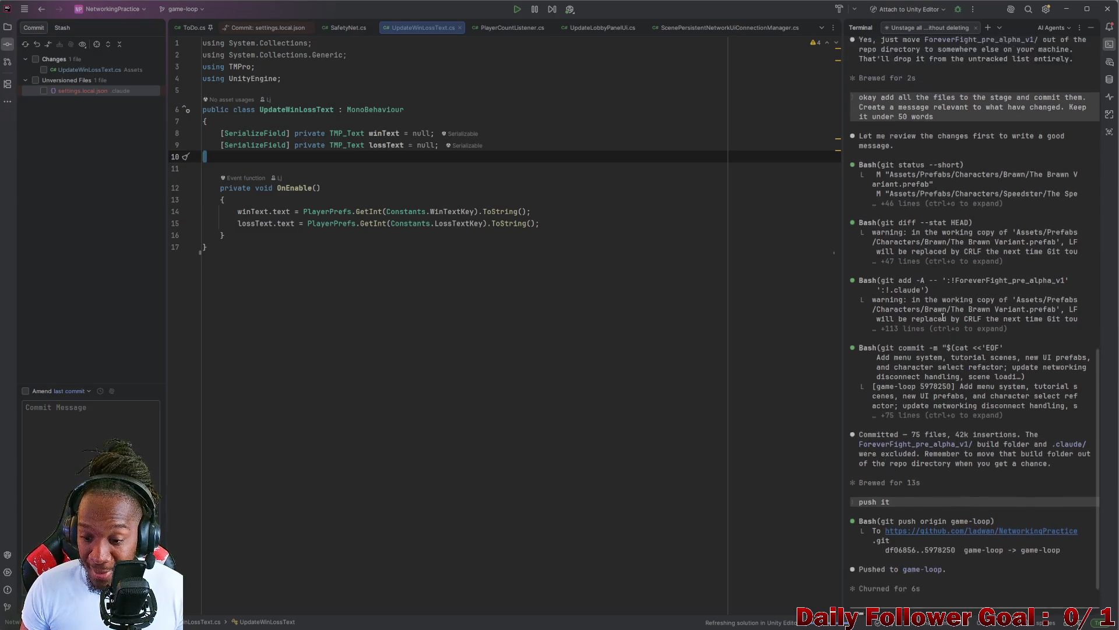
scroll(940, 434, "down", 2)
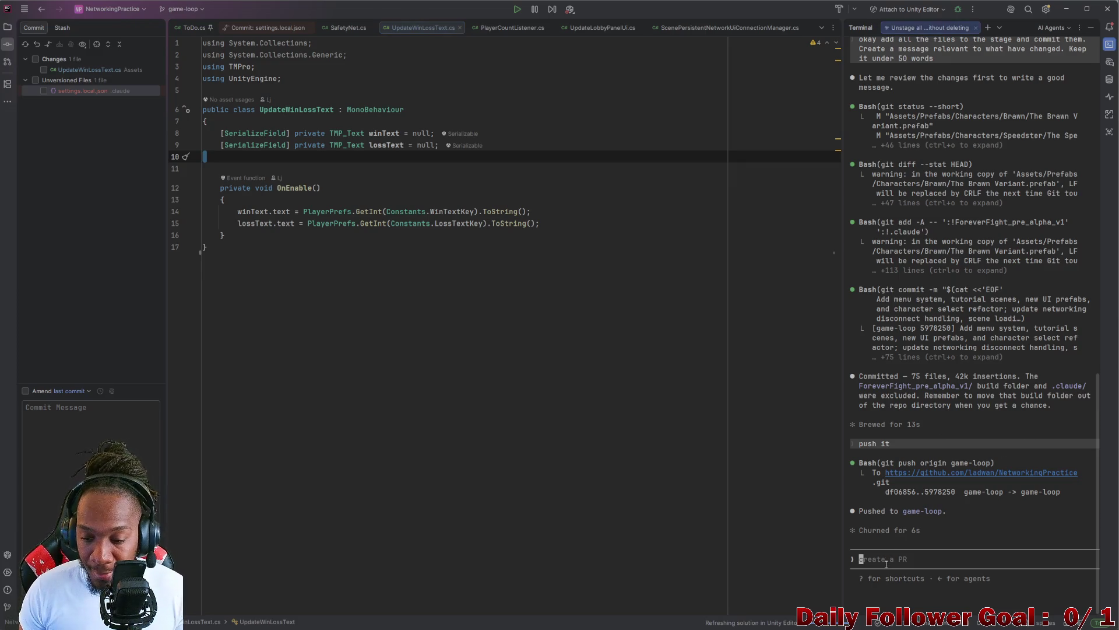
left_click(539, 369)
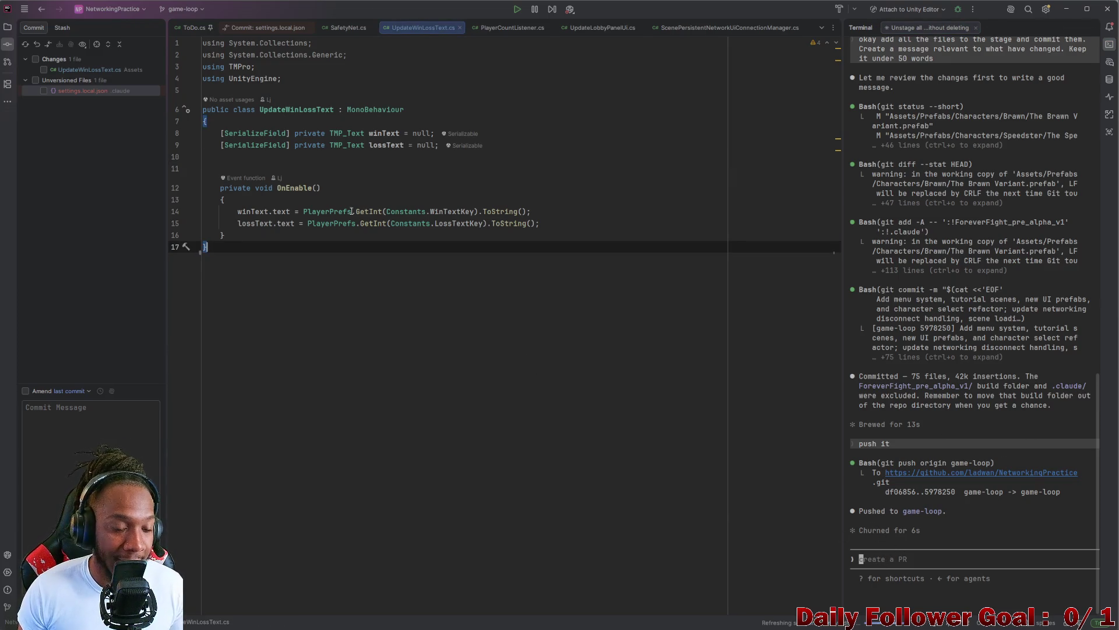
mouse_move(355, 214)
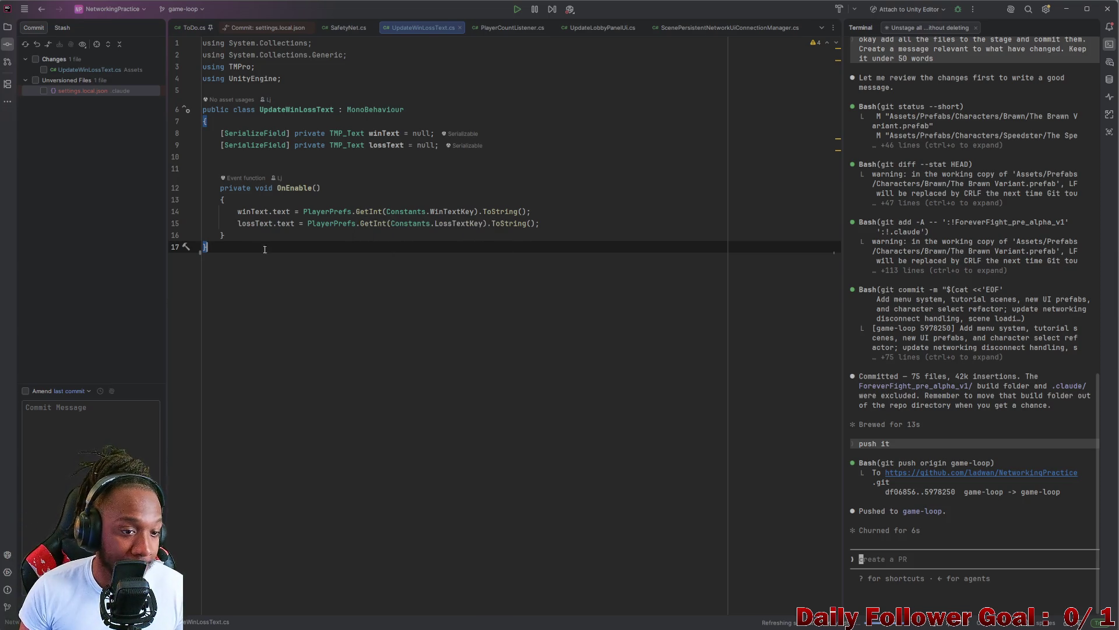
left_click_drag(223, 242, 181, 122)
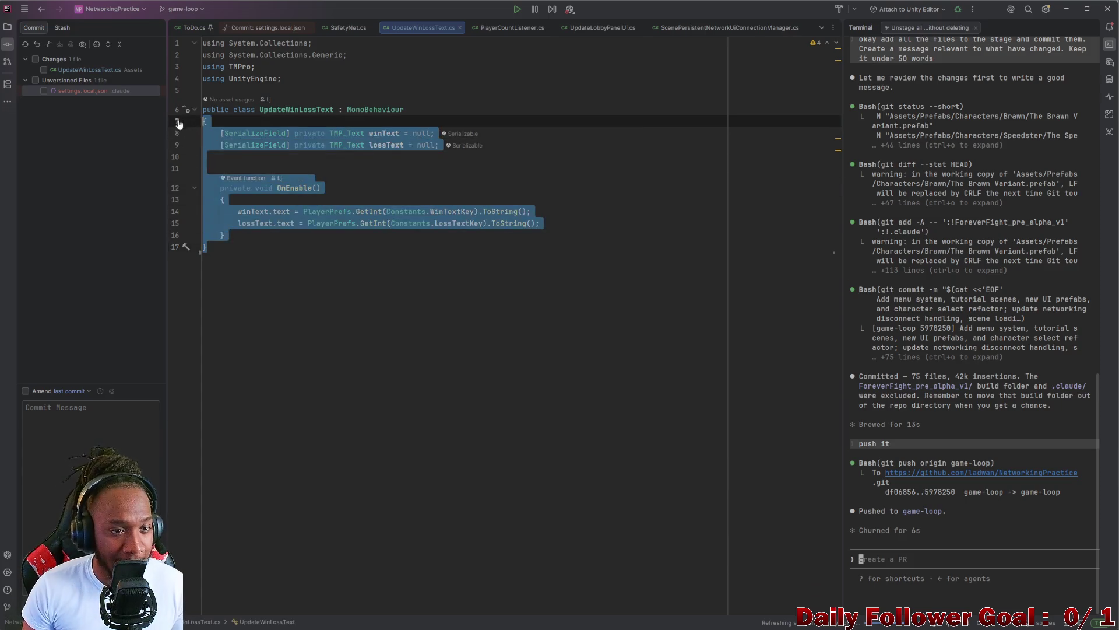
left_click(451, 181)
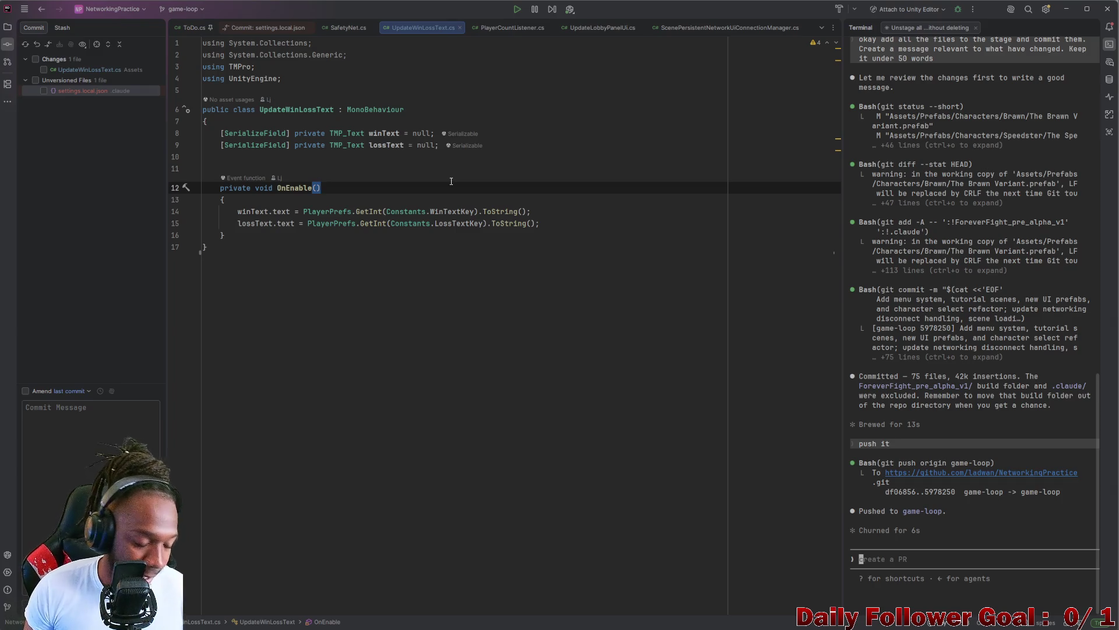
left_click_drag(247, 242, 153, 124)
left_click(586, 190)
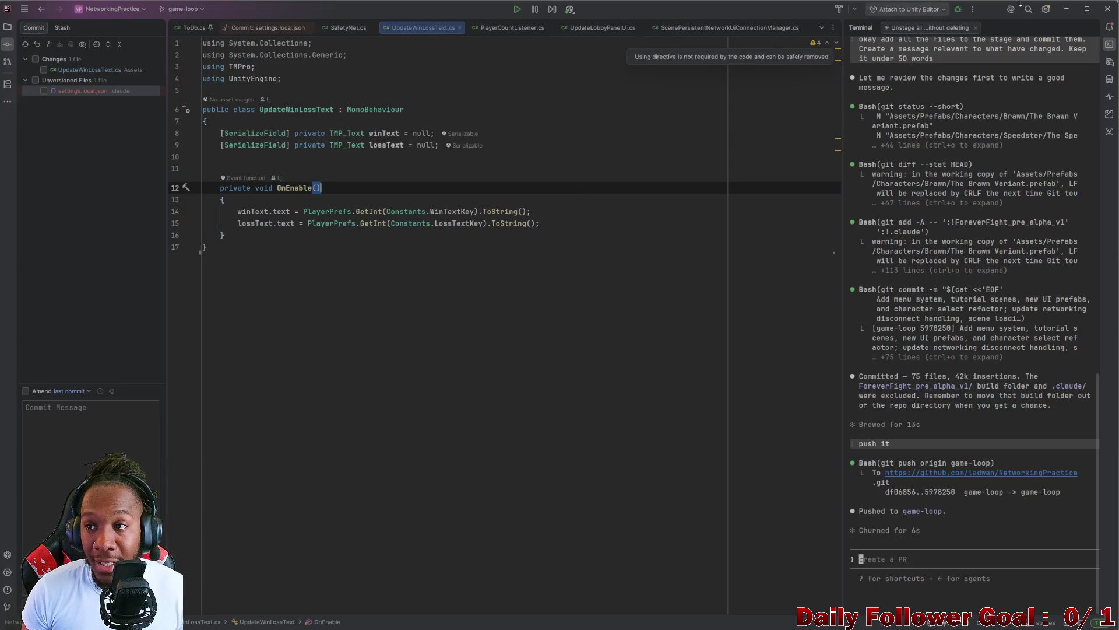
key("alt+Tab")
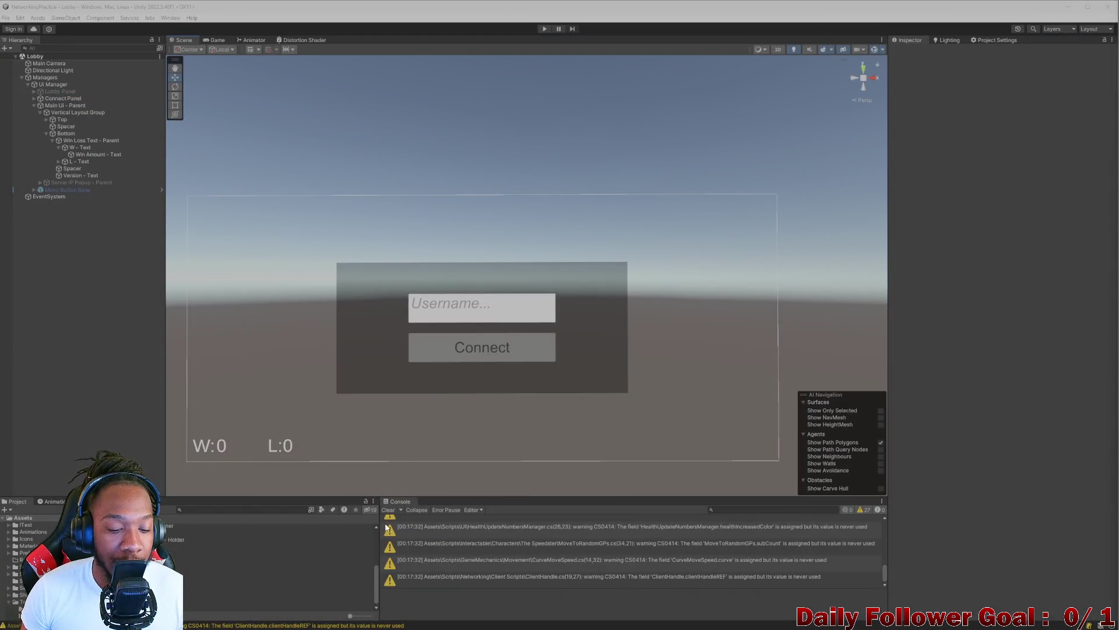
- Clear the console warnings, make the Scene view taller, and select Win Loss Text - Parent
left_click(390, 510)
left_click_drag(441, 499, 441, 513)
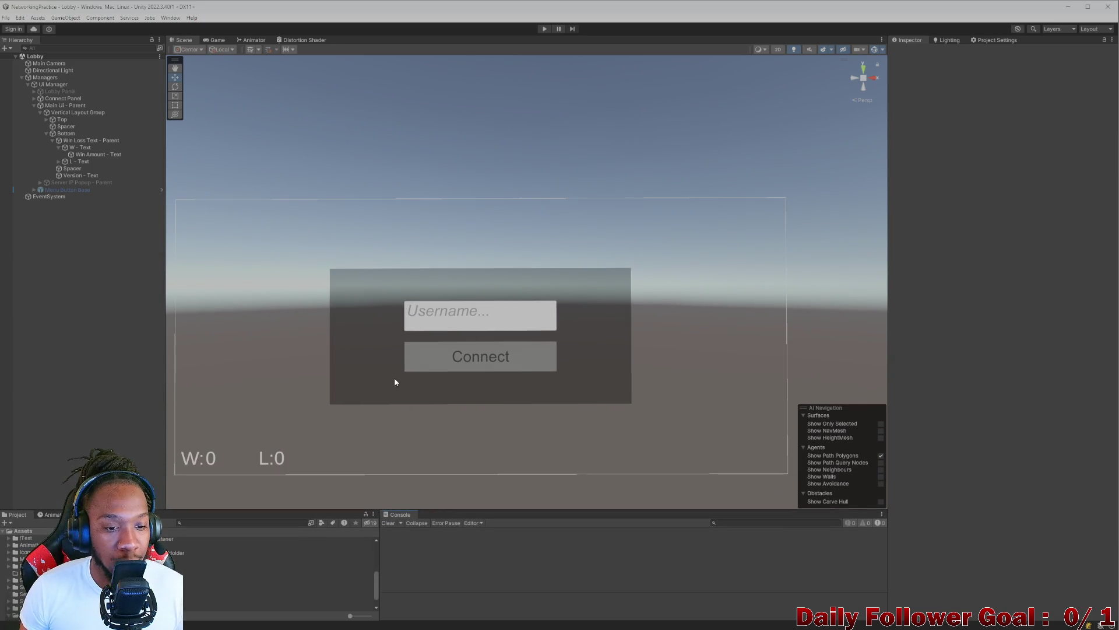
scroll(414, 376, "down", 1)
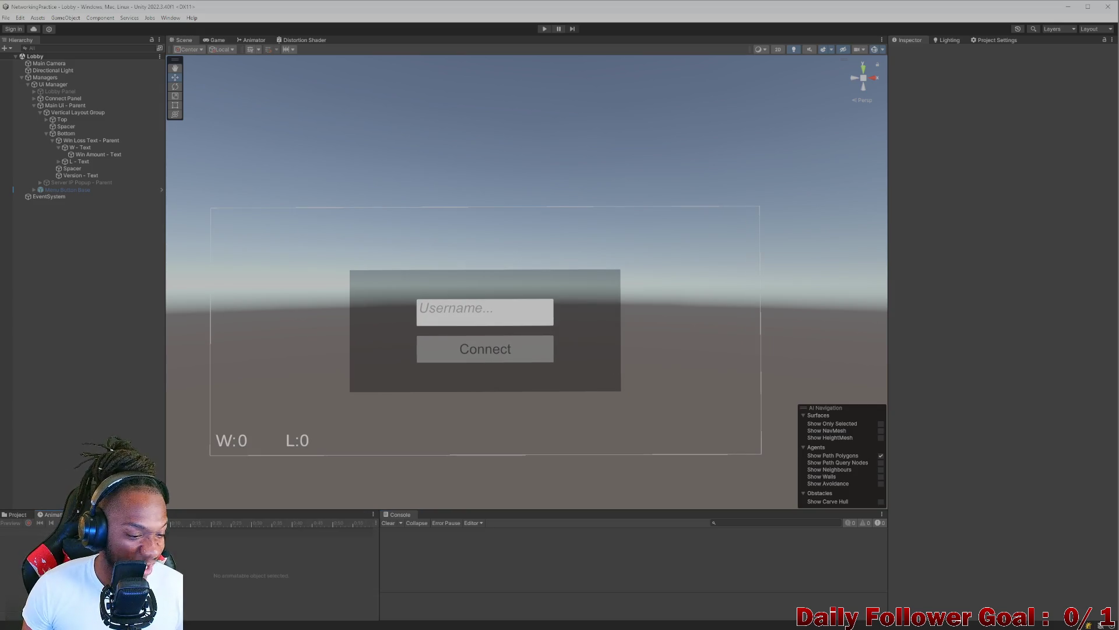
left_click(24, 514)
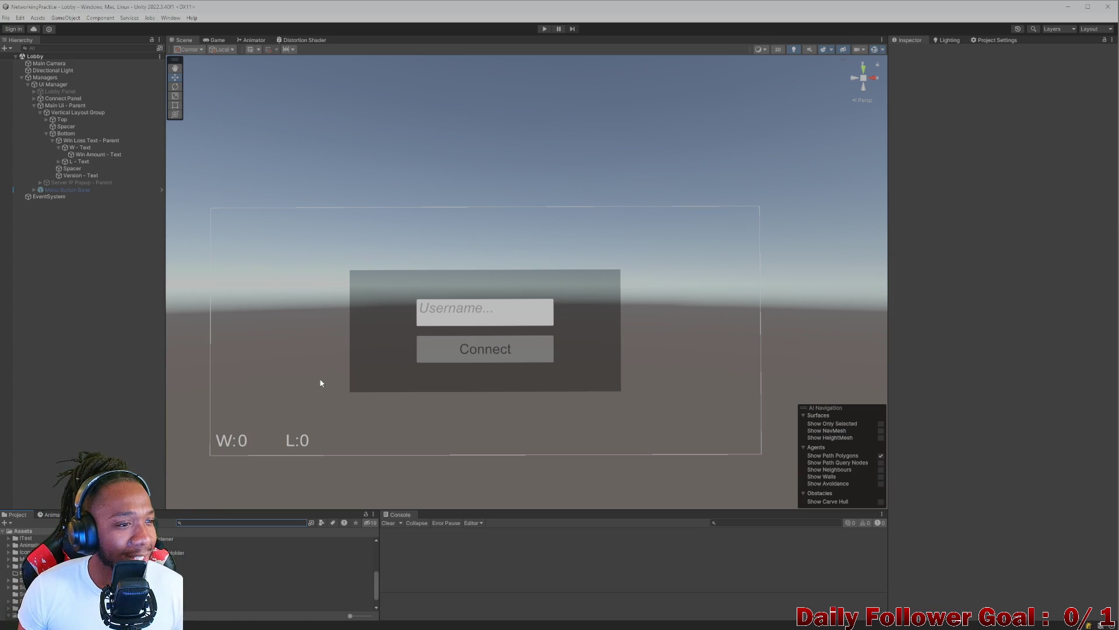
left_click(63, 141)
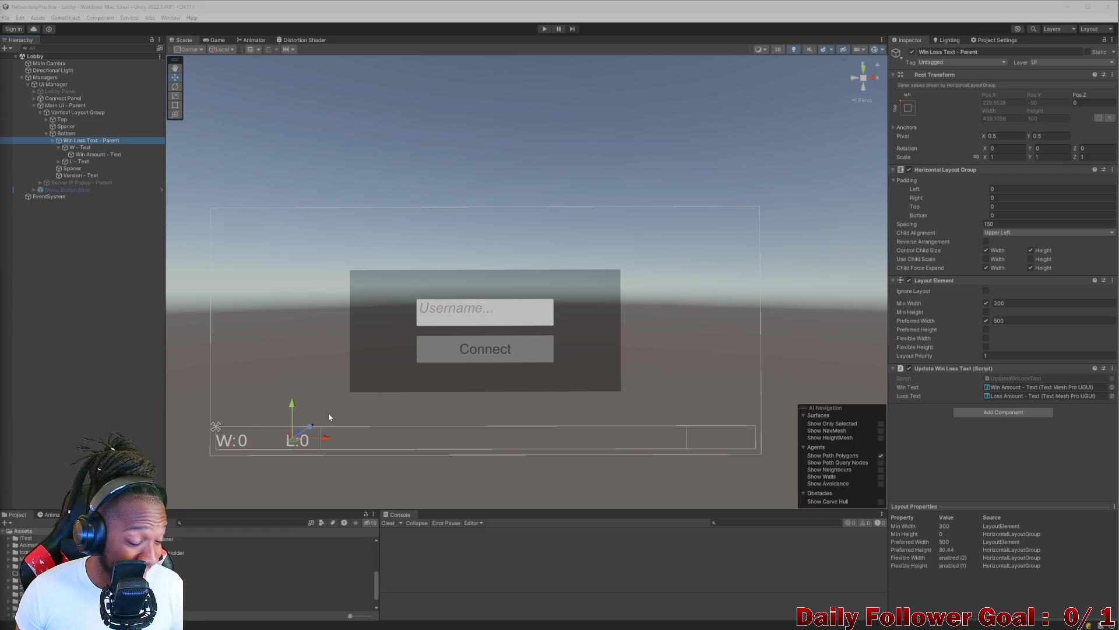
left_click(470, 315)
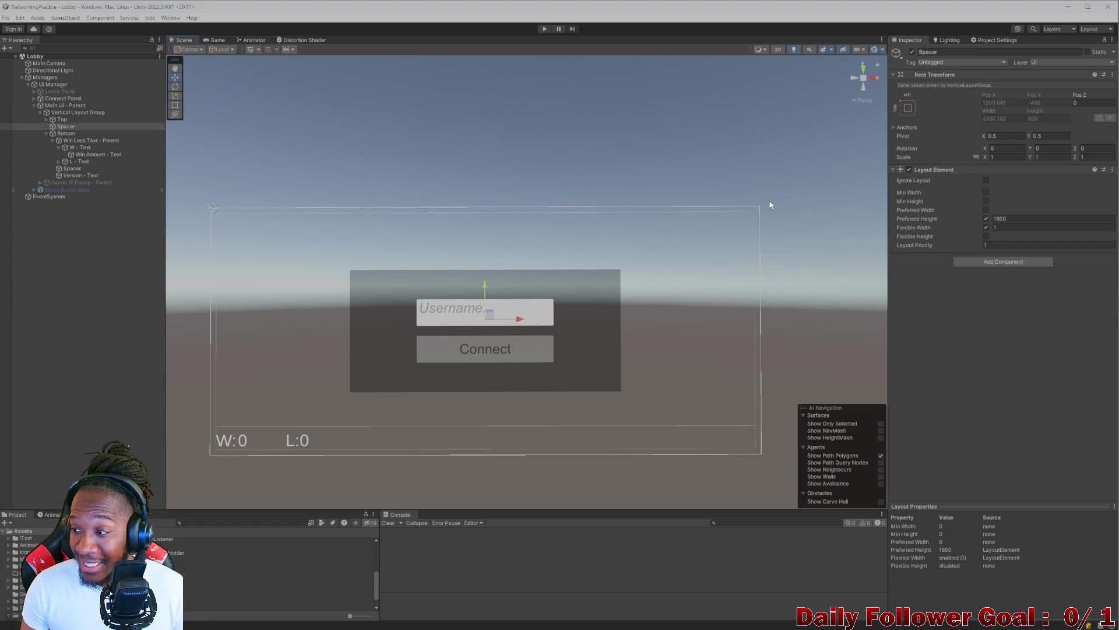
scroll(816, 312, "down", 1)
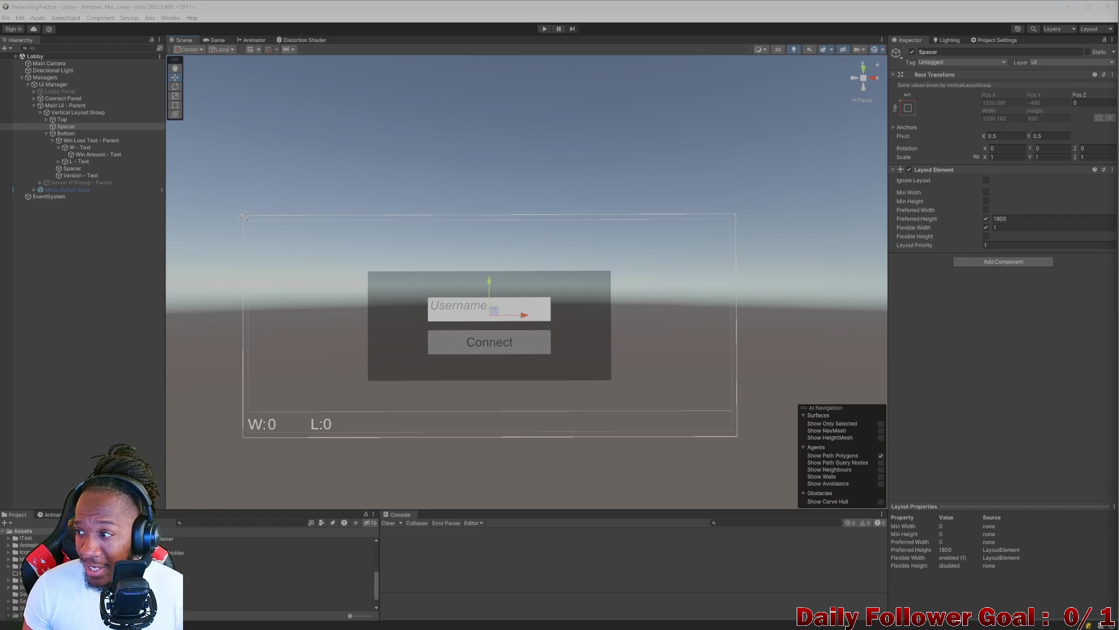
scroll(524, 281, "up", 1)
left_click(330, 178)
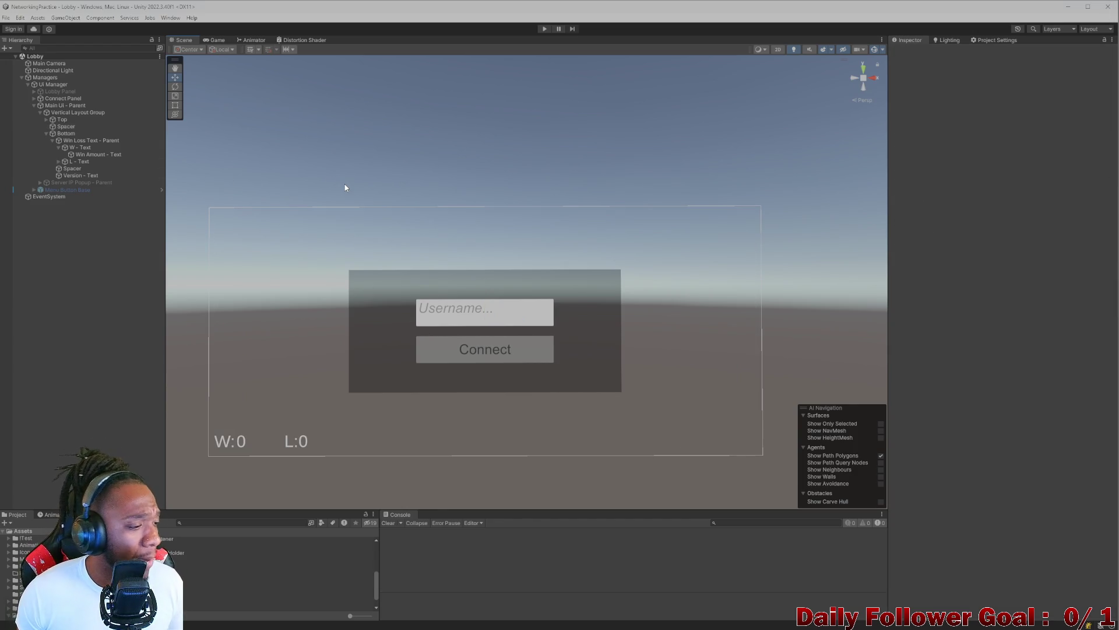
scroll(342, 192, "down", 1)
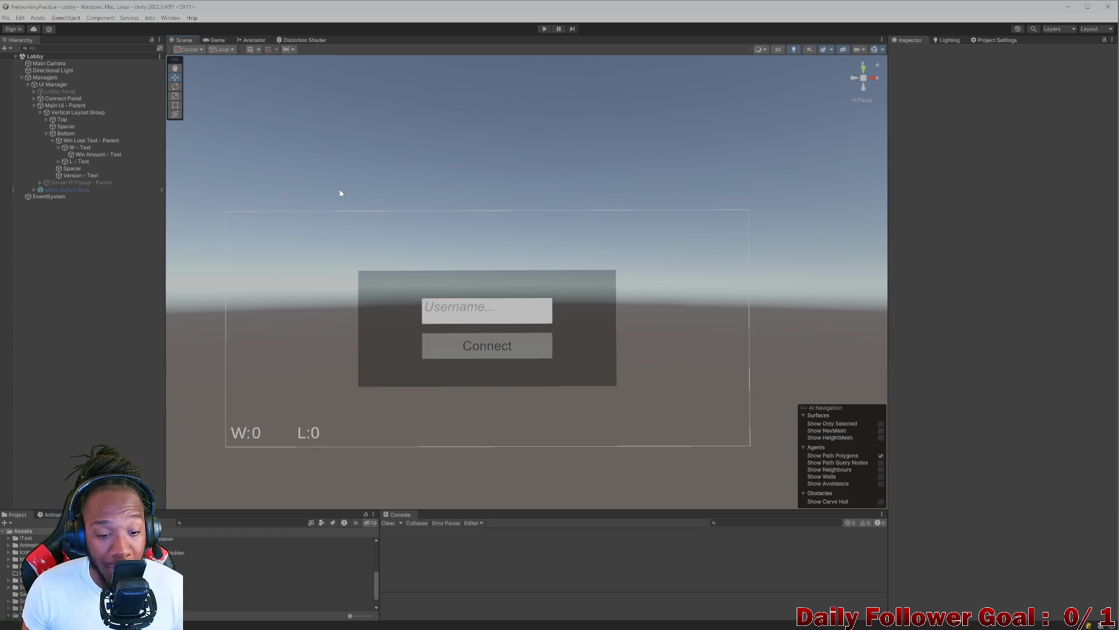
left_click(250, 523)
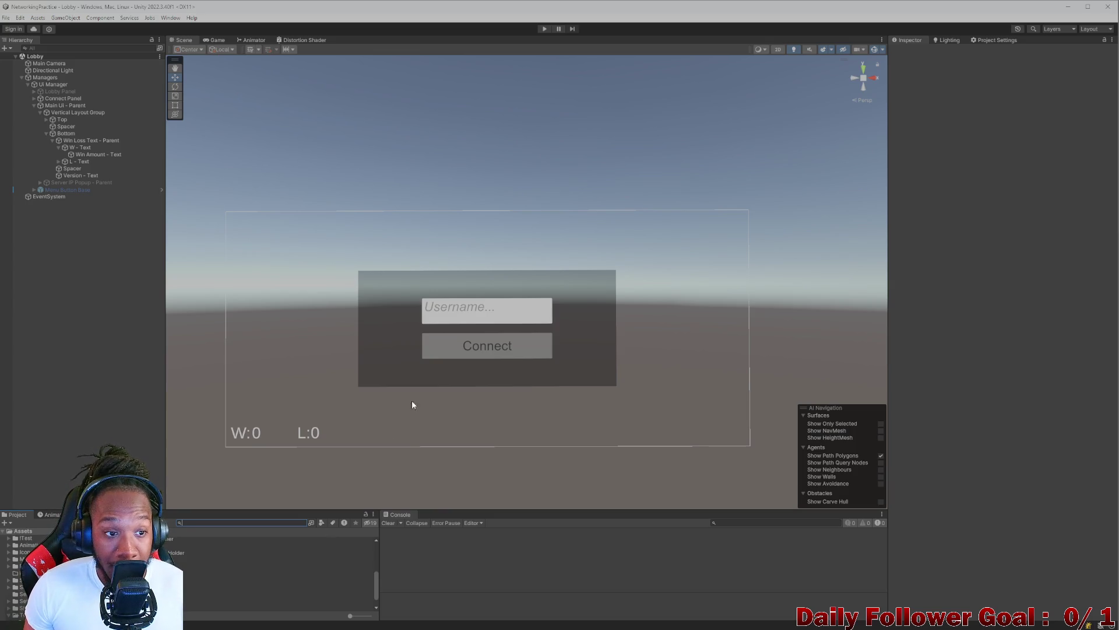
scroll(413, 404, "down", 1)
left_click_drag(517, 242, 518, 204)
scroll(517, 205, "up", 2)
left_click_drag(412, 240, 437, 280)
scroll(444, 294, "up", 1)
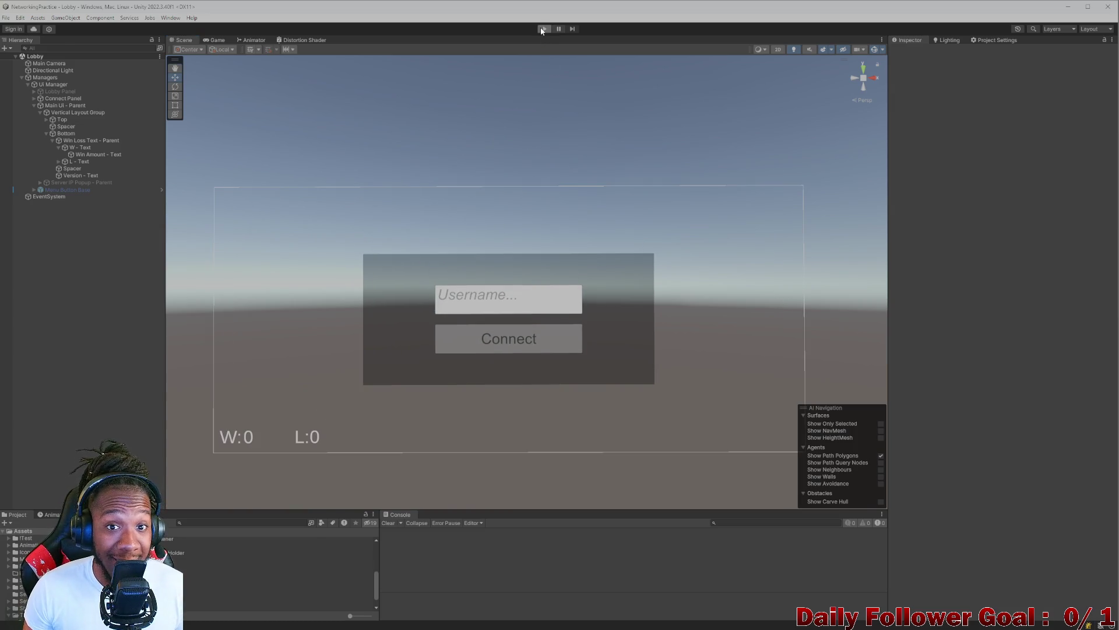
- Test-run the Lobby scene in Play mode, clear the console, and select the Spacer object
left_click(543, 29)
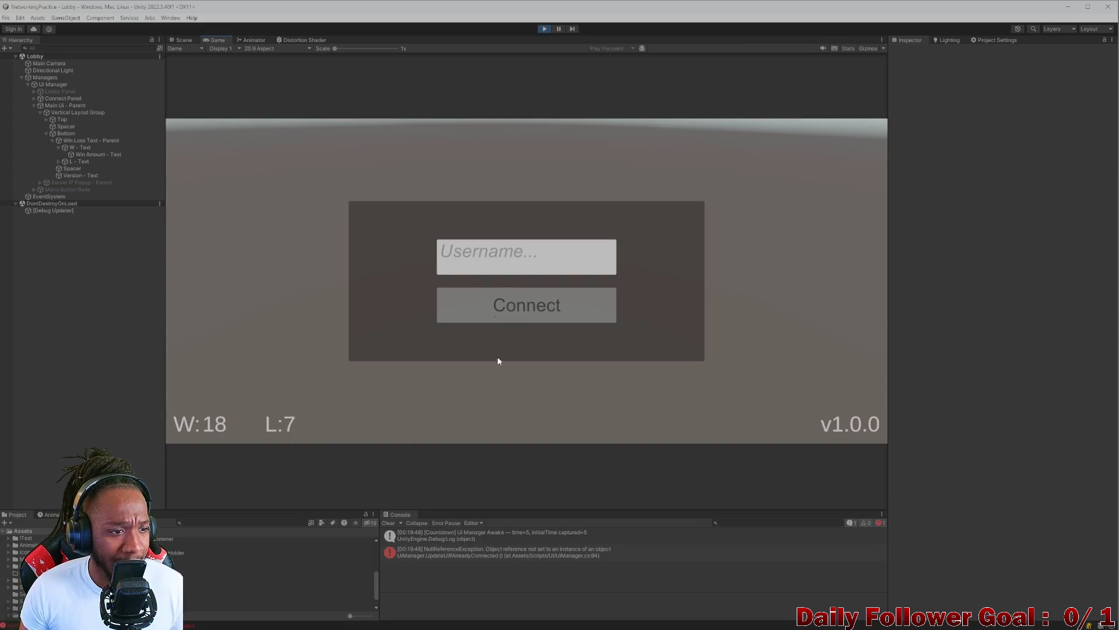
left_click(543, 30)
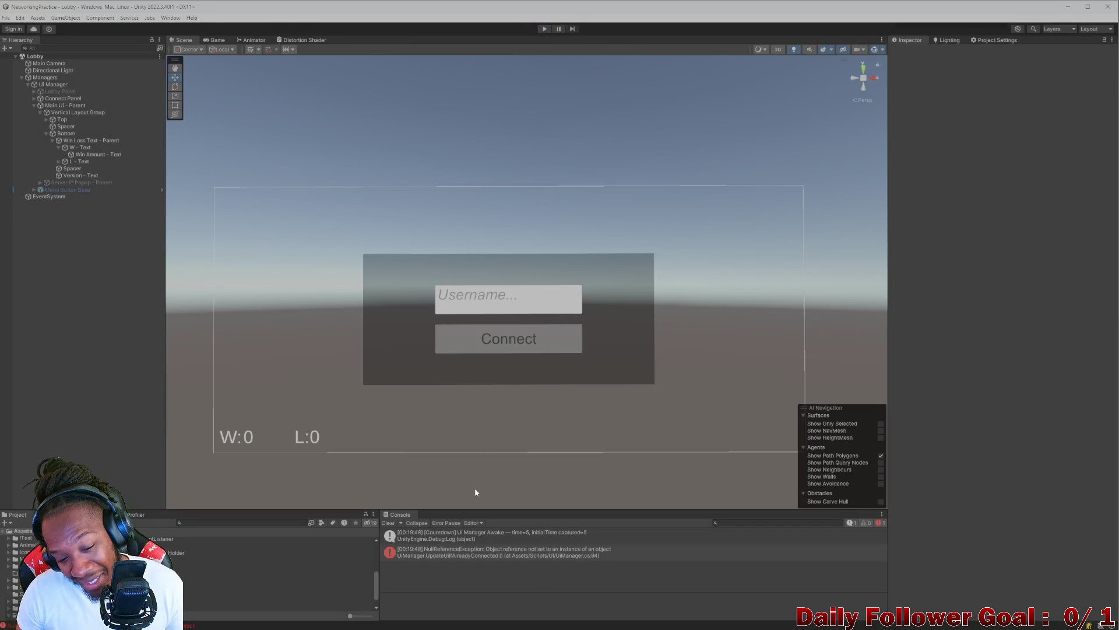
left_click(387, 523)
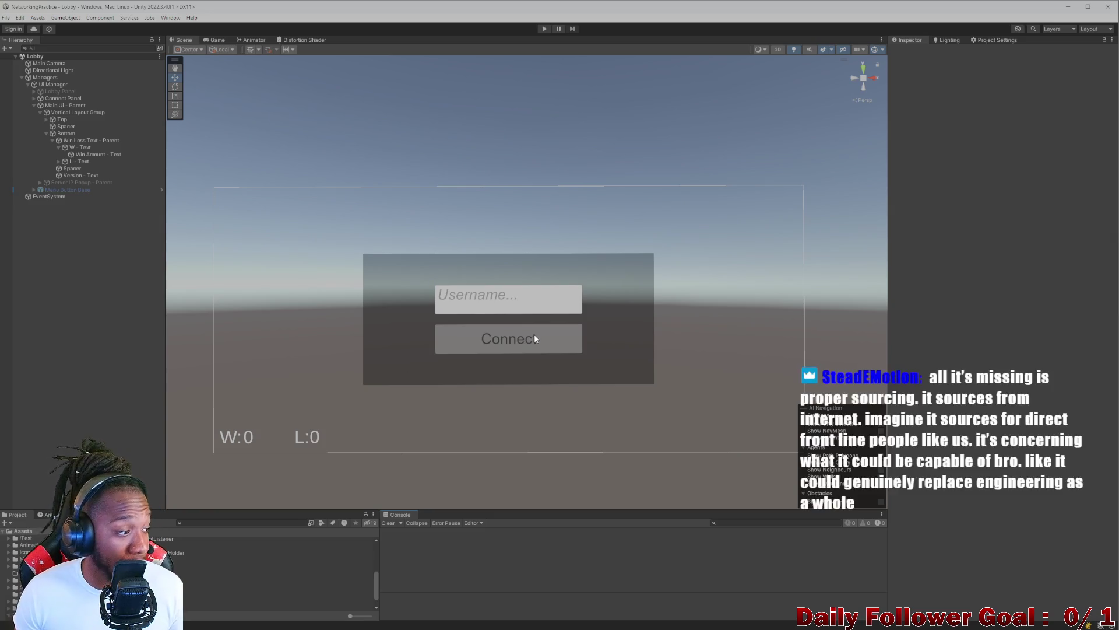
left_click(480, 302)
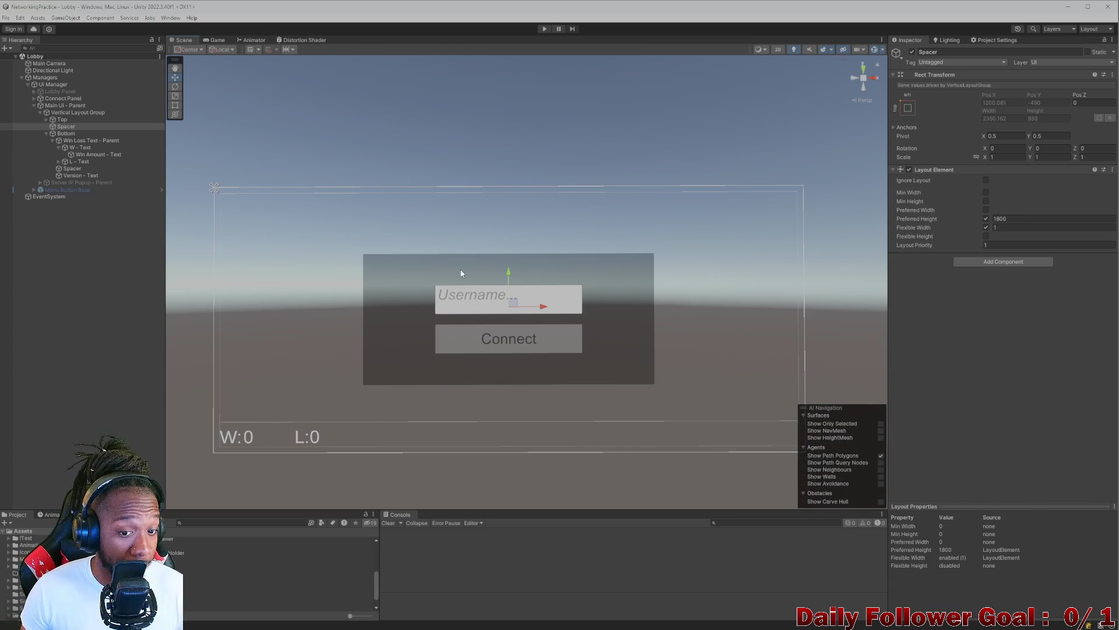
- Inspect the Vertical Layout Group object and try project asset searches for '10' and '2'
left_click(457, 238)
scroll(442, 254, "up", 2)
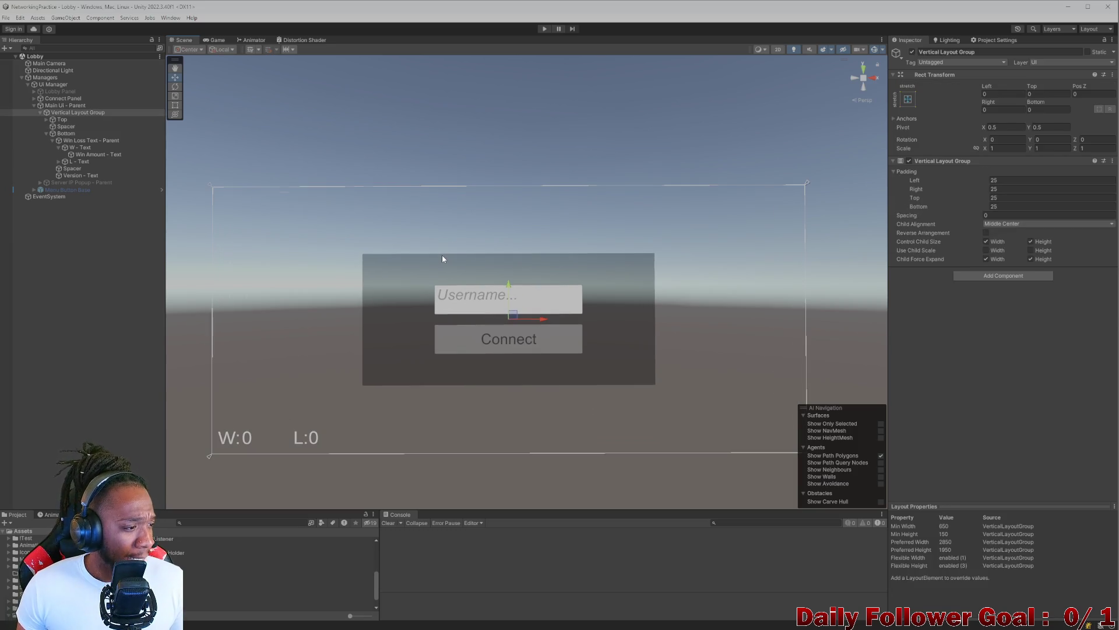
scroll(407, 223, "down", 1)
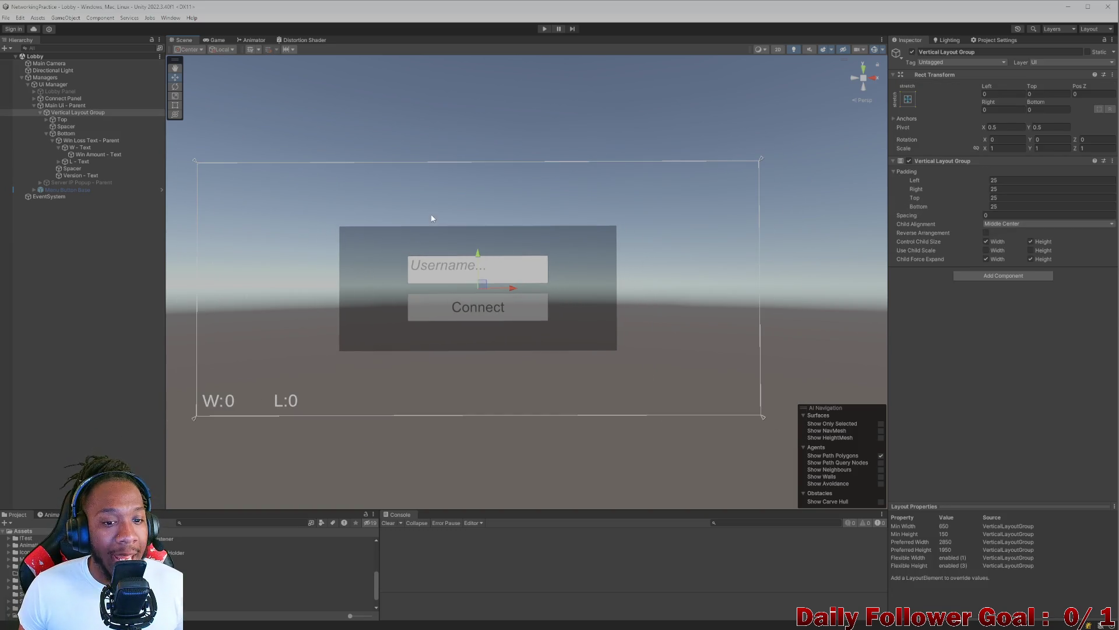
left_click(222, 522)
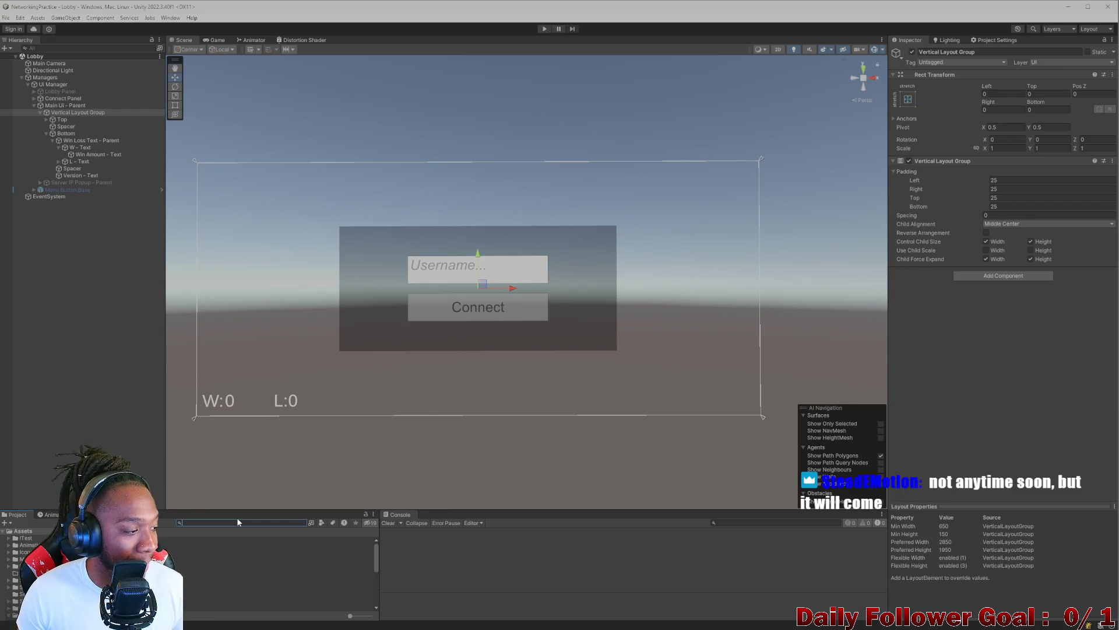
type("10")
key("BackSpace")
key("BackSpace")
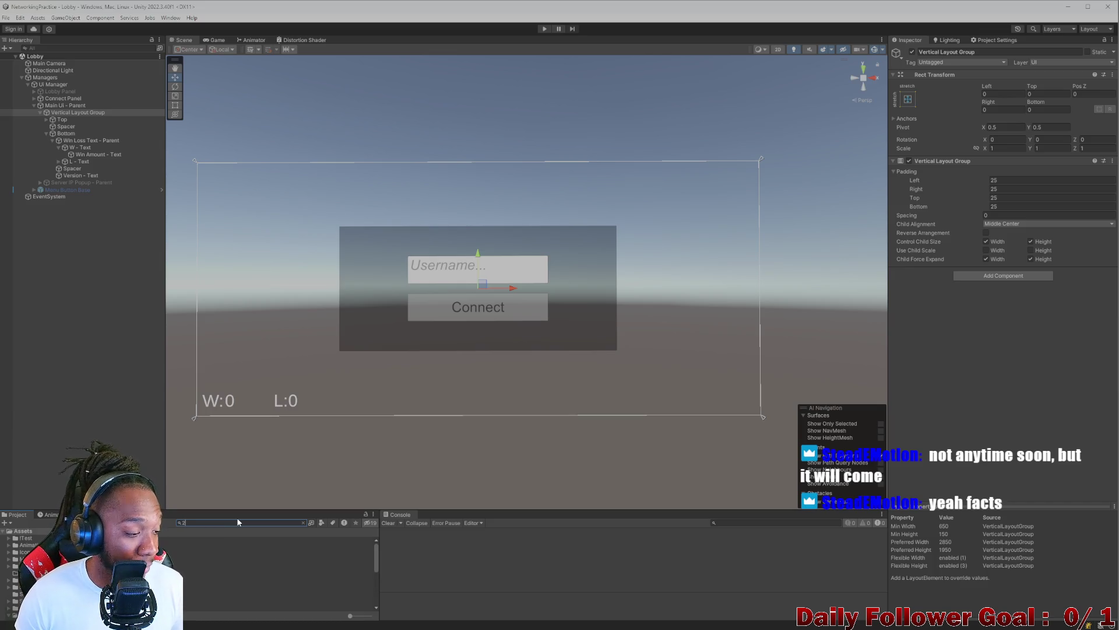
type("2")
key("BackSpace")
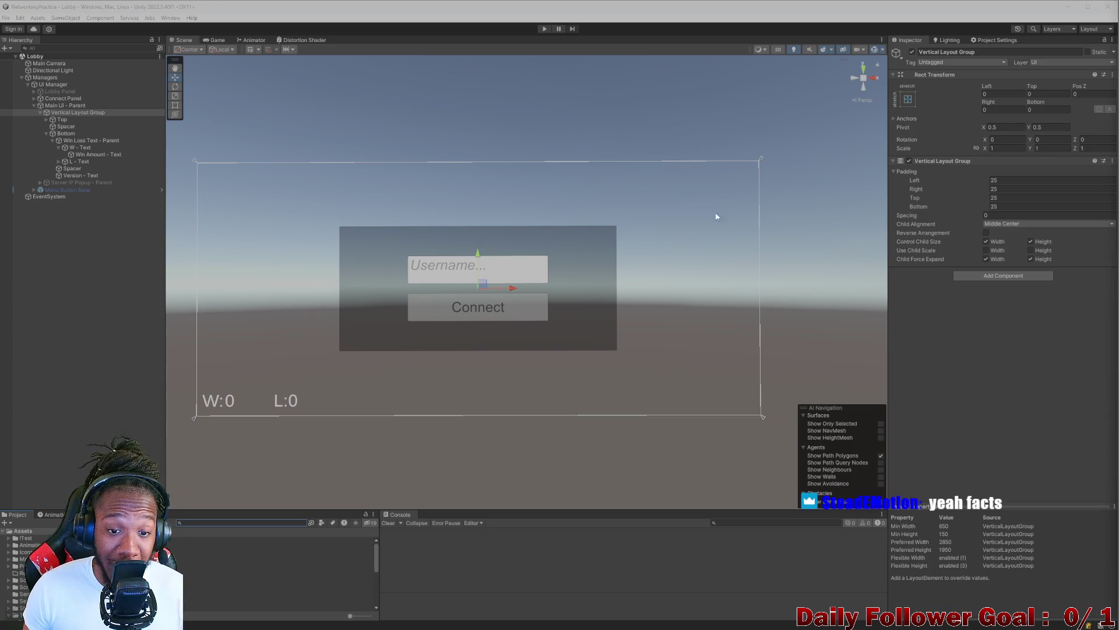
- Select Win Loss Text - Parent and open its UpdateWinLossText script in Rider, then return
left_click(421, 148)
scroll(253, 213, "down", 1)
left_click(87, 140)
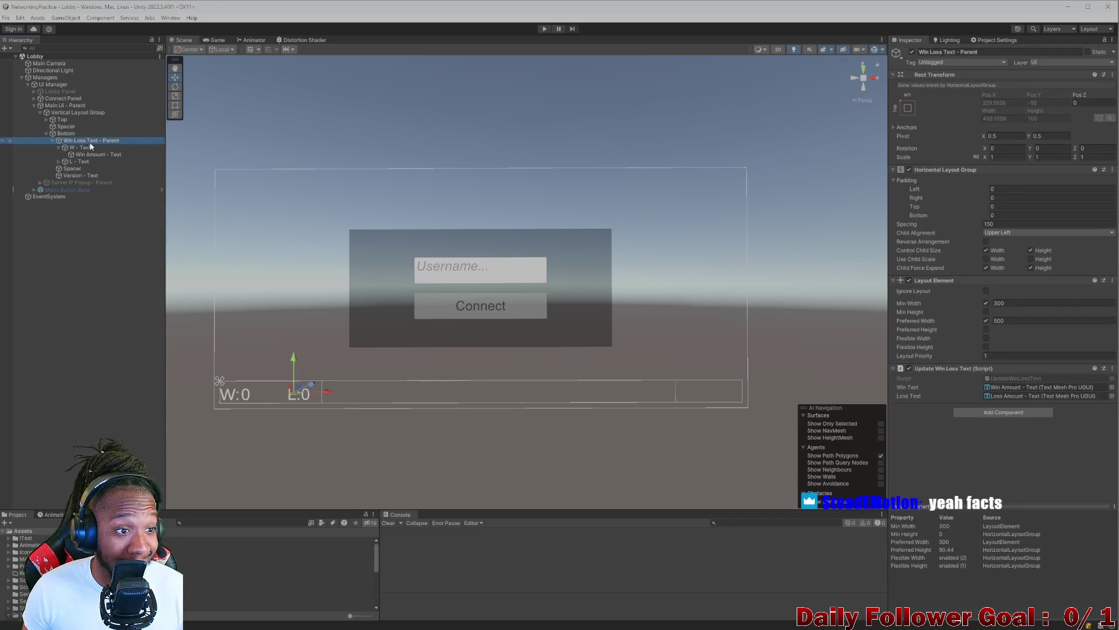
double_click(1012, 379)
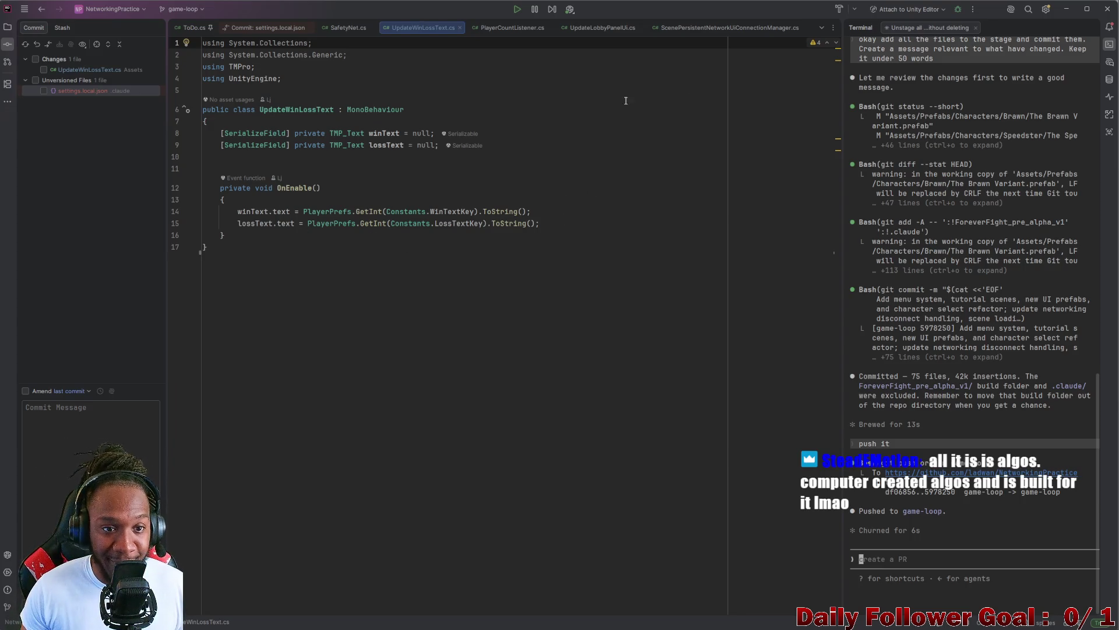
left_click(1066, 9)
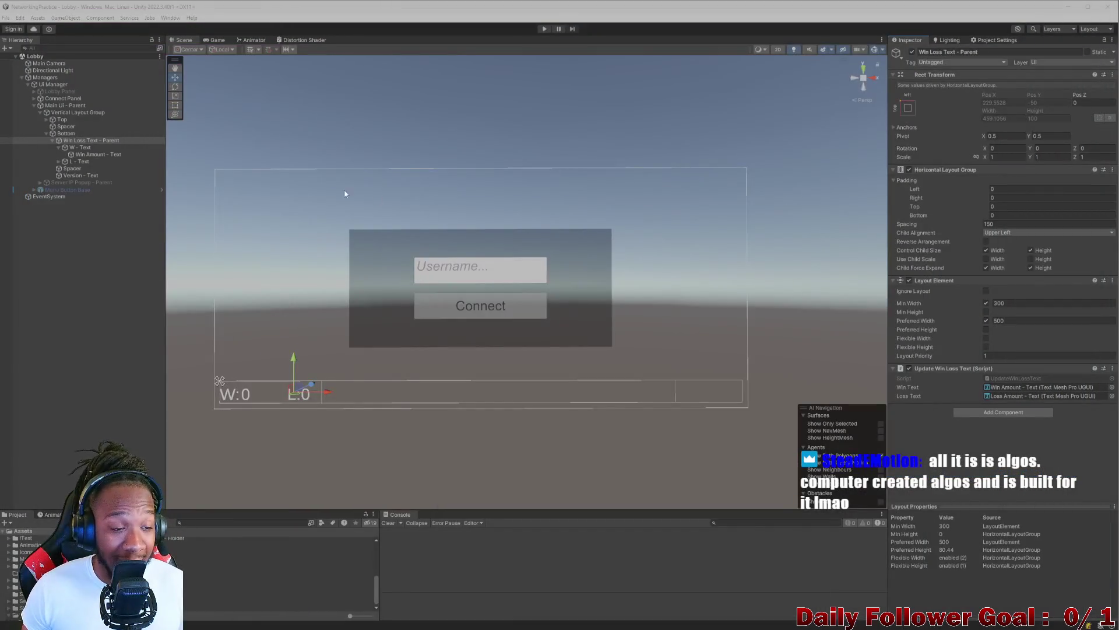
- Search the Project assets, replacing the mistyped 'lobbyy' with 'pr' to find the Profile scene
left_click(224, 523)
type("lob")
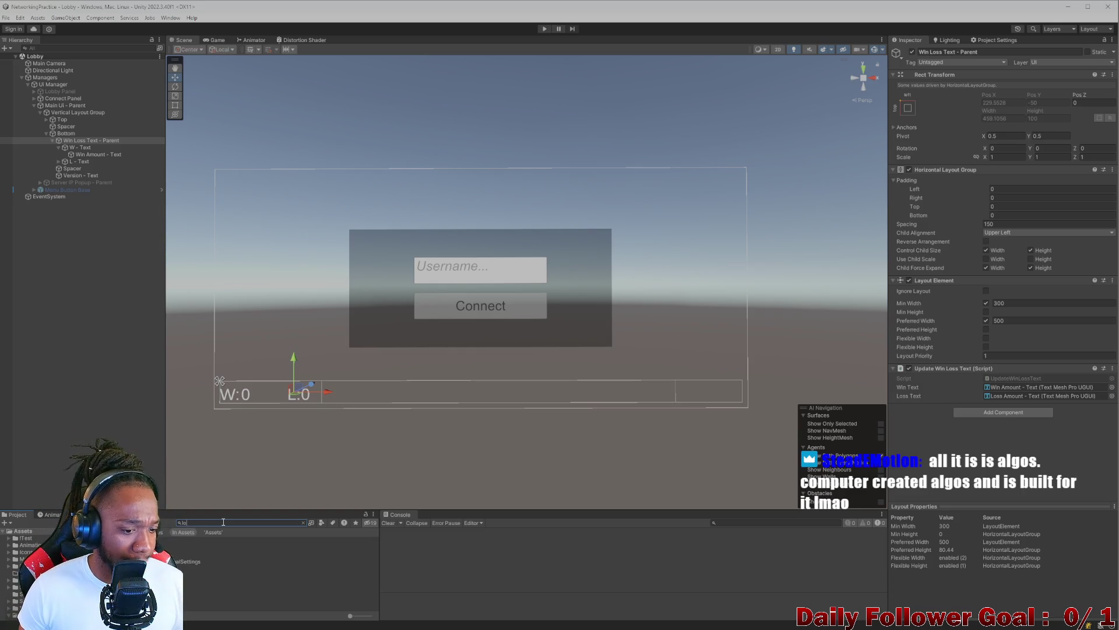
type("by")
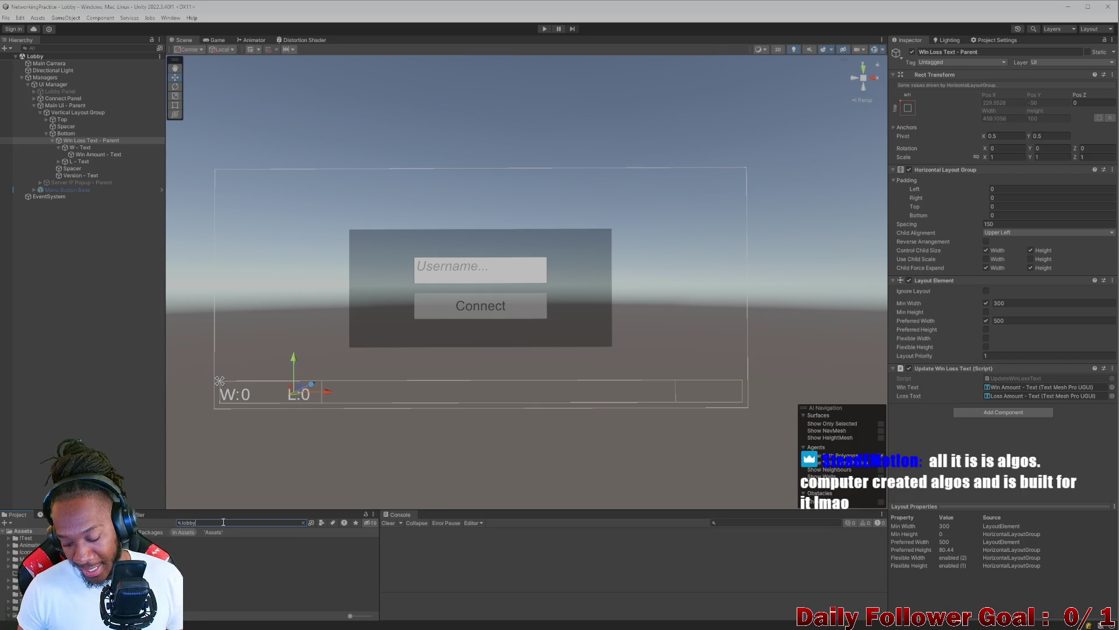
type("y")
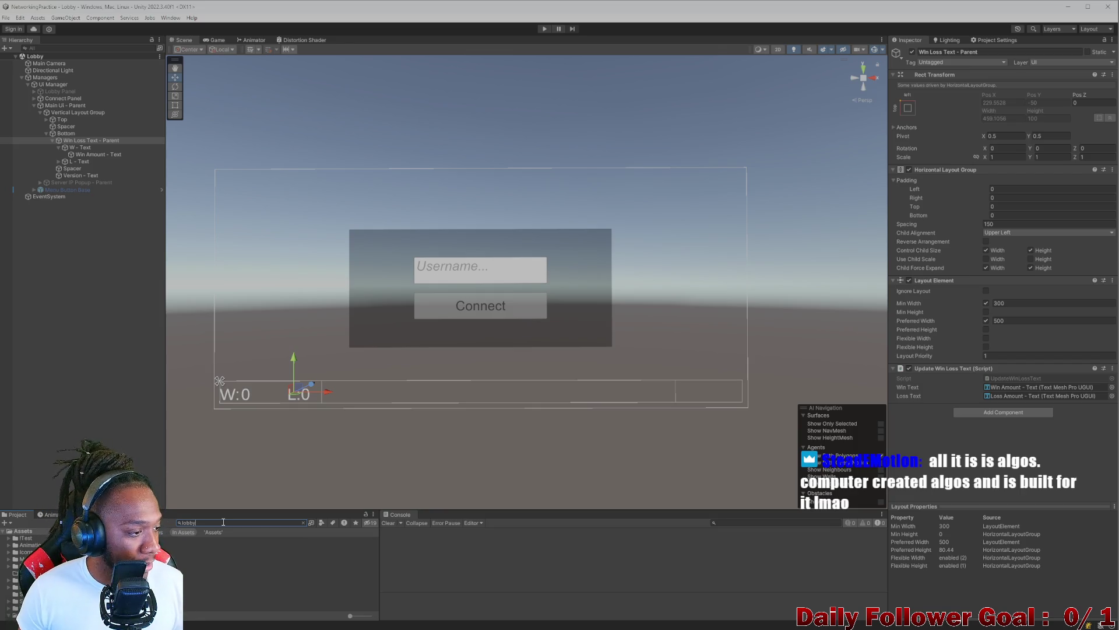
key("BackSpace")
key("BackSpace")
key("BackSpace")
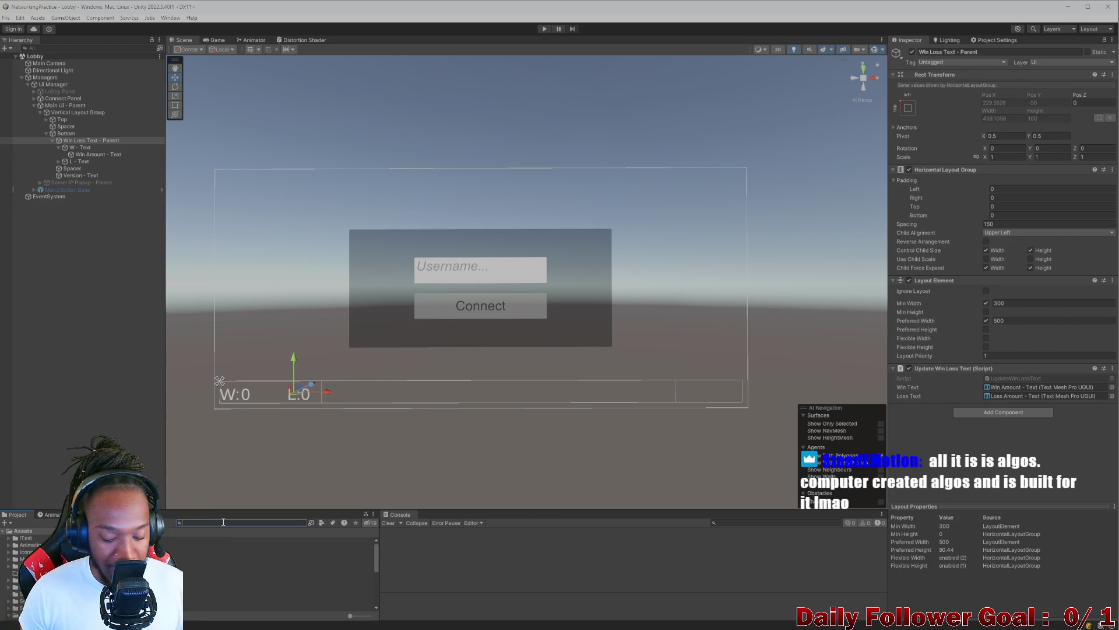
type("b")
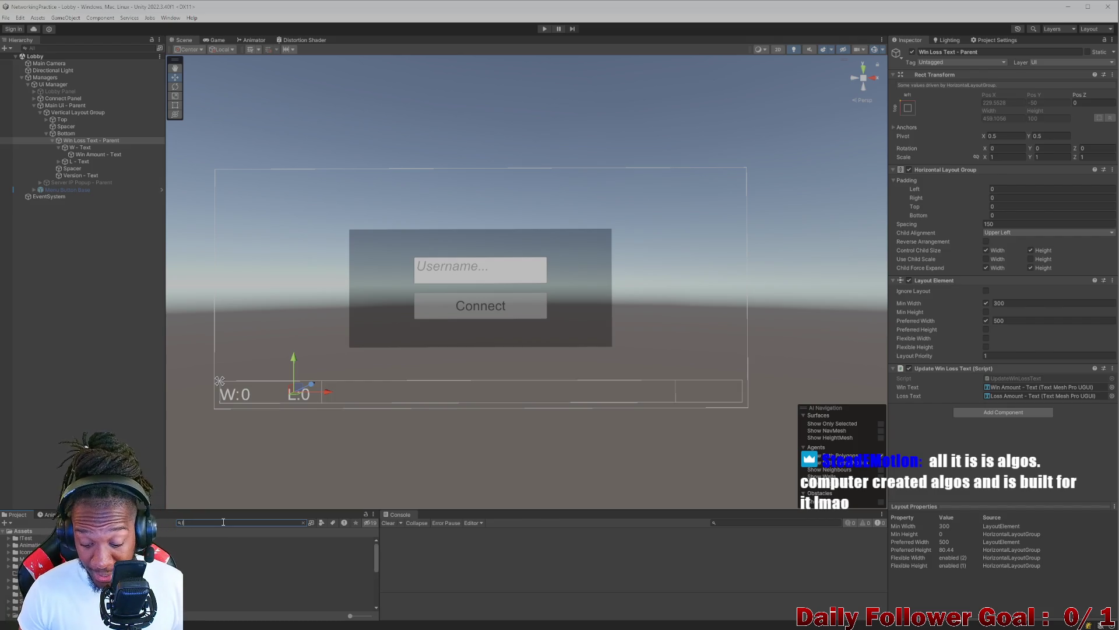
key("BackSpace")
key("BackSpace")
key("BackSpace")
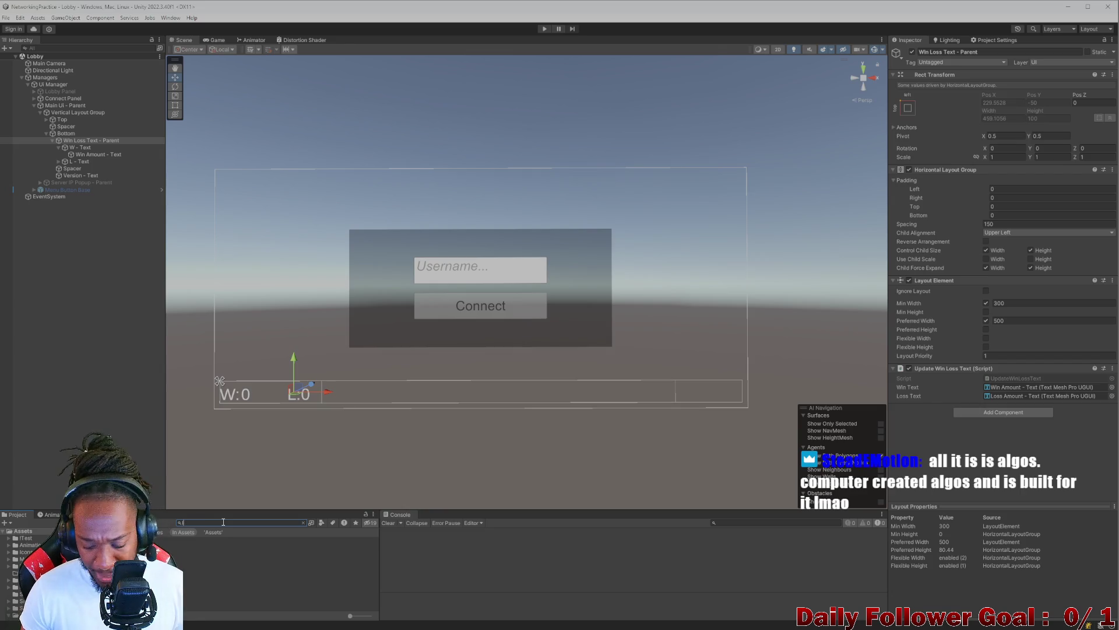
type("profi")
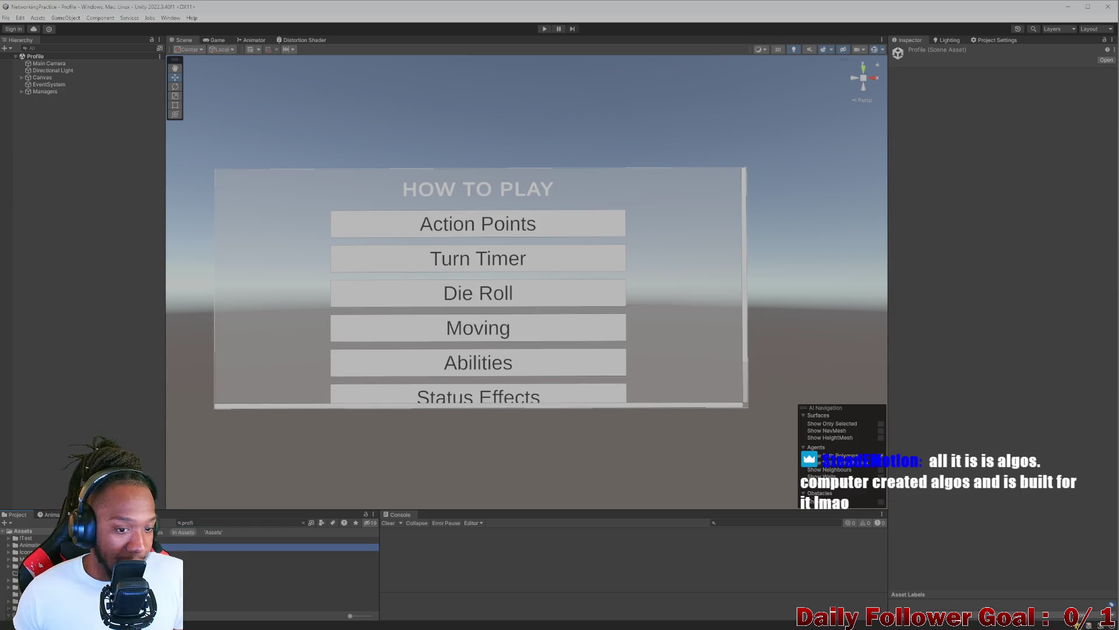
- Preview the Profile menu in the Game view, then return to the Scene view
scroll(587, 195, "down", 2)
scroll(476, 314, "up", 1)
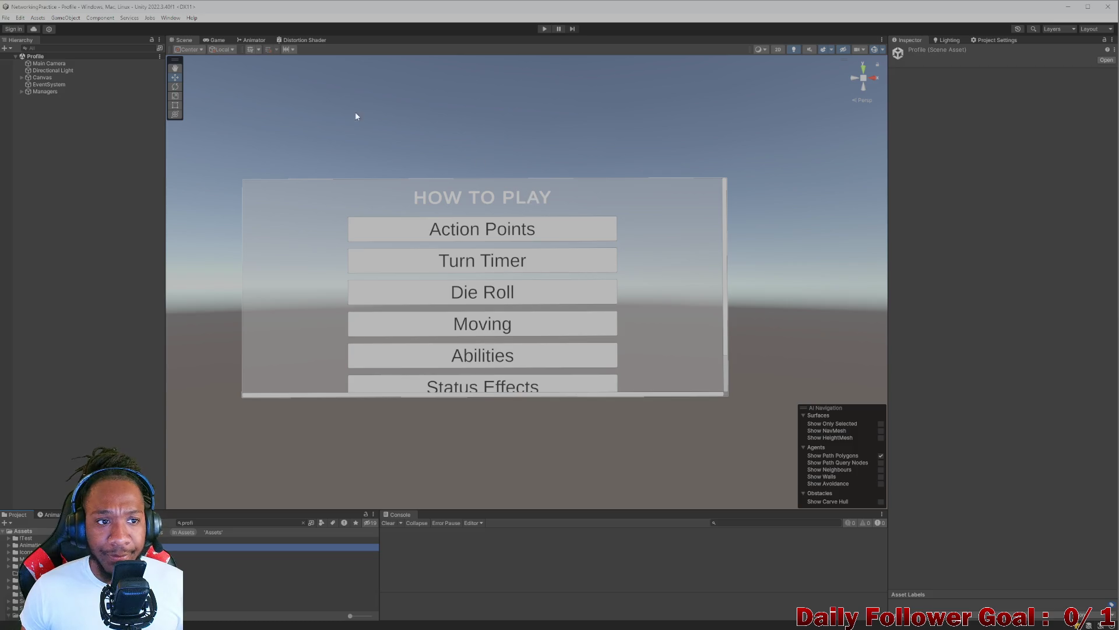
left_click(224, 41)
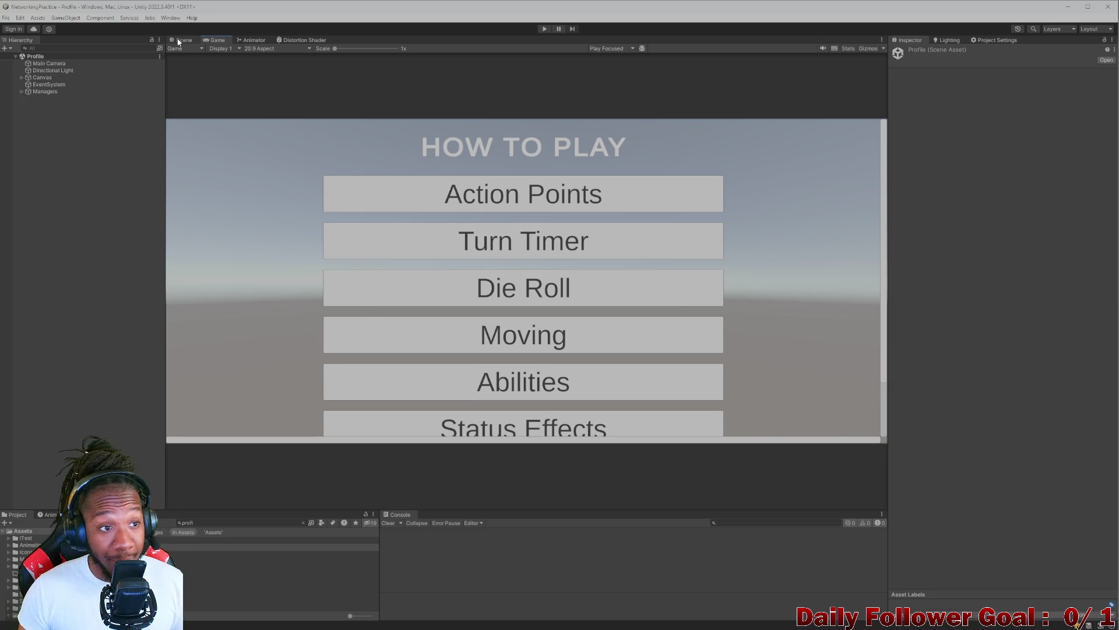
left_click(179, 41)
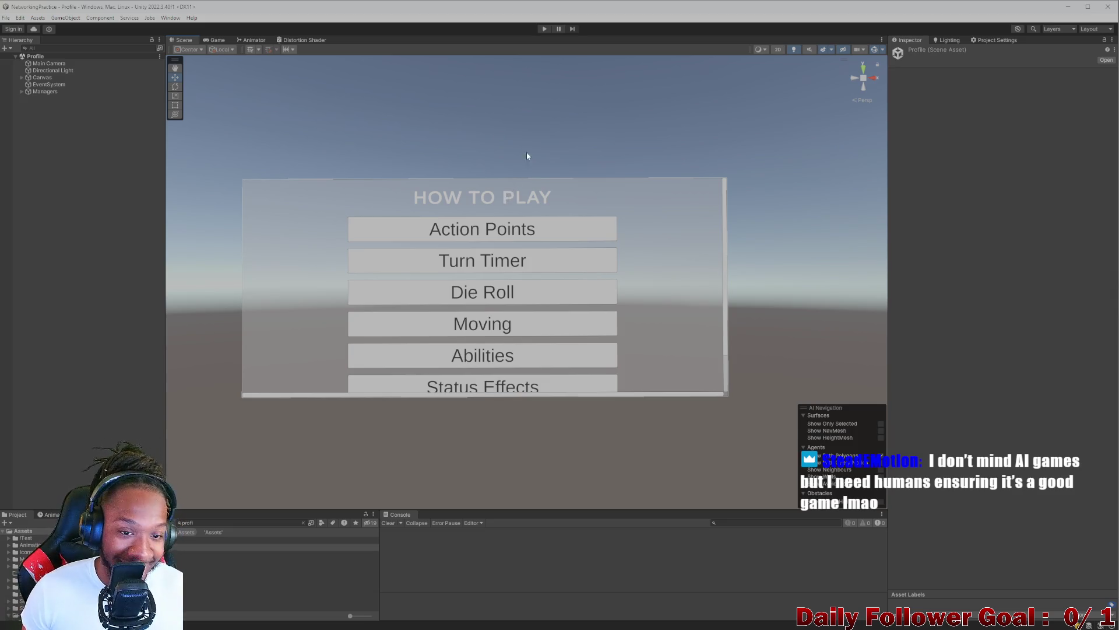
- Test-run the scene in Play mode, then select the scroll view's title text
left_click(544, 29)
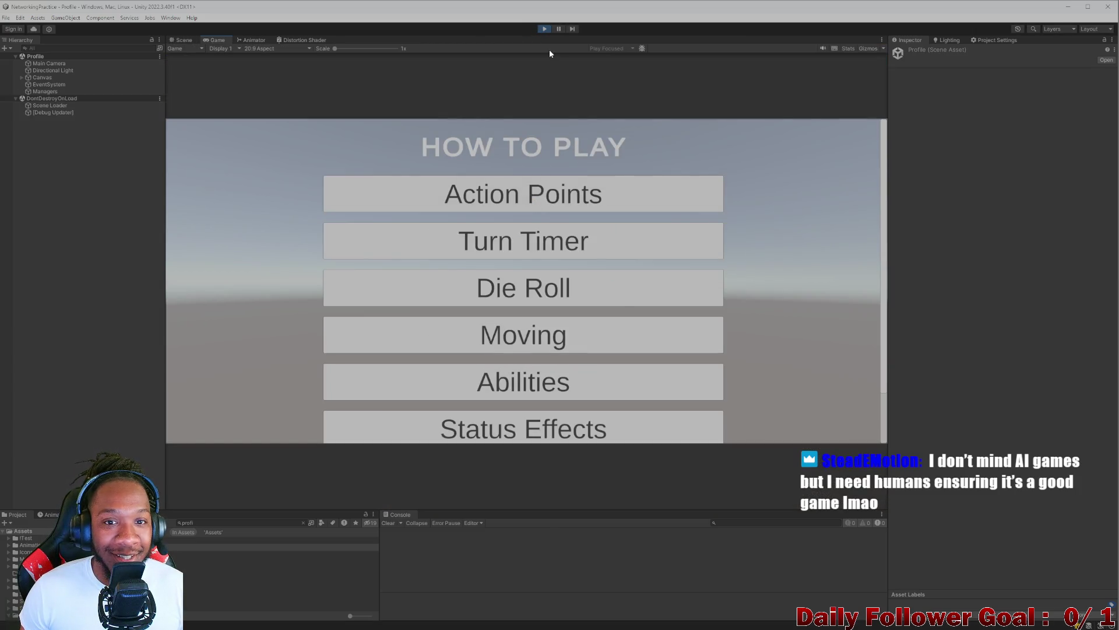
left_click(544, 29)
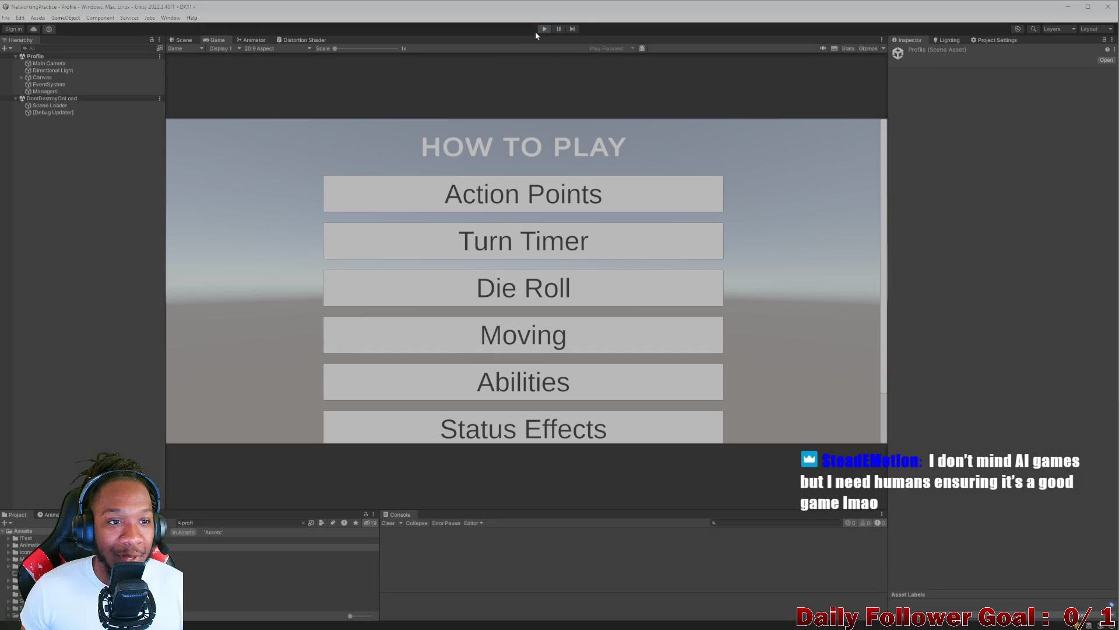
left_click(491, 198)
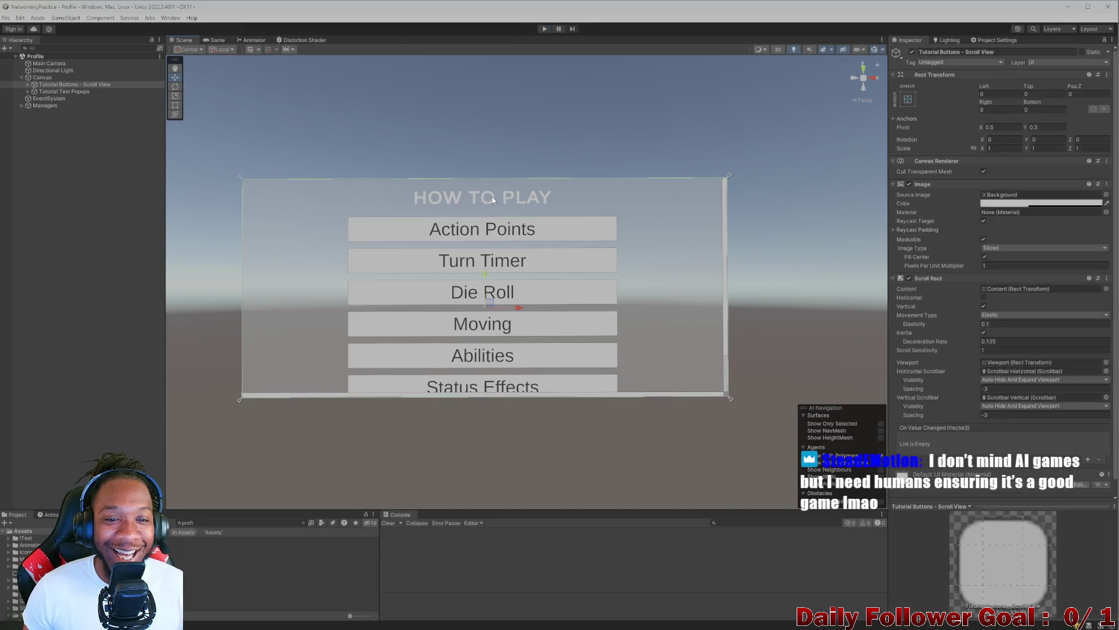
left_click(496, 194)
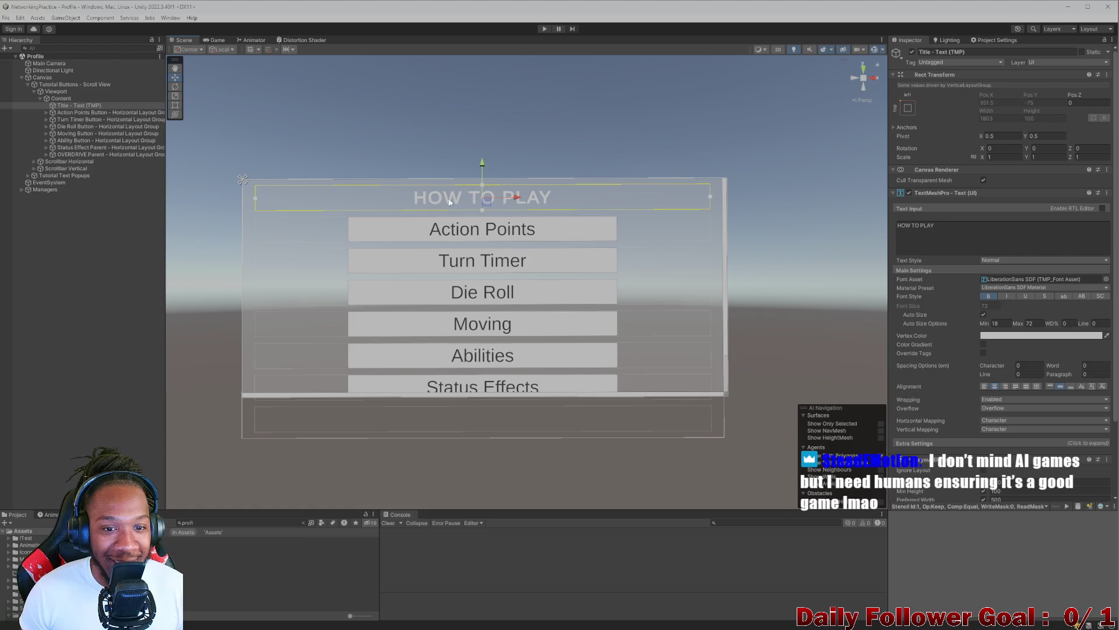
- Select Title - Text (TMP), try 'Profile' as its text, then undo the change
left_click(463, 191)
left_click(471, 200)
left_click(471, 200)
left_click(471, 200)
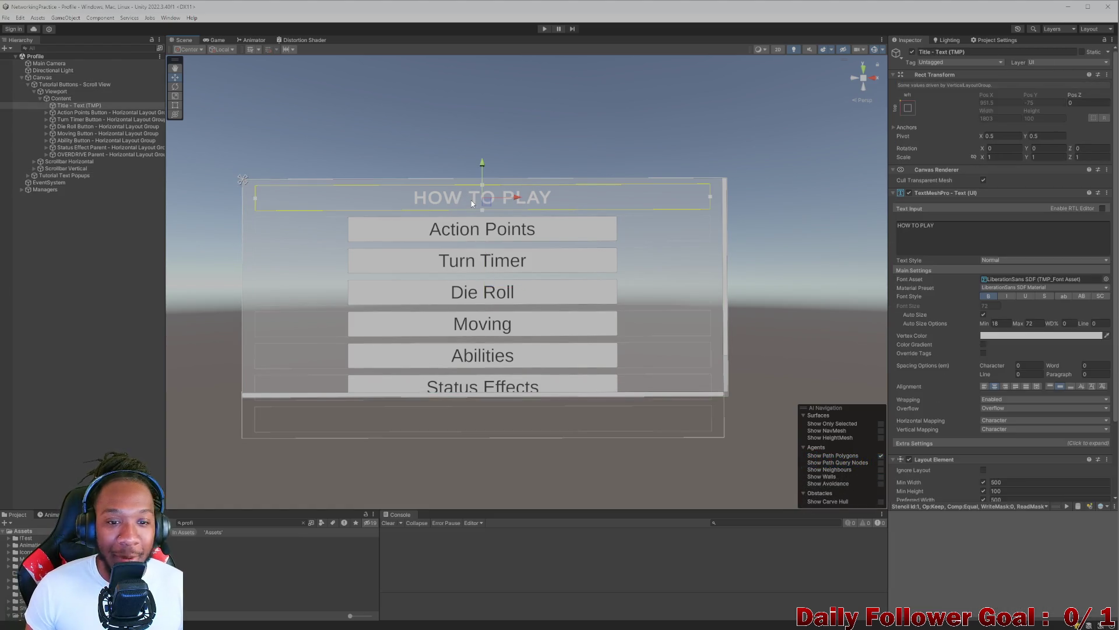
left_click(981, 235)
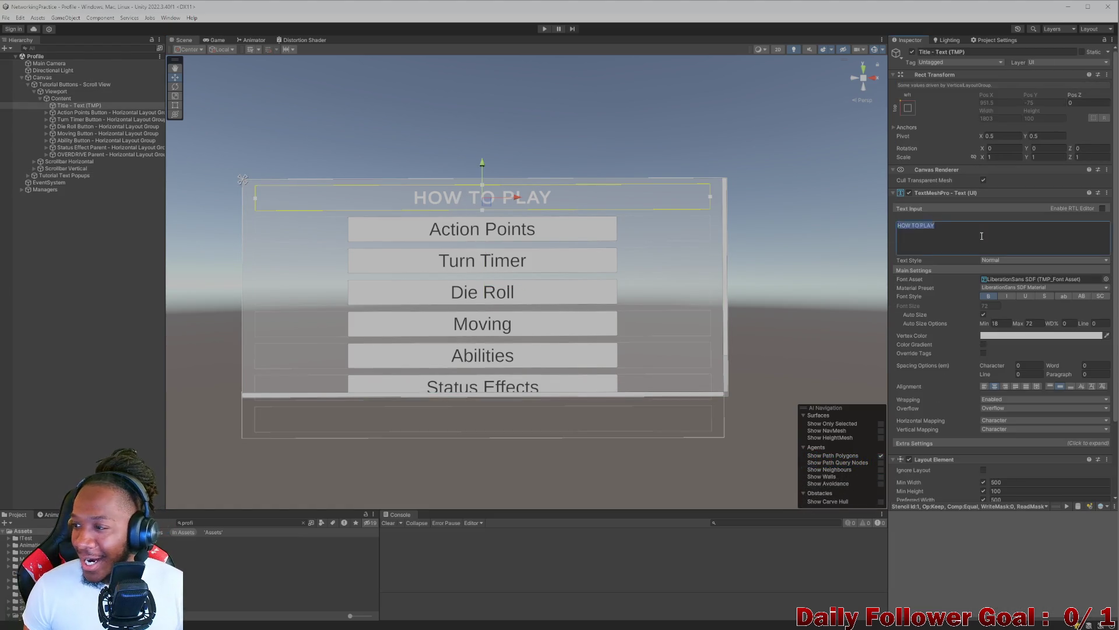
type("Profile")
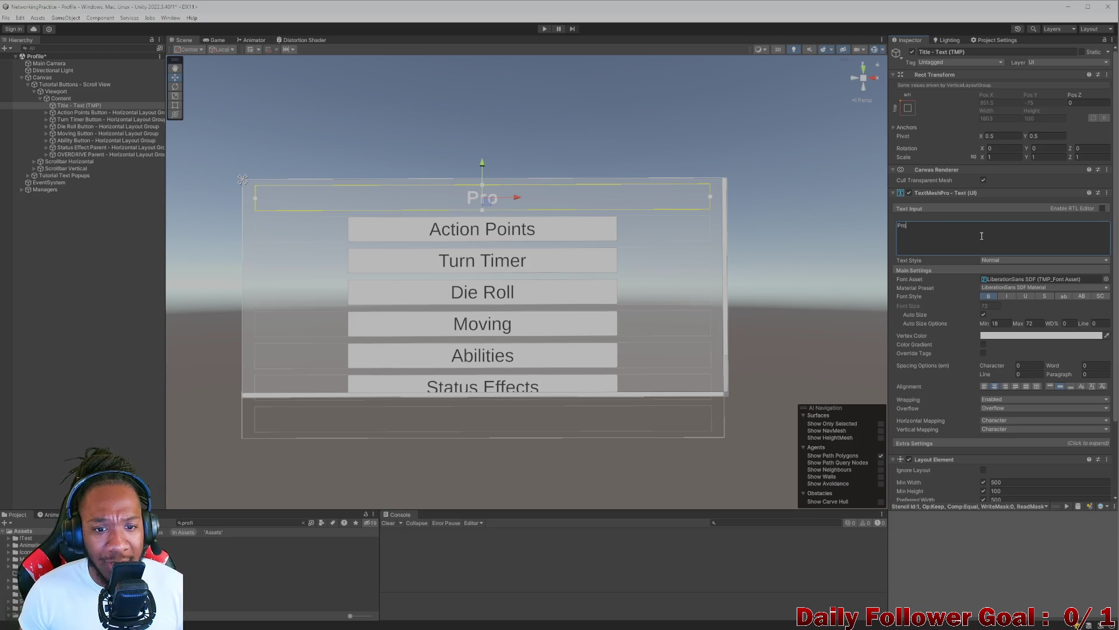
left_click(676, 149)
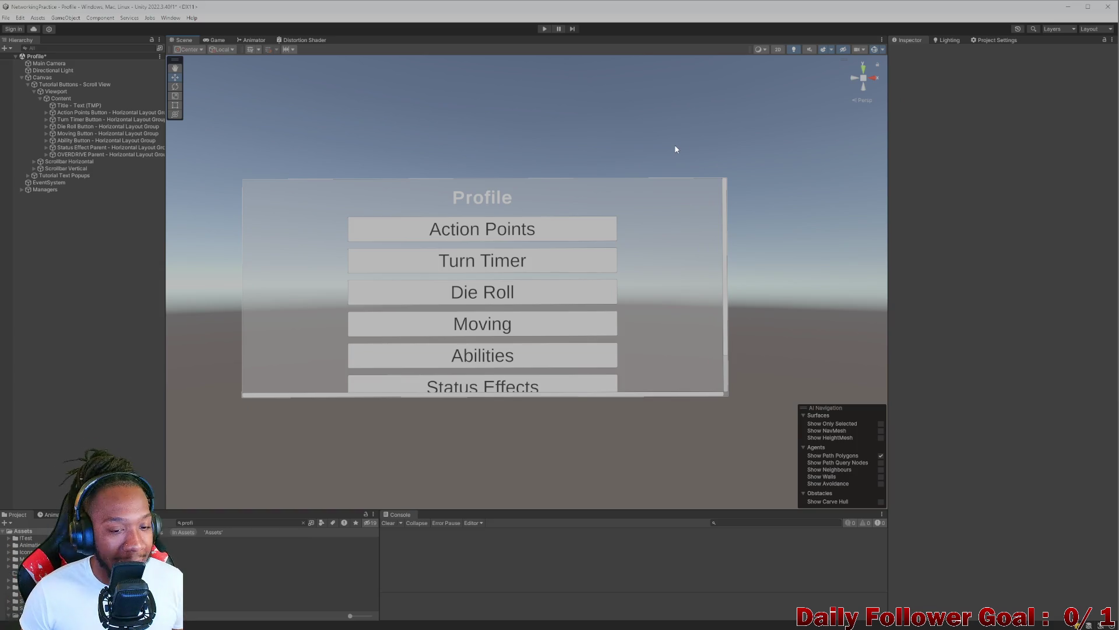
key("ctrl+z")
key("ctrl+z")
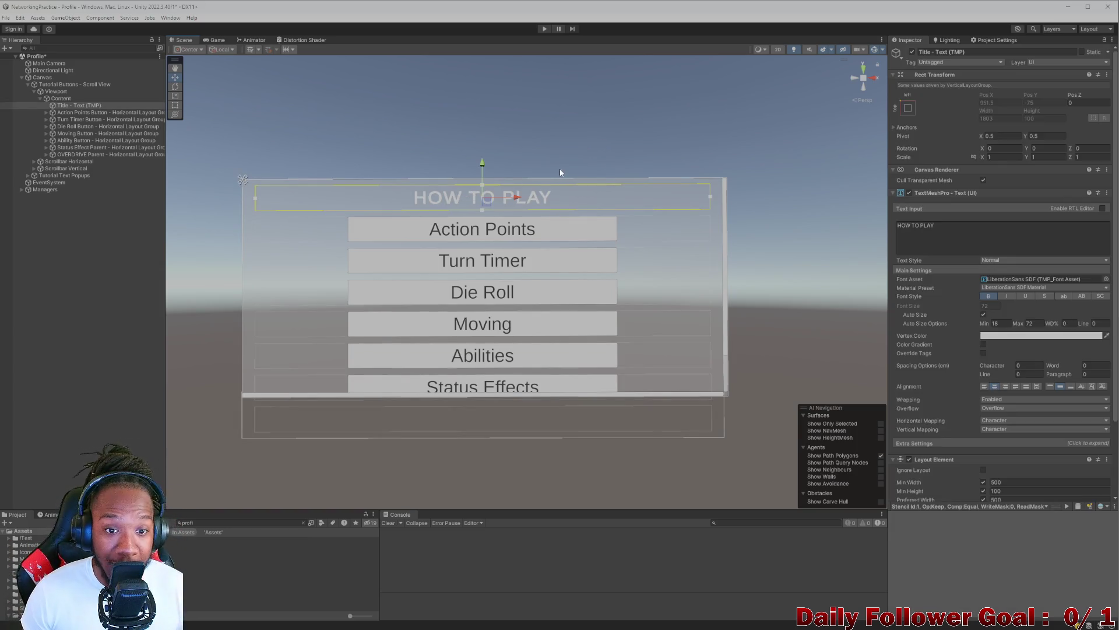
- Replace the title's Text Input with 'PROFILE'
key("ctrl+a")
key("BackSpace")
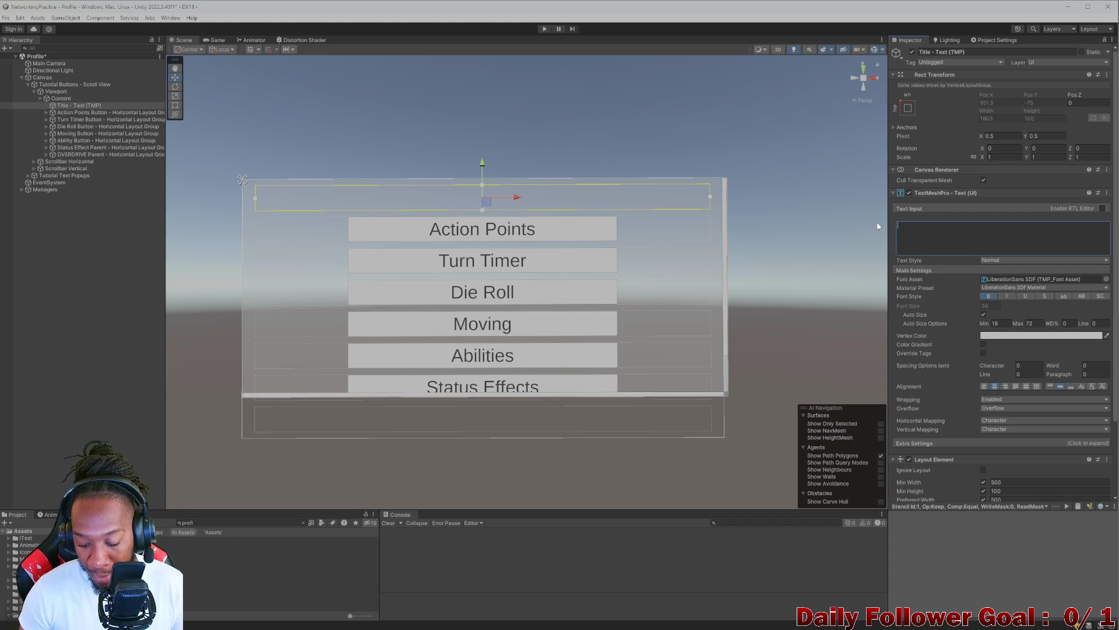
type("PRO")
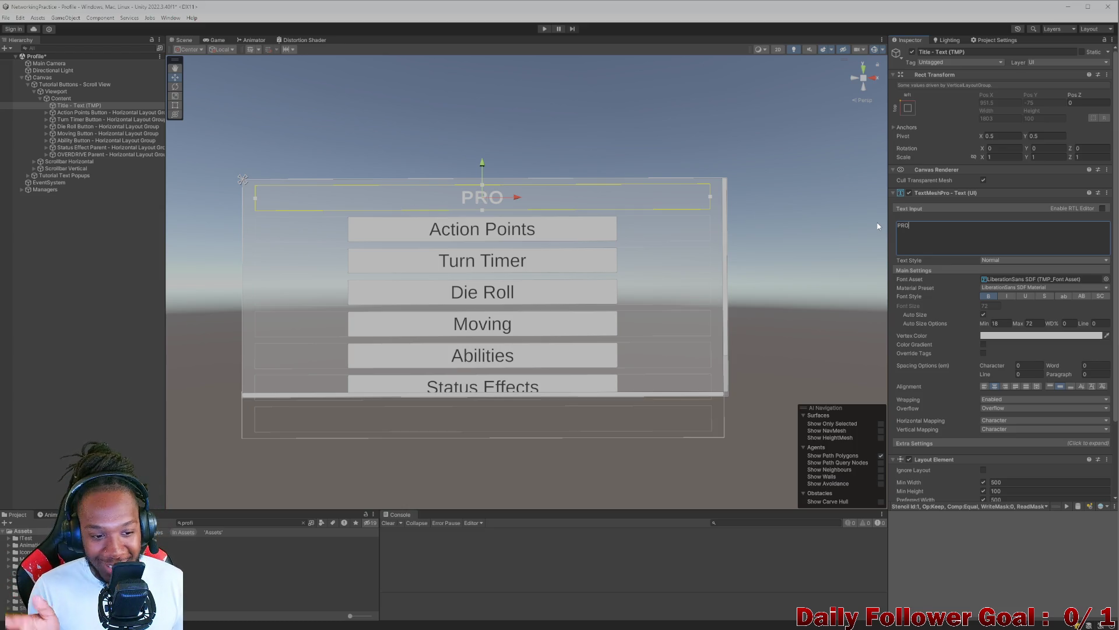
type("FILE")
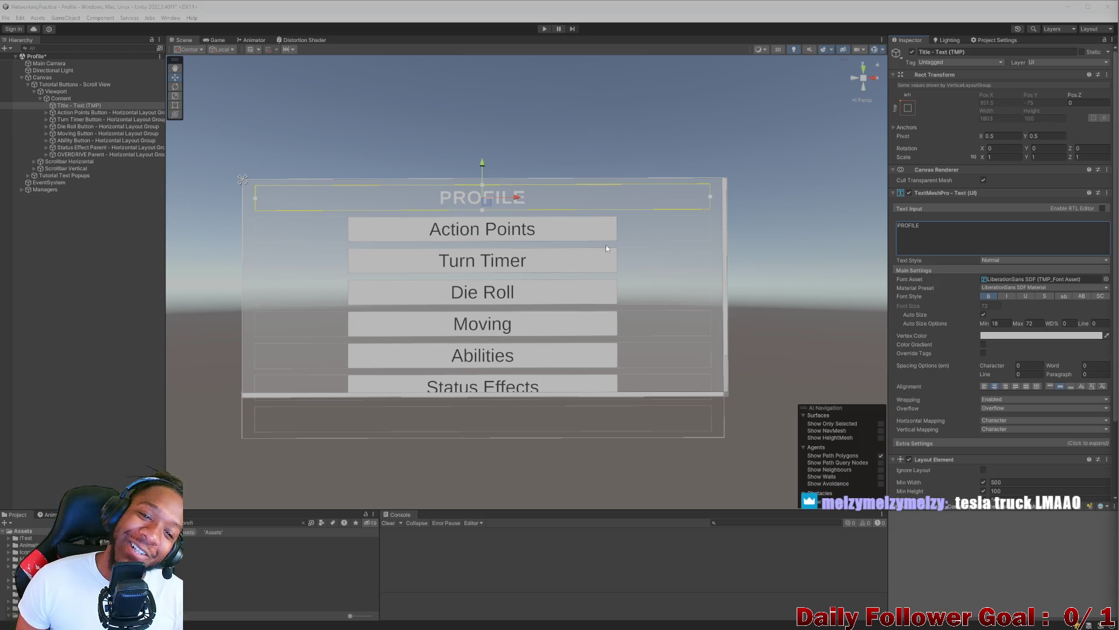
left_click(622, 230)
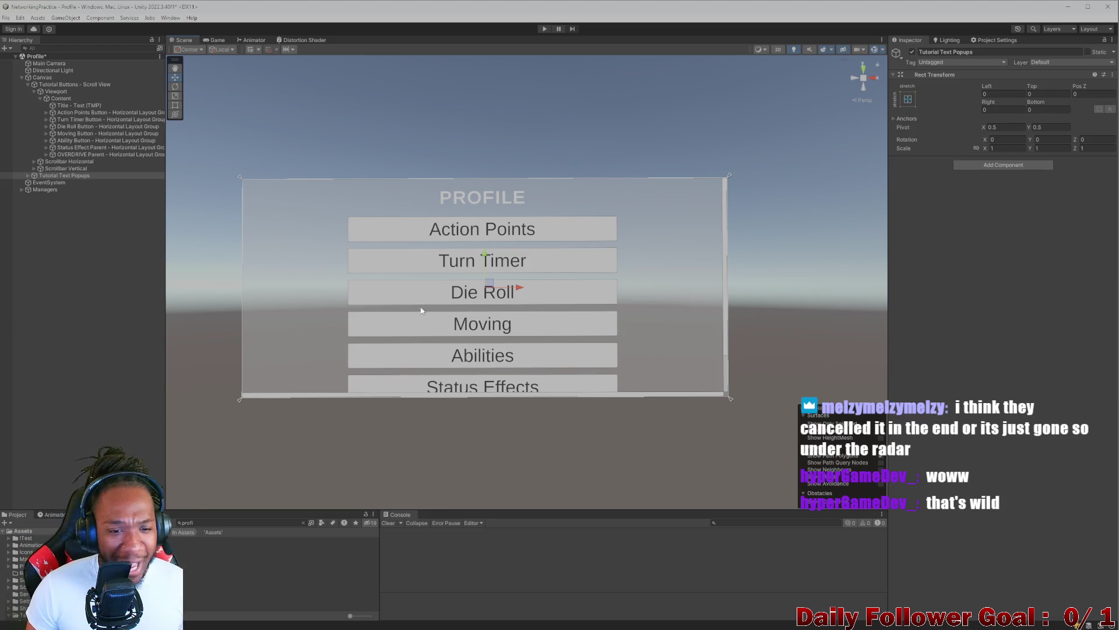
scroll(460, 265, "up", 3)
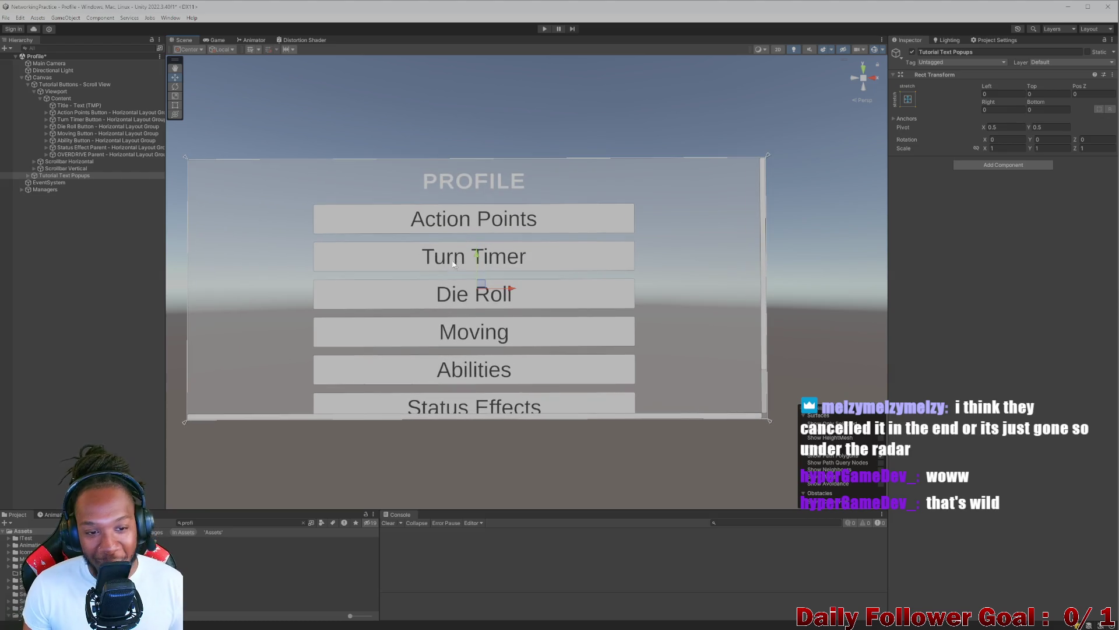
- Inspect the Action Points button's label and collapse its button group in the Hierarchy
left_click(450, 230)
left_click(448, 222)
left_click(447, 219)
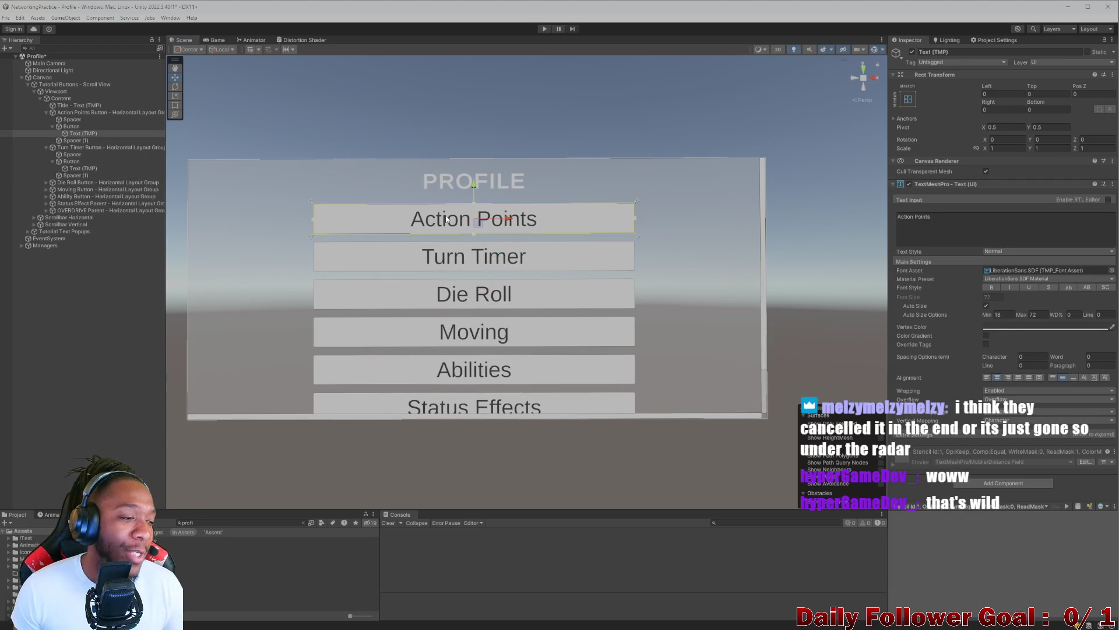
left_click(73, 127)
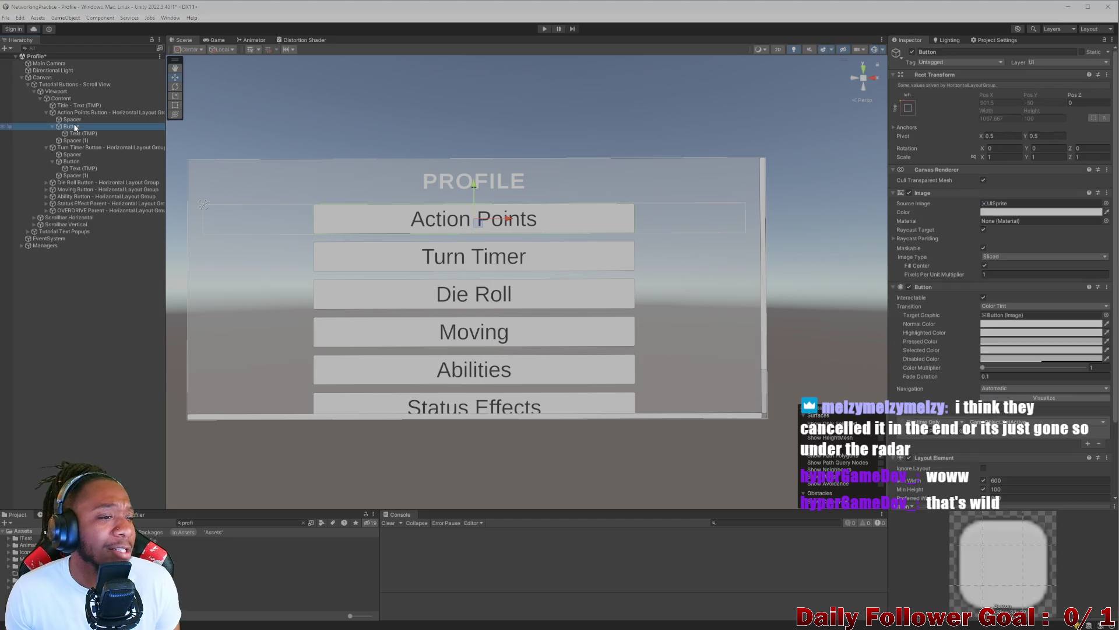
left_click(53, 126)
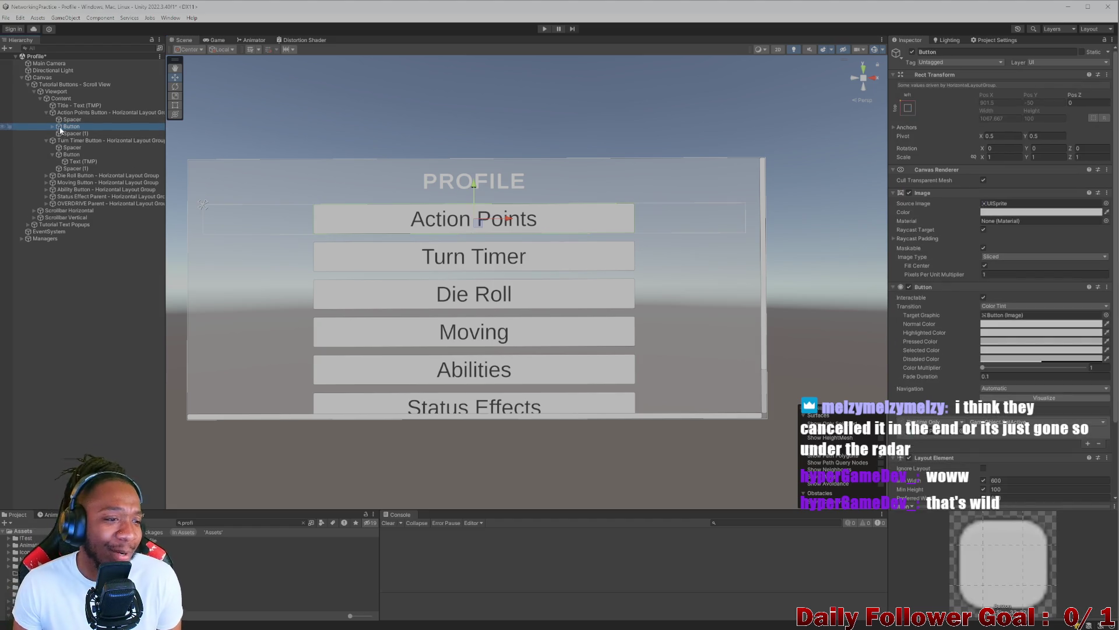
left_click(46, 113)
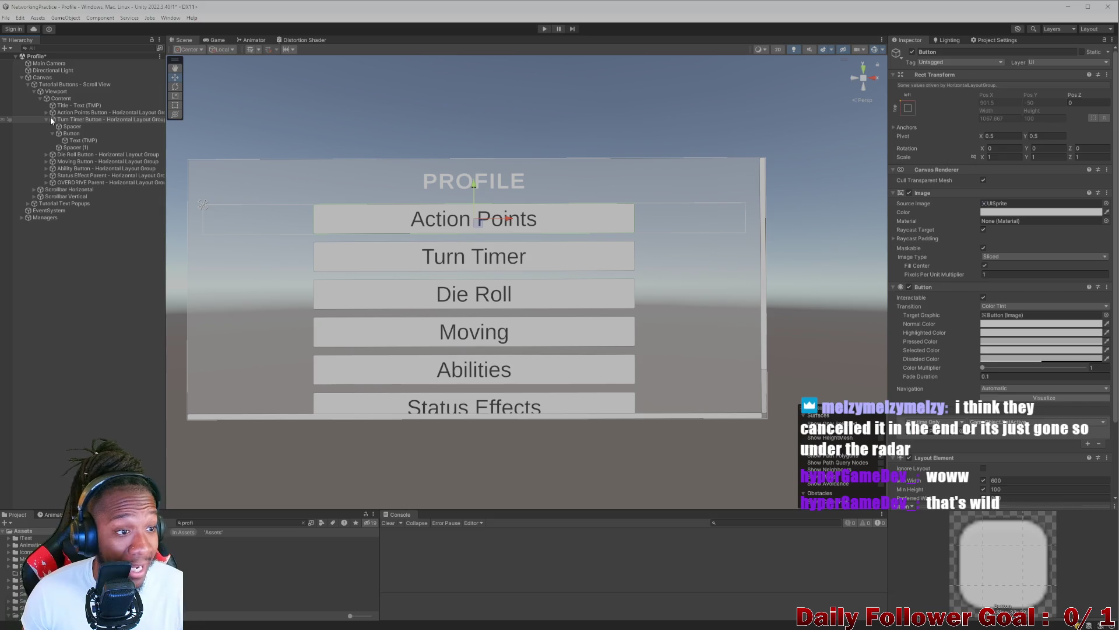
left_click(50, 118)
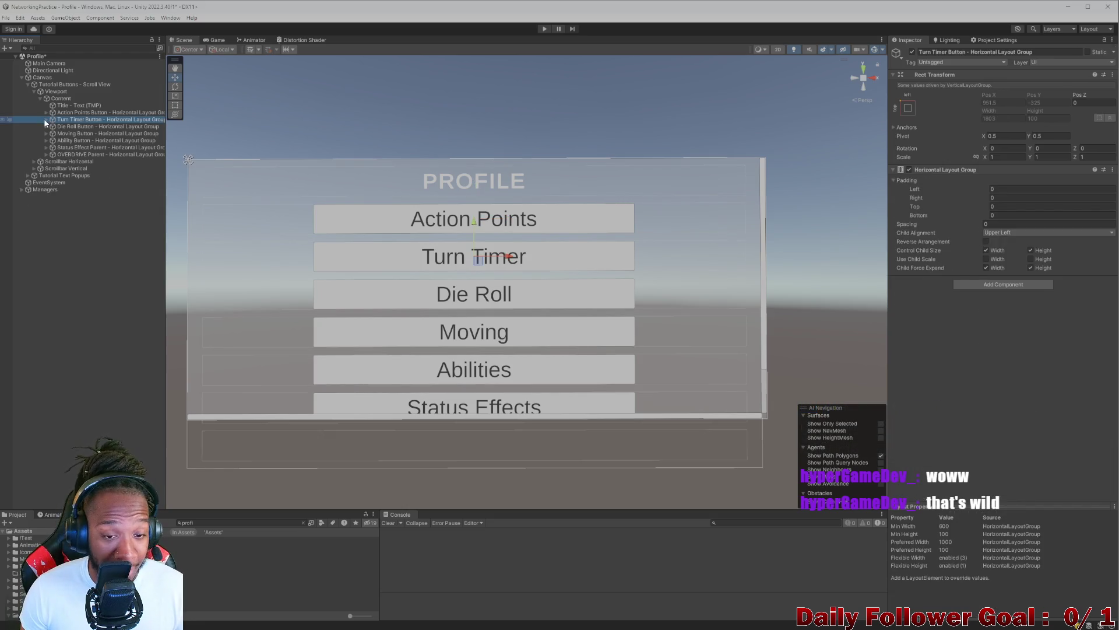
left_click(46, 111)
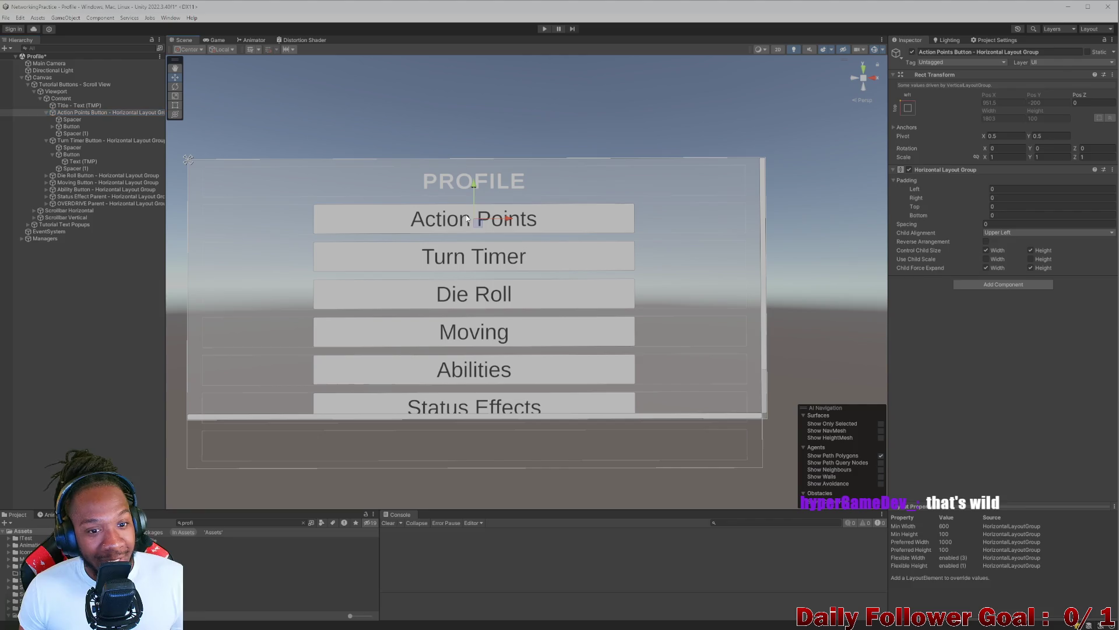
left_click(446, 222)
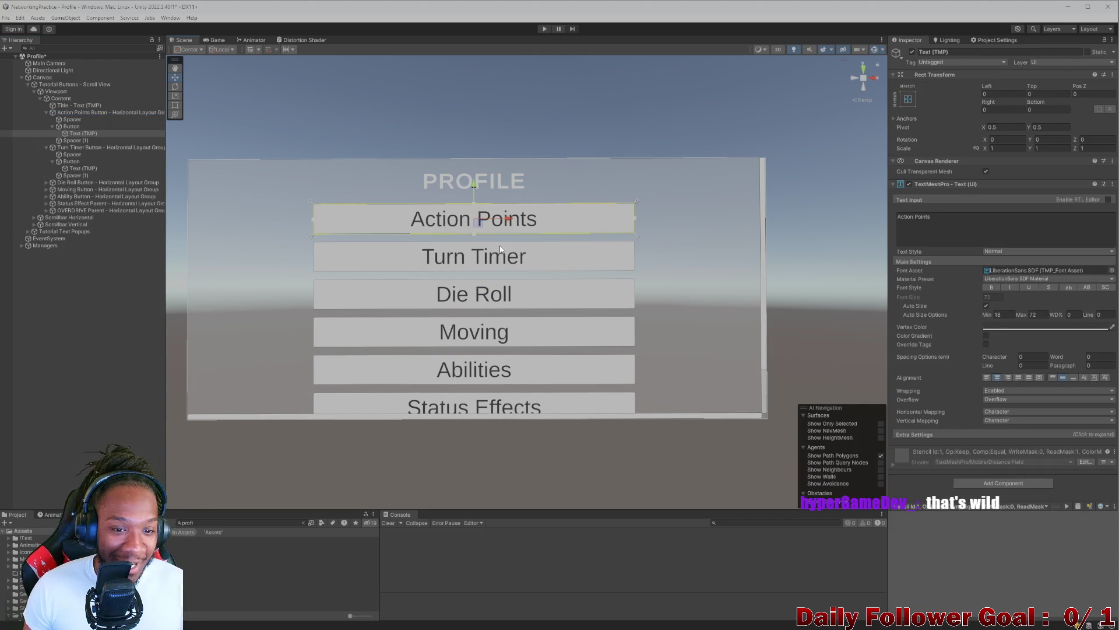
- Inspect the spacer beside Action Points, collapse Turn Timer, and select all groups through OVERDRIVE Parent
scroll(274, 240, "down", 1)
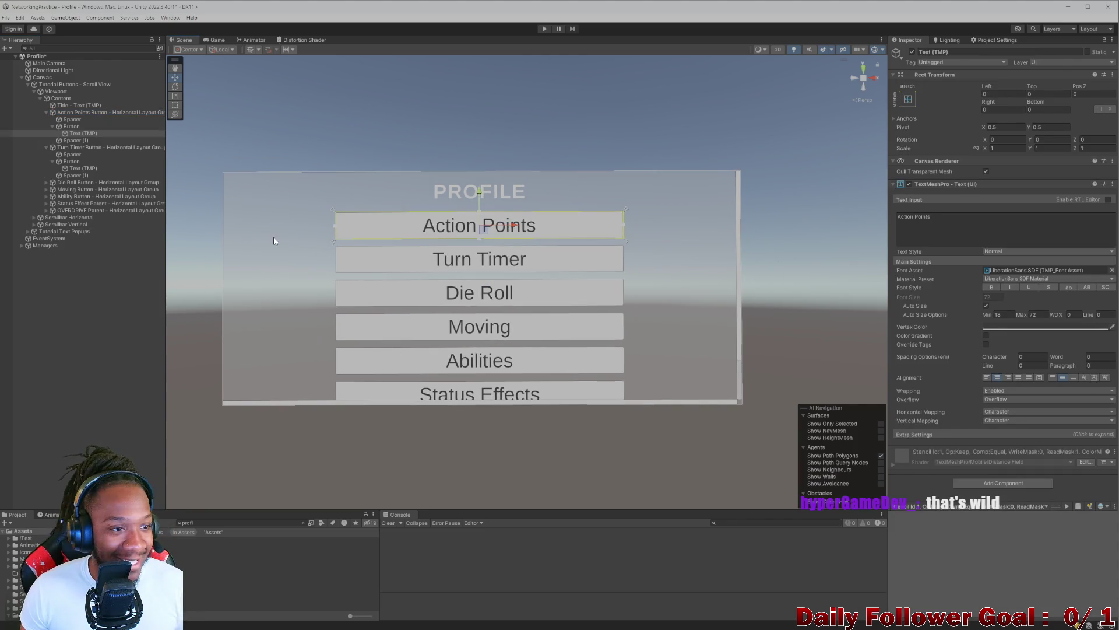
left_click(55, 126)
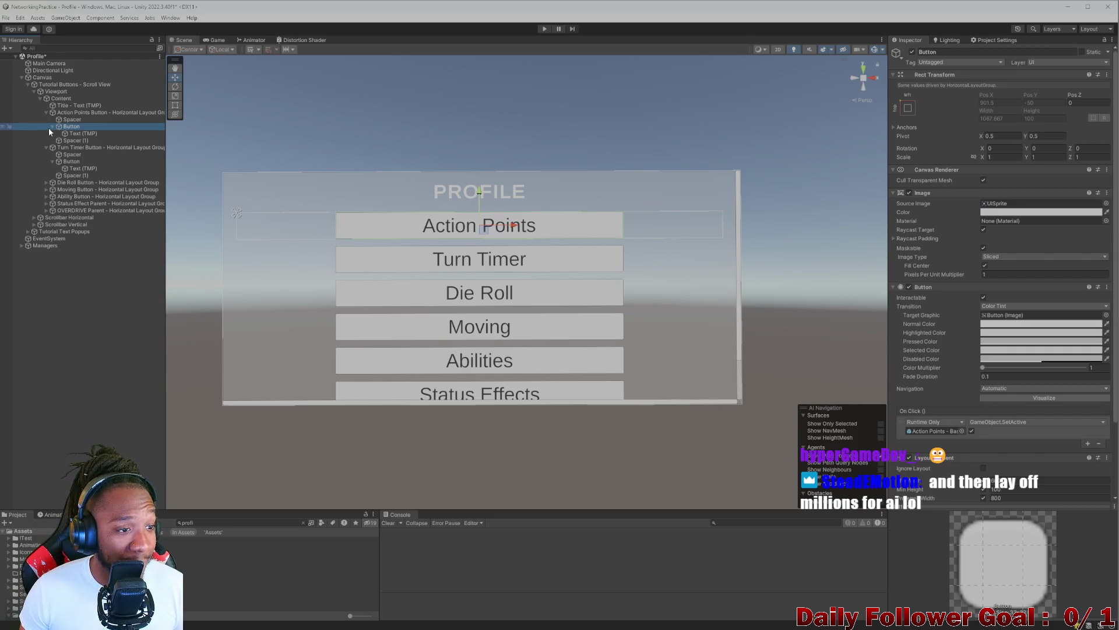
key("Up")
left_click(53, 127)
left_click(46, 140)
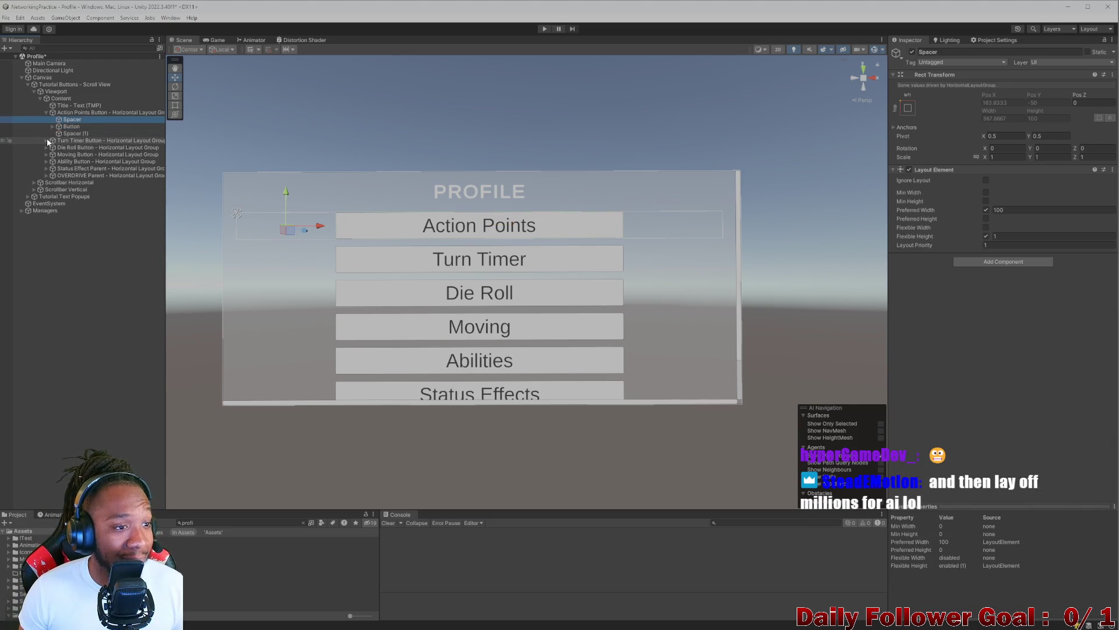
key("Left")
key("Left")
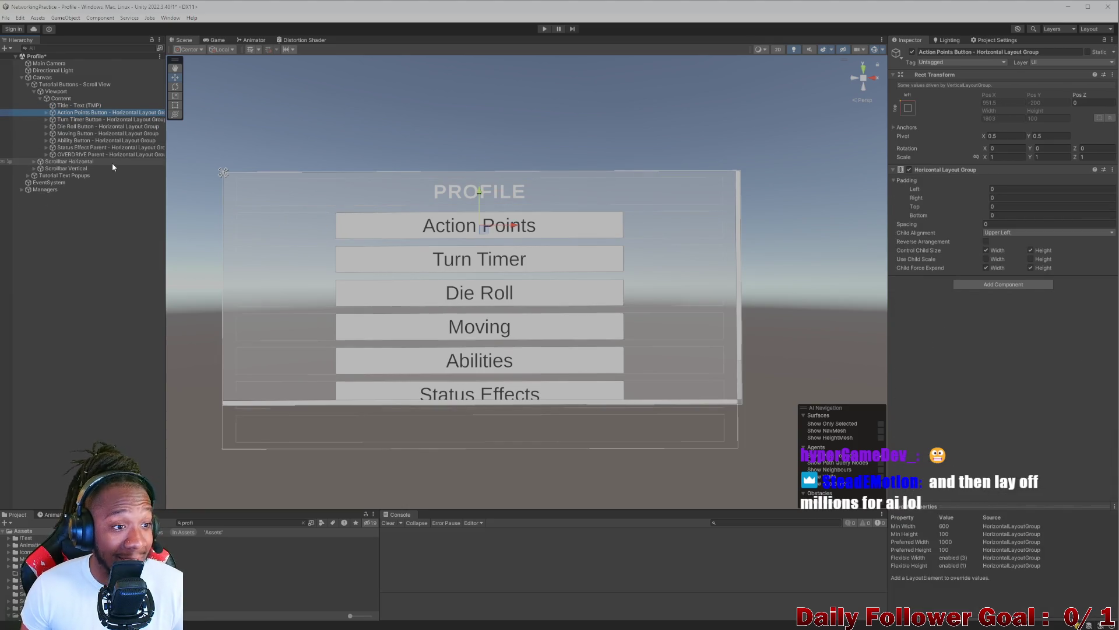
left_click(111, 155, "shift")
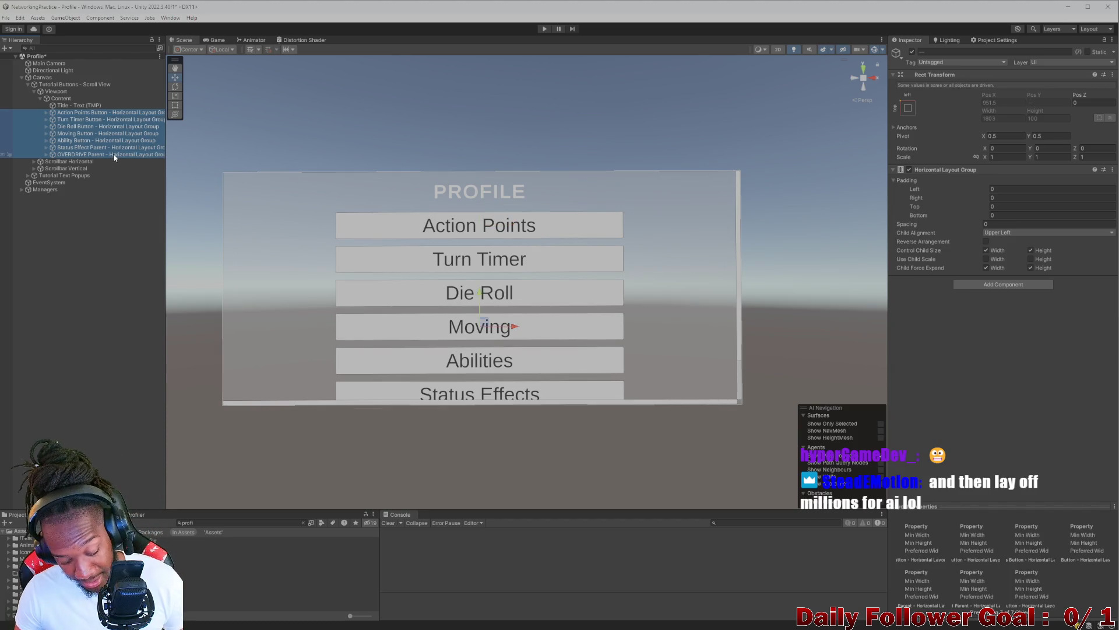
- Delete the seven tutorial objects, then inspect the PROFILE title and Content's layout settings
key("Delete")
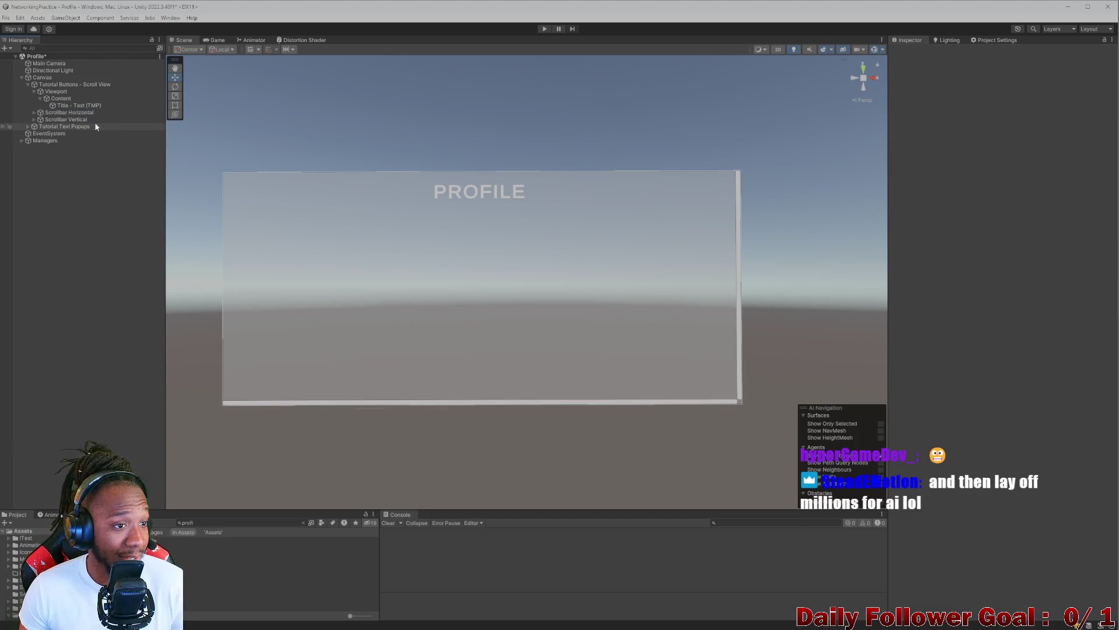
left_click(68, 104)
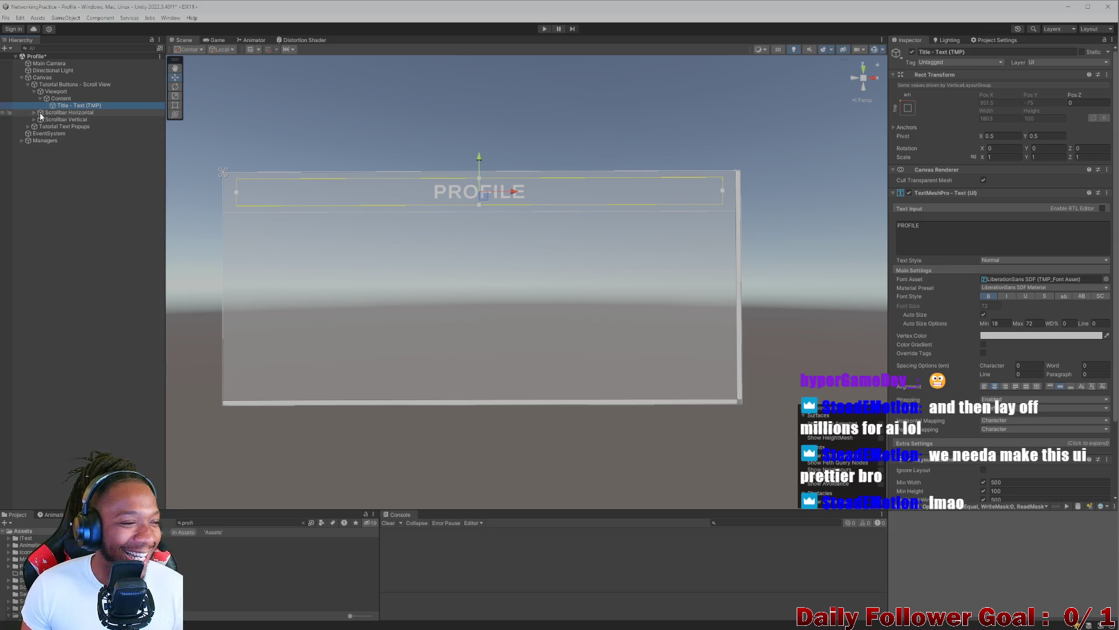
left_click(42, 99)
left_click(39, 99)
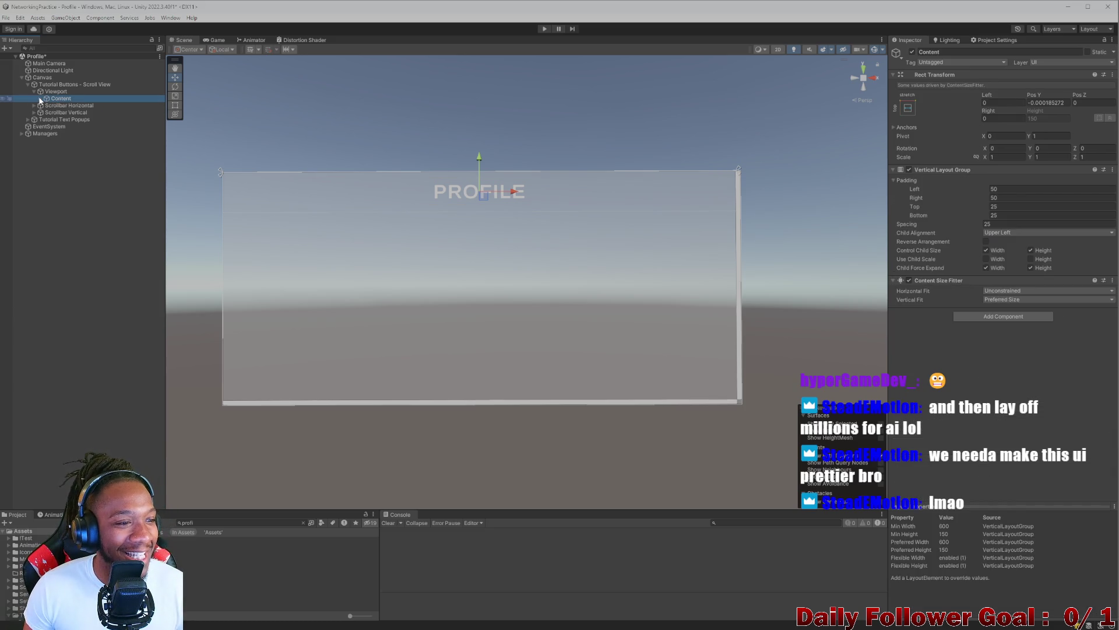
- Inspect the Scrollbar Horizontal, Content and Viewport objects
left_click(58, 105)
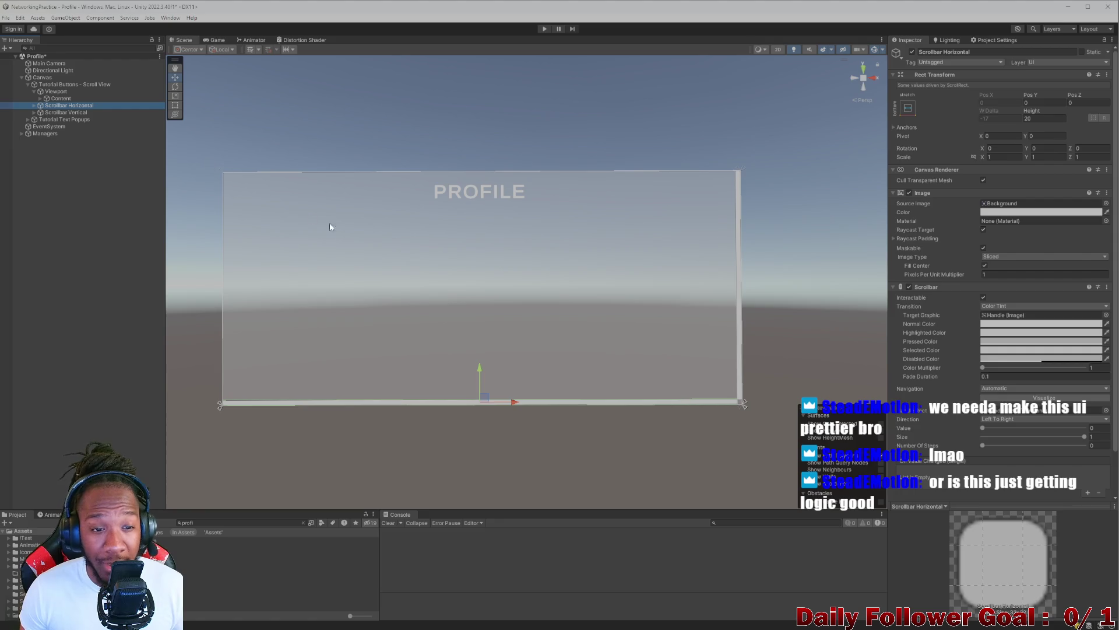
left_click(60, 98)
left_click(61, 92)
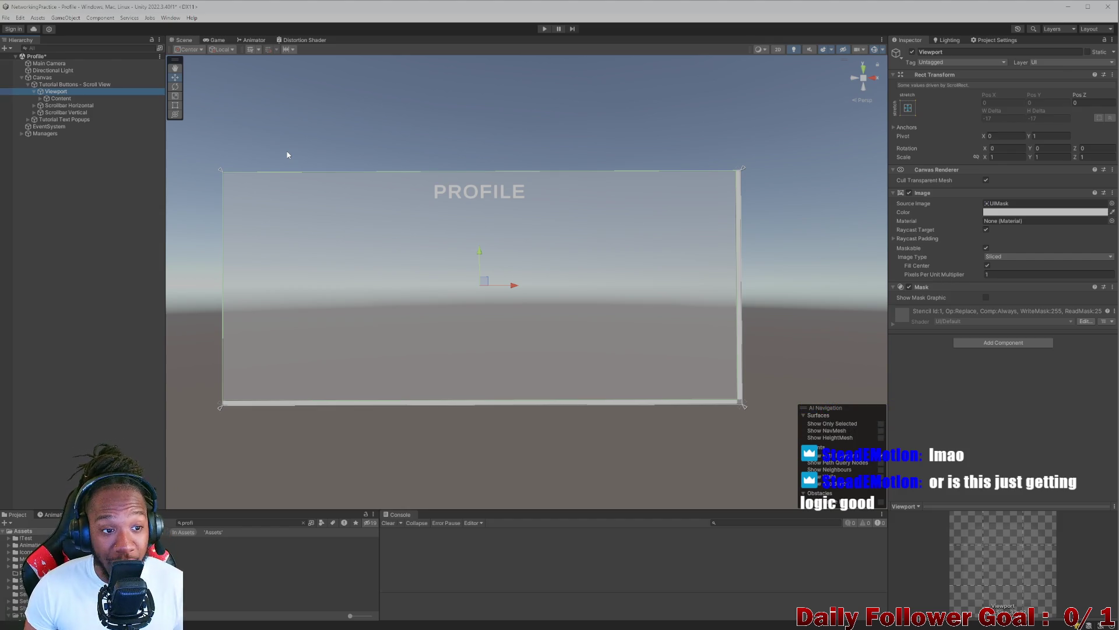
mouse_move(175, 629)
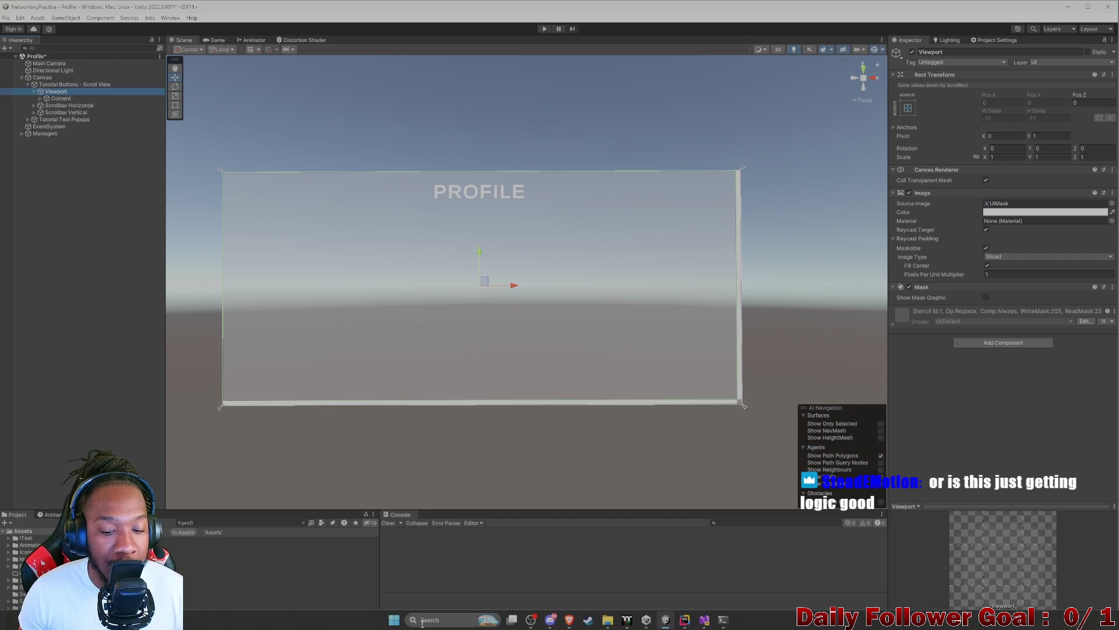
mouse_move(608, 620)
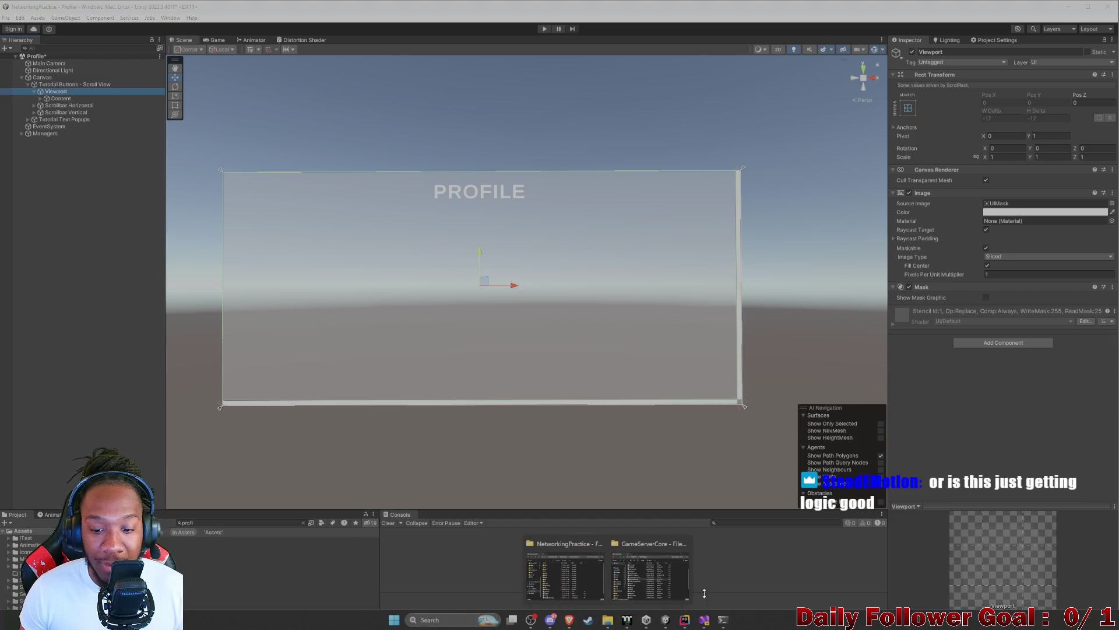
mouse_move(630, 575)
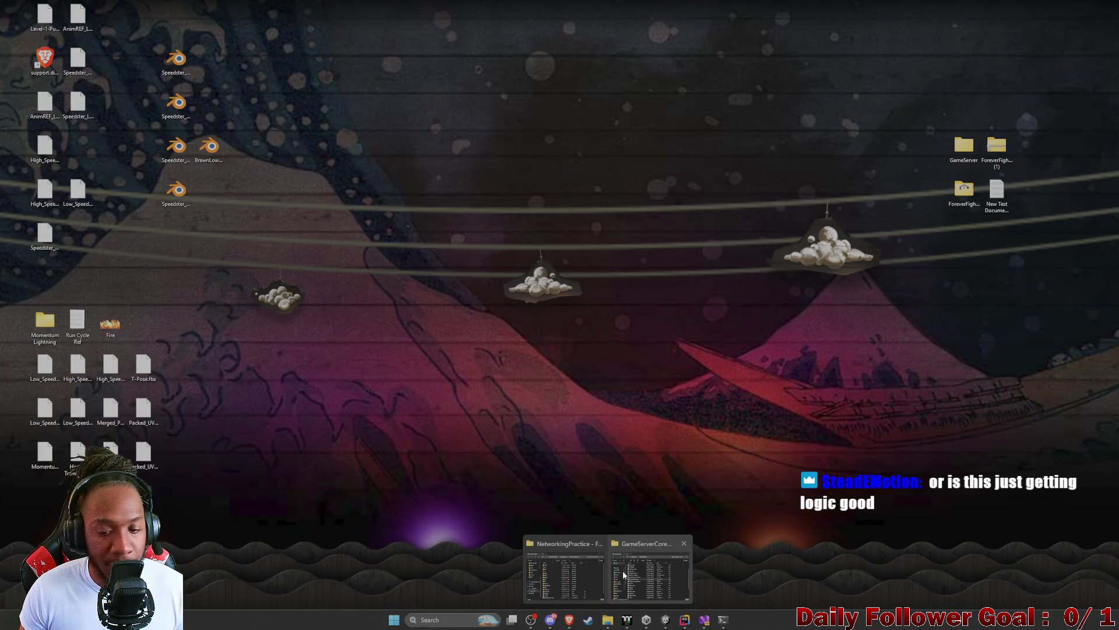
left_click(646, 619)
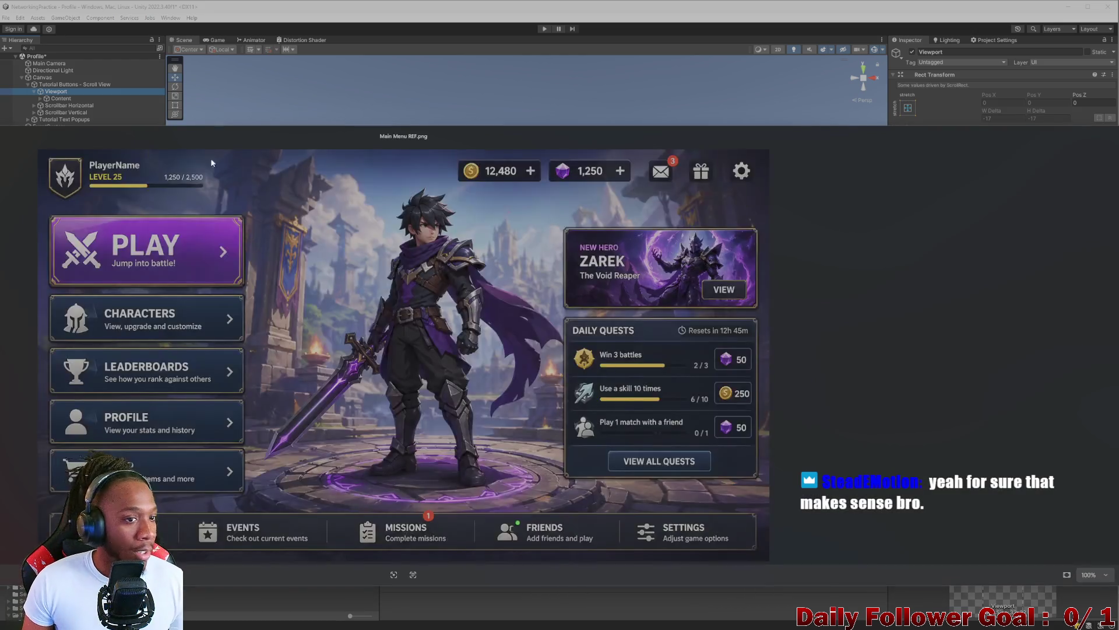
mouse_move(383, 139)
left_mouse_down()
mouse_move(541, 175)
mouse_move(707, 8)
mouse_move(642, 3)
left_mouse_up()
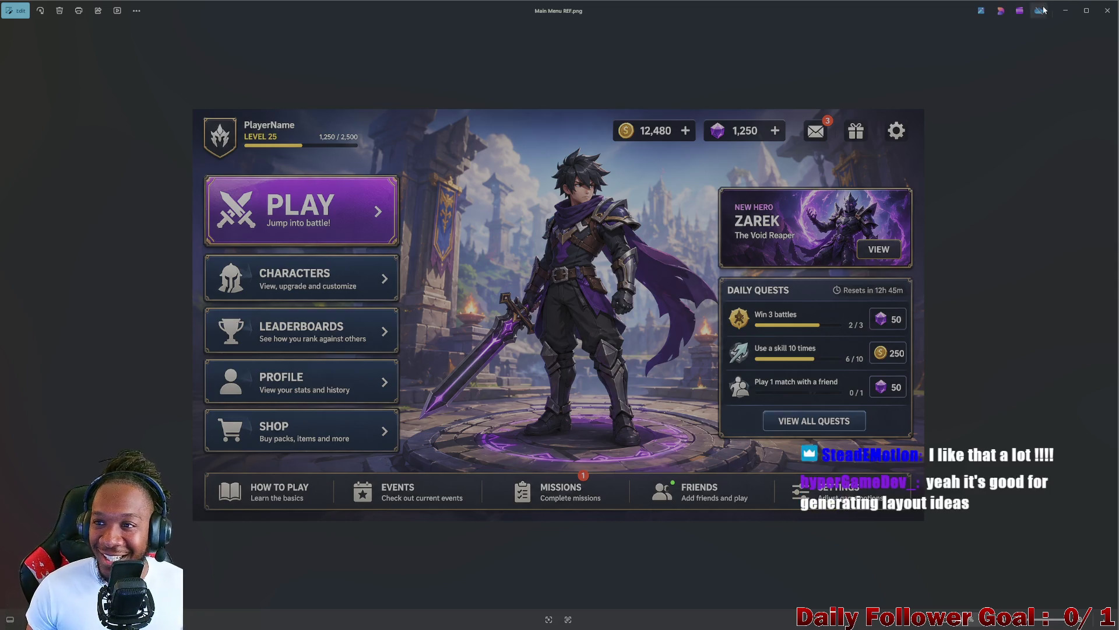
mouse_move(980, 11)
left_mouse_down()
mouse_move(981, 39)
mouse_move(956, 59)
left_mouse_up()
left_click(956, 58)
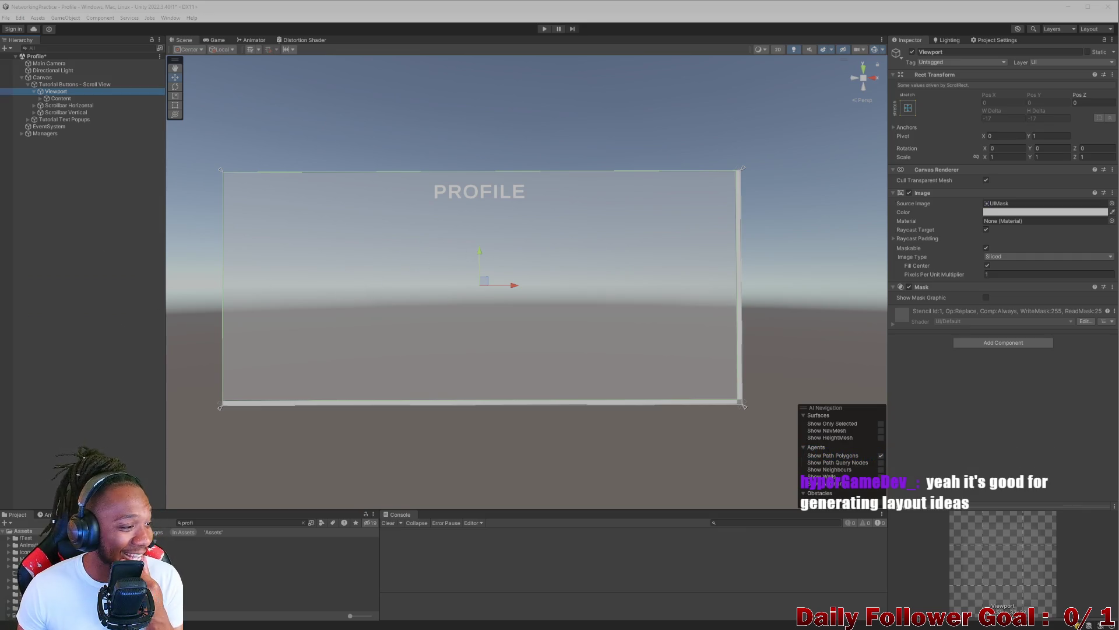
mouse_move(733, 621)
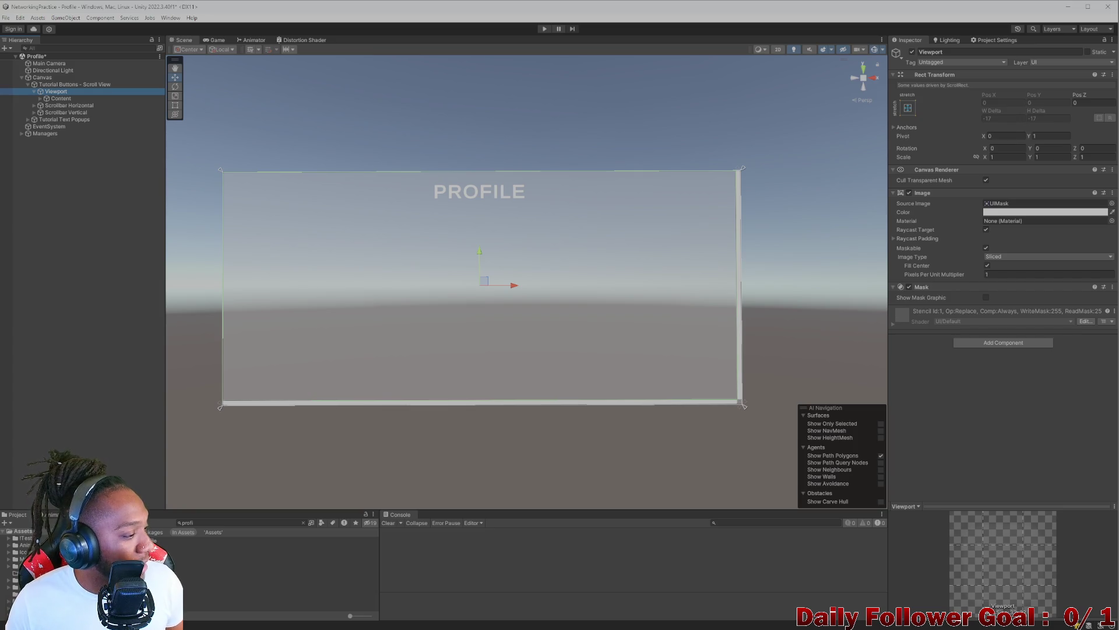
left_click(469, 277)
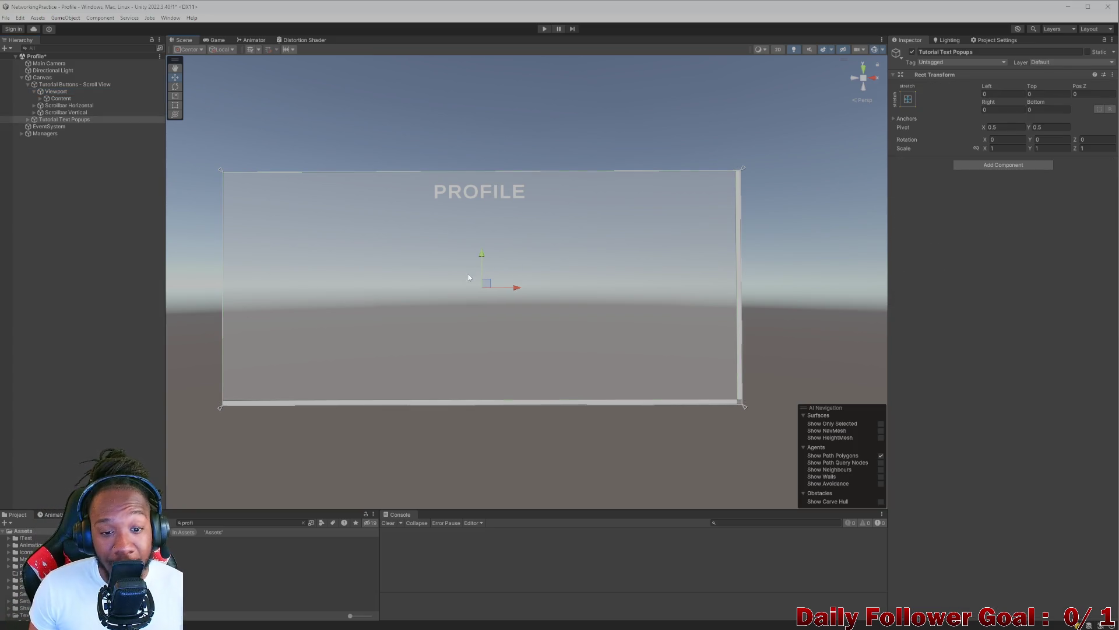
left_click(390, 189)
left_click(407, 258)
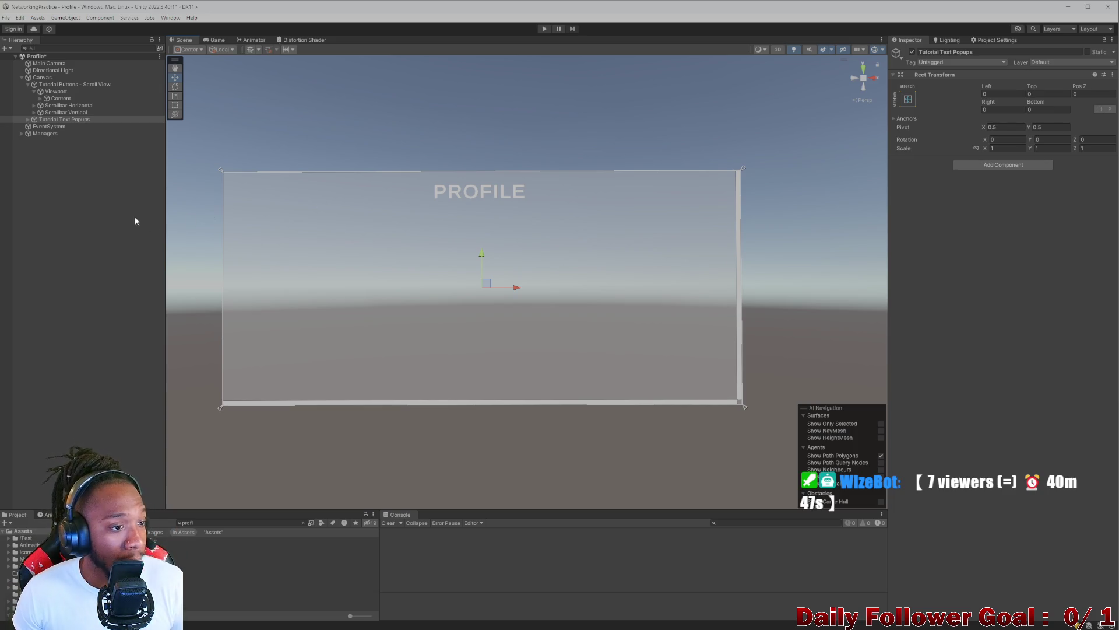
- Inspect Tutorial Text Popups, both scrollbars, Viewport and Content in the Hierarchy
left_click(64, 120)
left_click(26, 121)
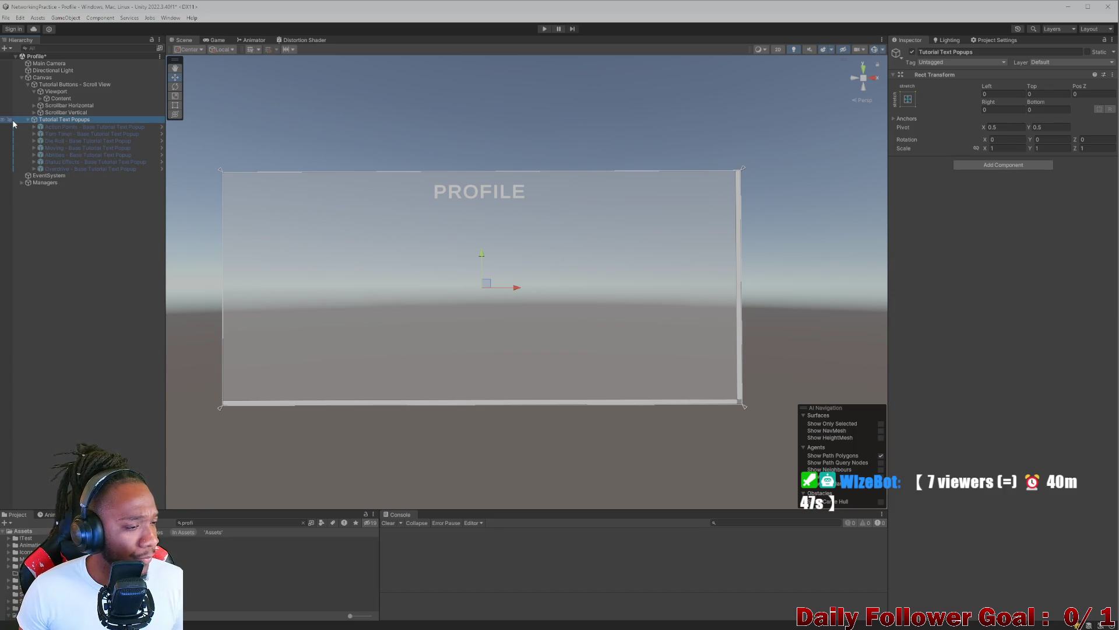
left_click(17, 112)
left_click(25, 119)
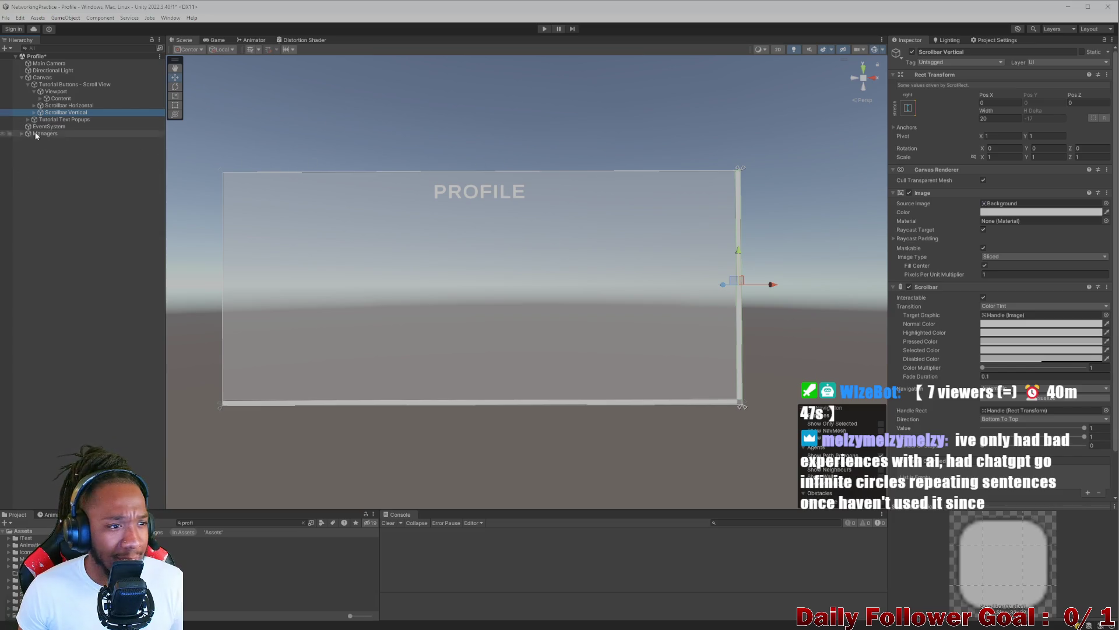
left_click(67, 106)
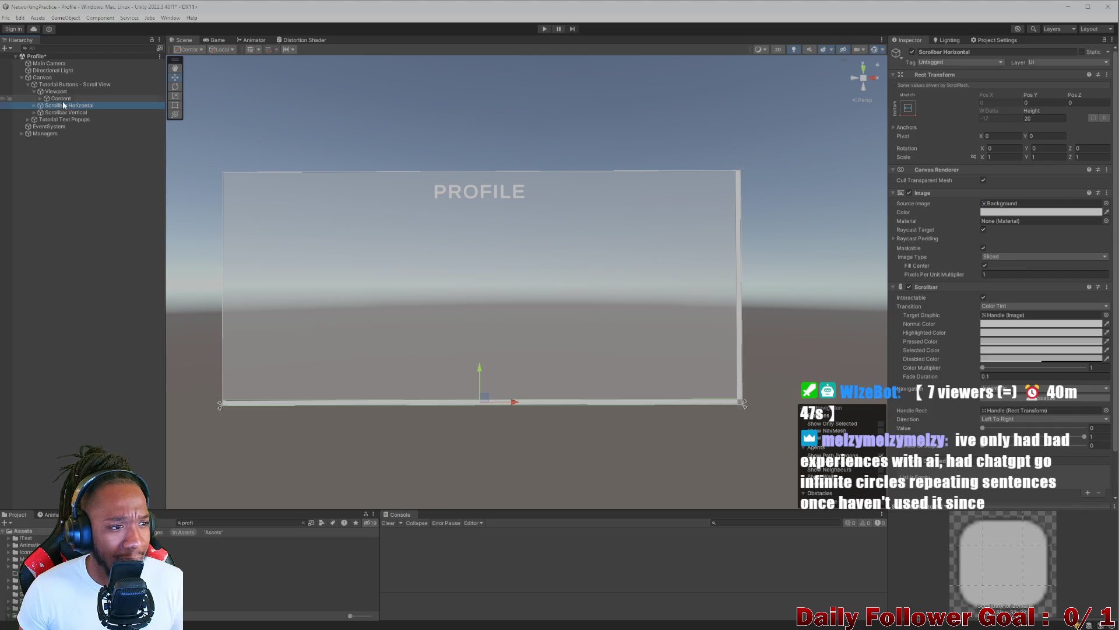
left_click(61, 99)
left_click(58, 91)
left_click(60, 98)
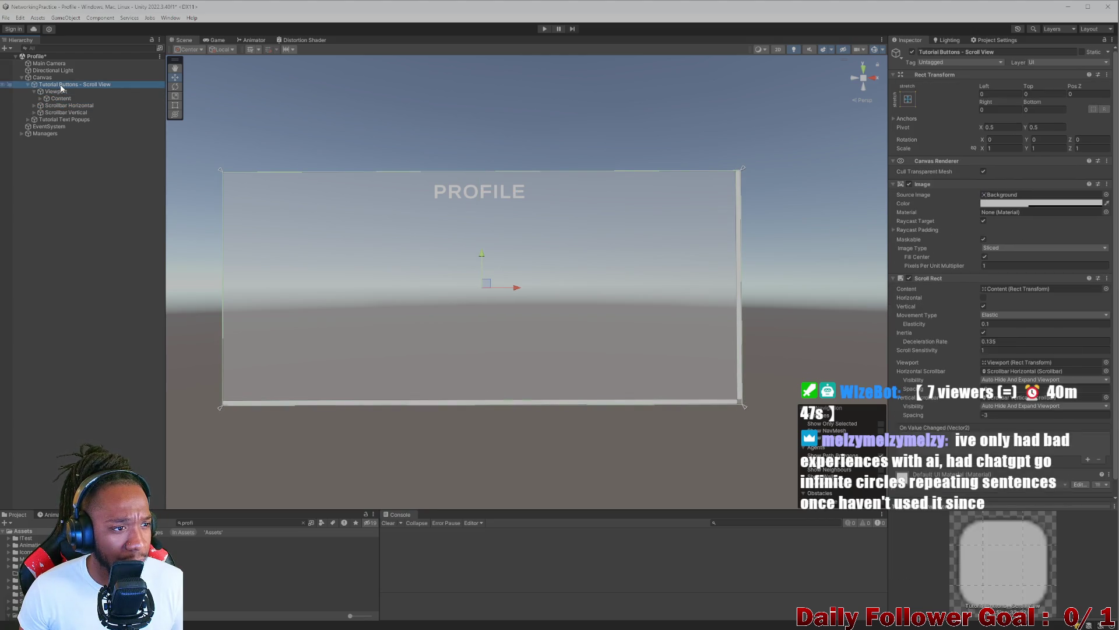
left_click(57, 91)
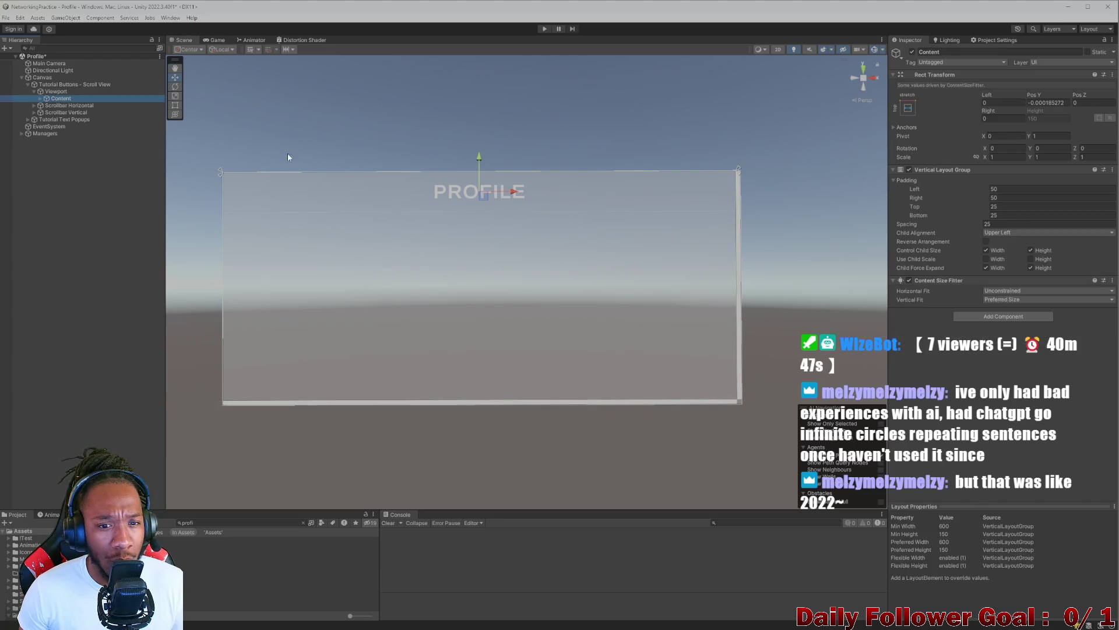
- Locate the PROFILE title text and its parent Content object
left_click(460, 198)
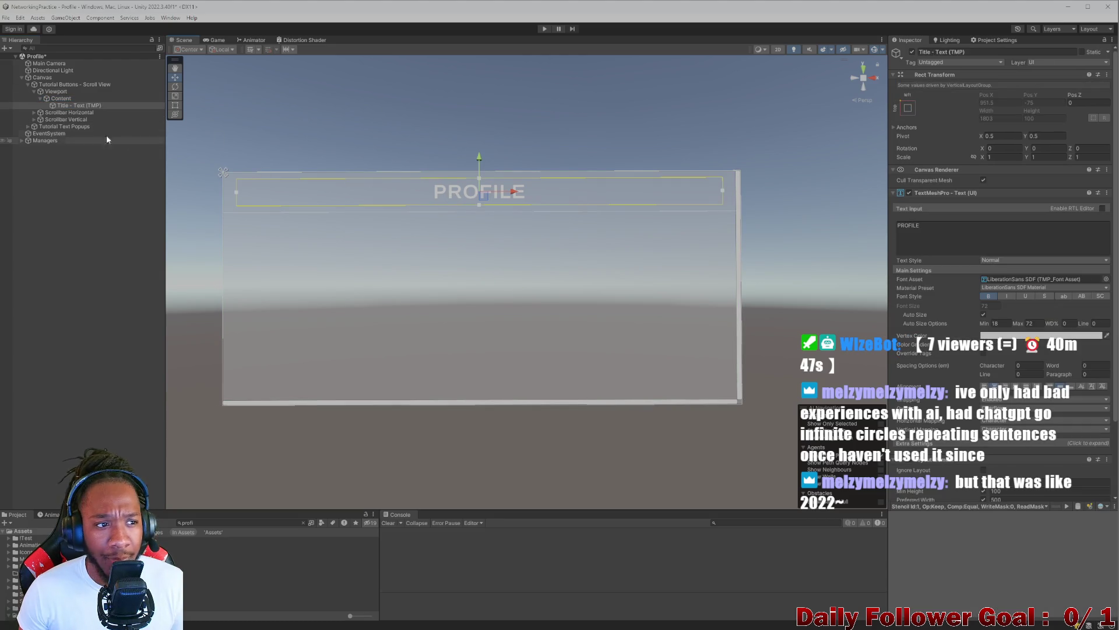
left_click(68, 99)
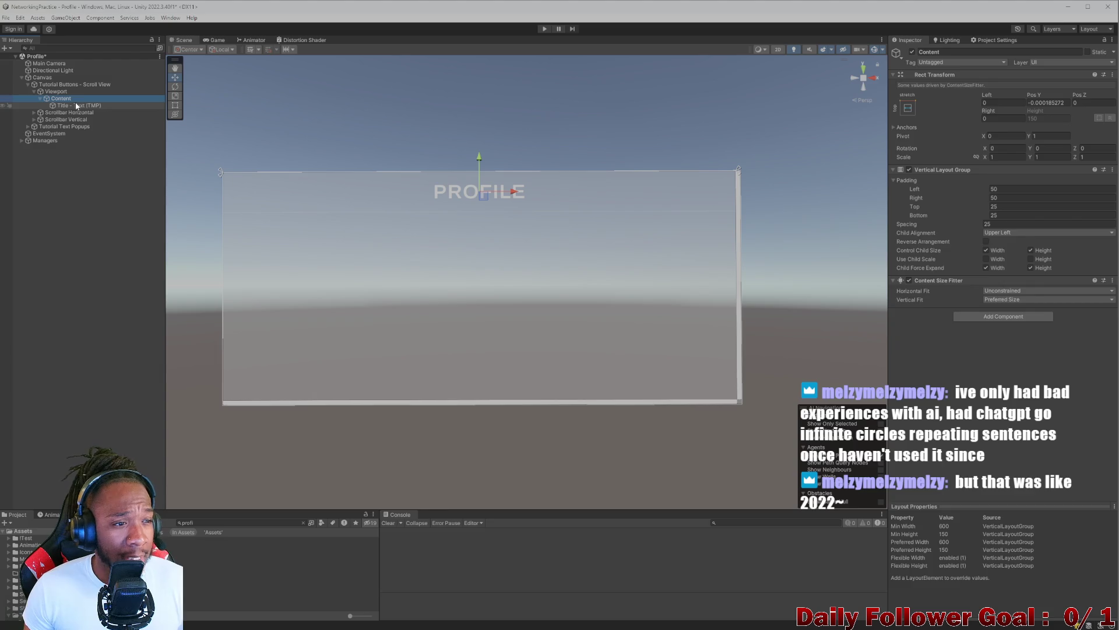
left_click(75, 105)
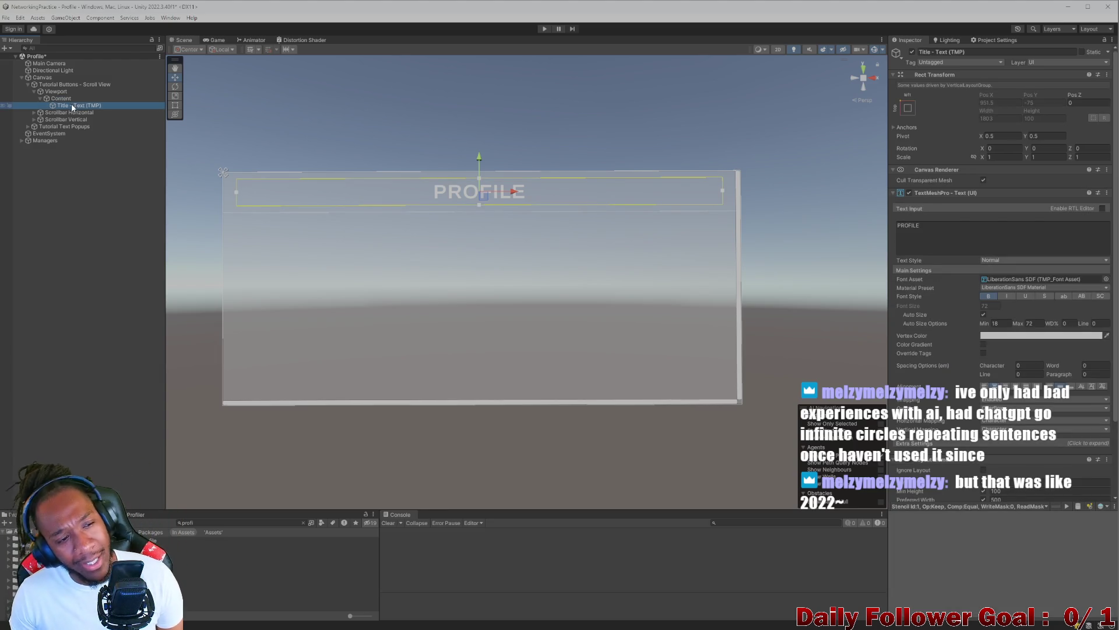
left_click(65, 100)
left_click(69, 105)
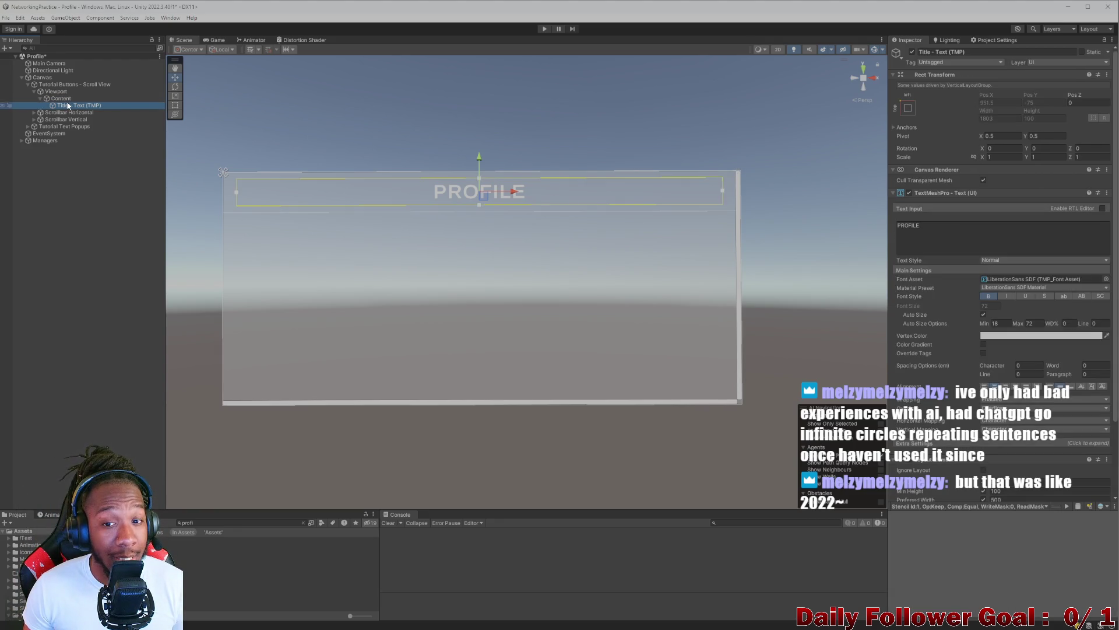
left_click(66, 99)
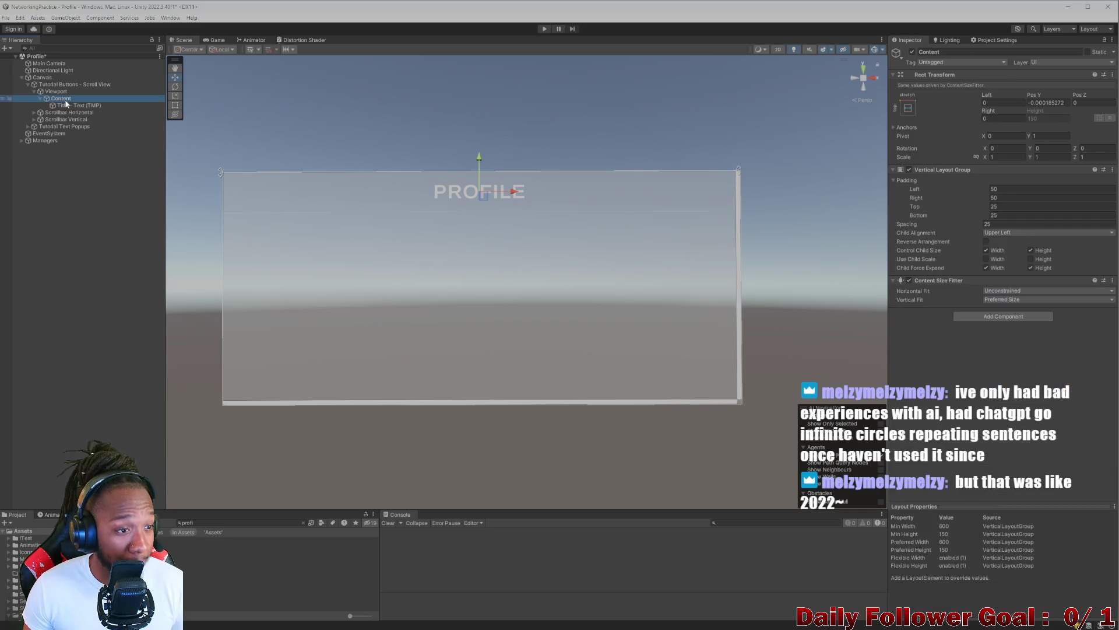
left_click(68, 106)
- Create an empty GameObject as a child of Content
right_click(69, 106)
left_click(68, 98)
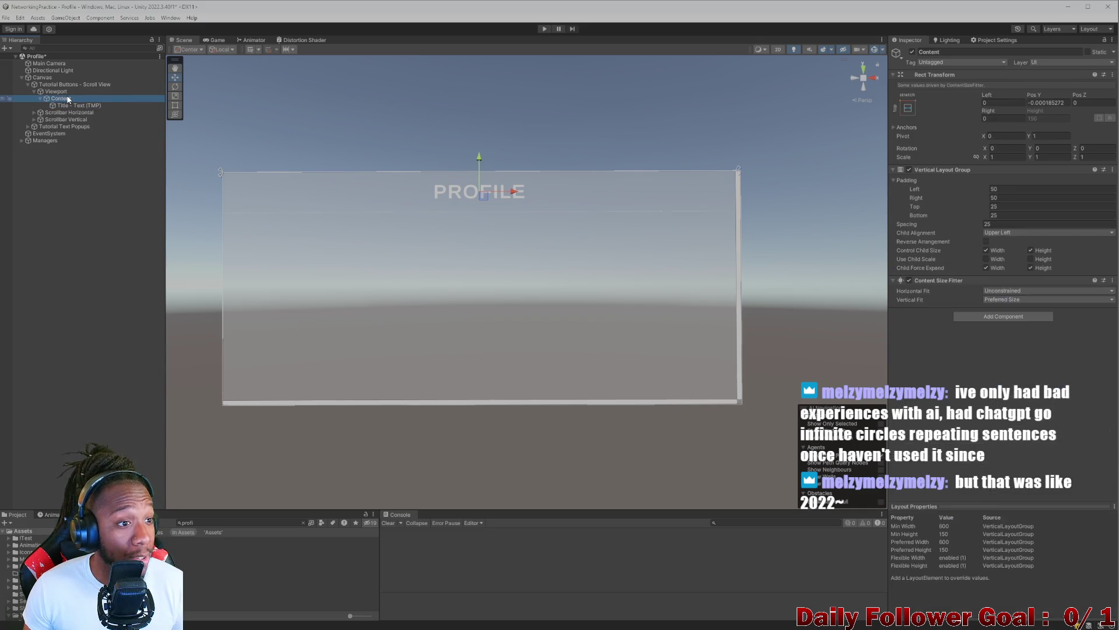
right_click(68, 98)
left_click(98, 232)
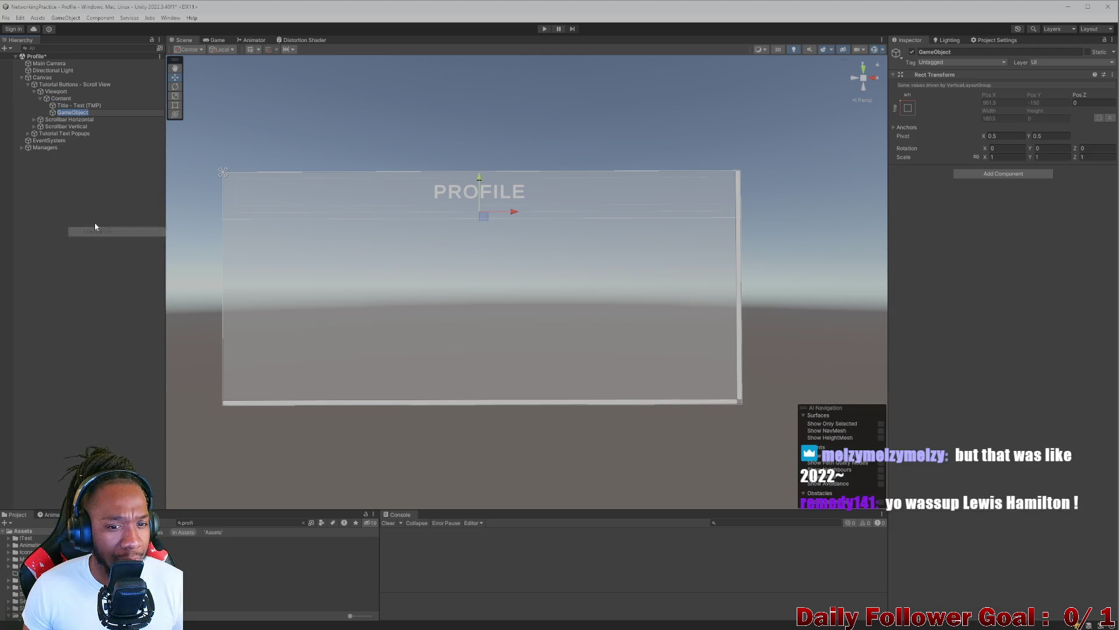
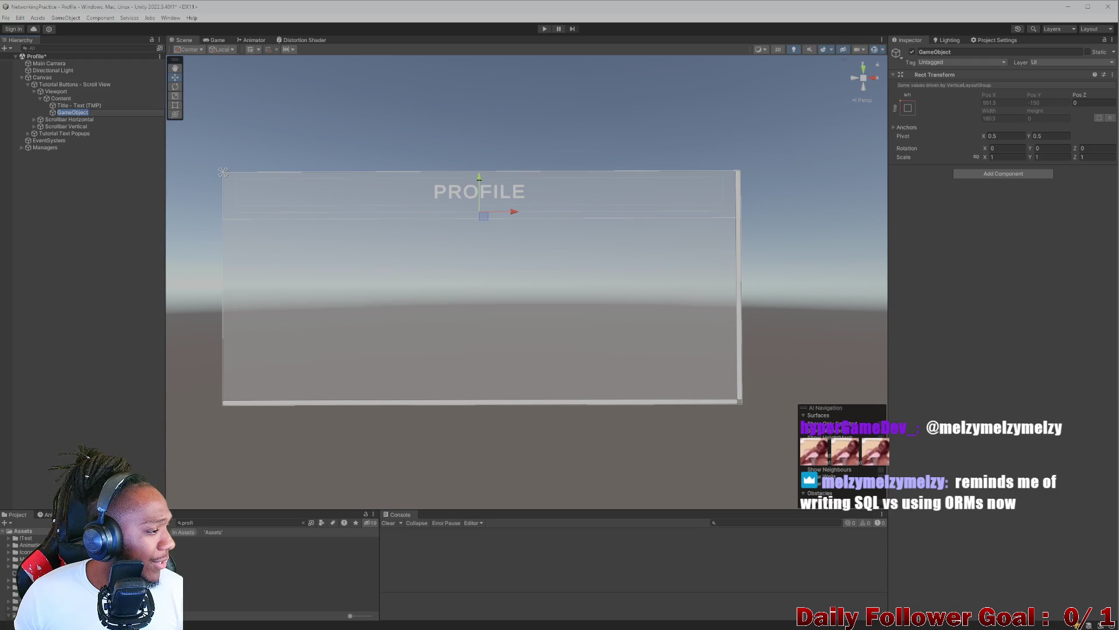
- Rename the empty GameObject under Content to 'Horizontal Layout Group'
key("alt+Tab")
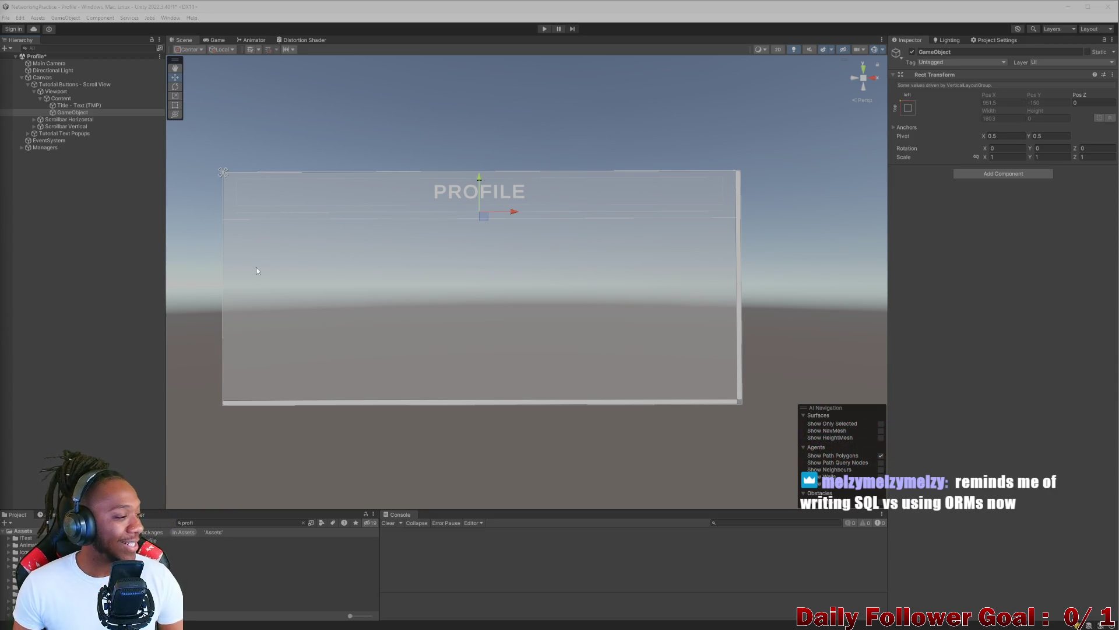
left_click(336, 250)
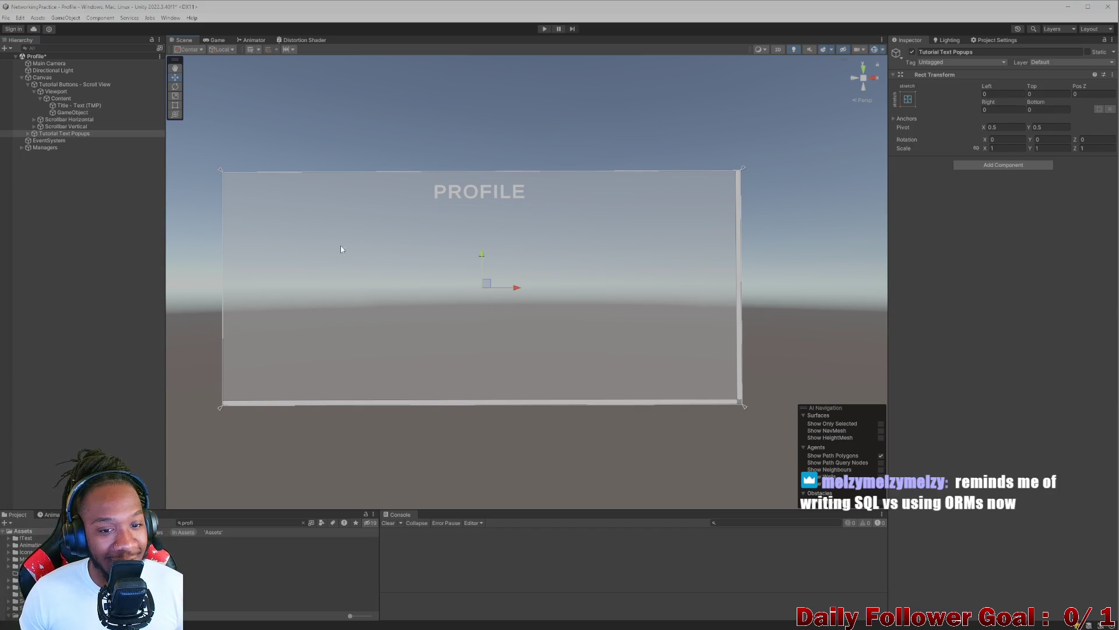
left_click(70, 127)
left_click(76, 112)
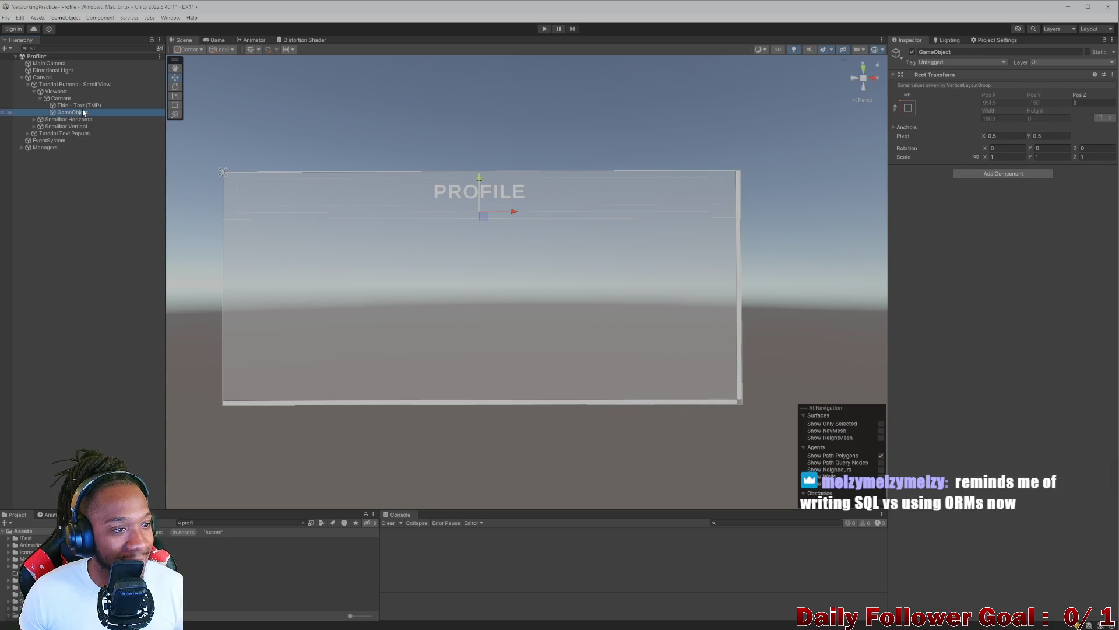
left_click(980, 52)
type("Hoer")
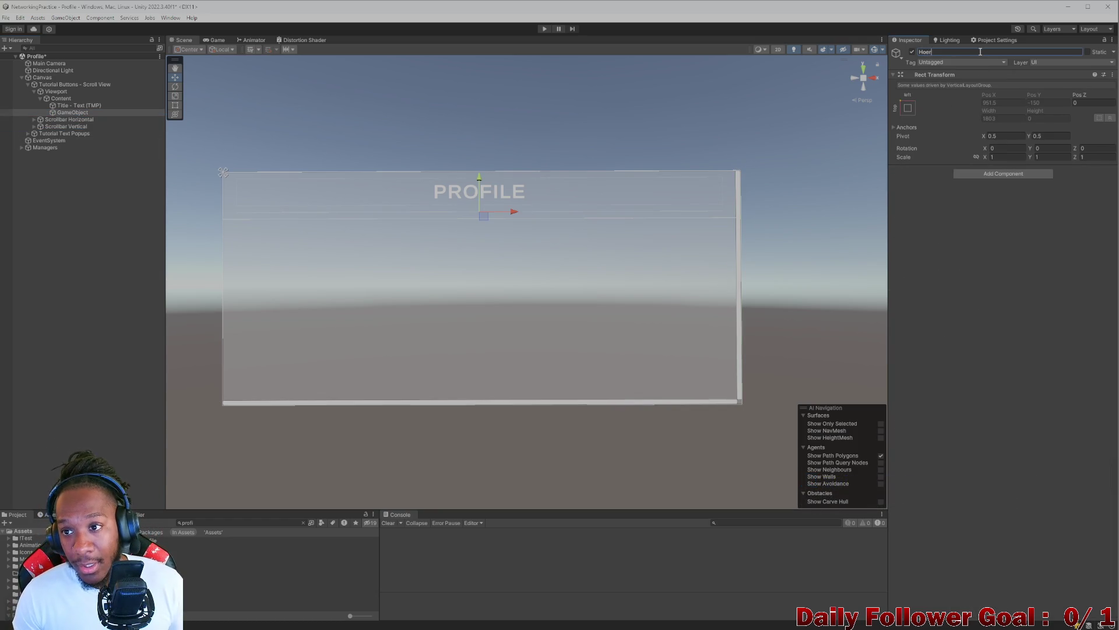
key("BackSpace")
key("BackSpace")
key("BackSpace")
type("rizo")
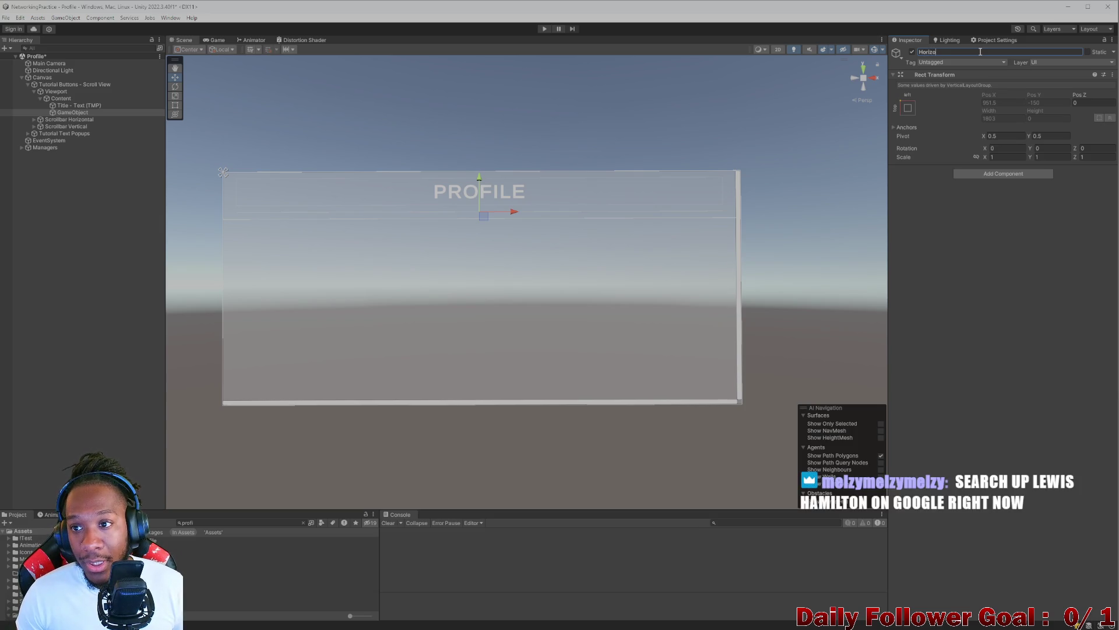
type("ntal LAyh")
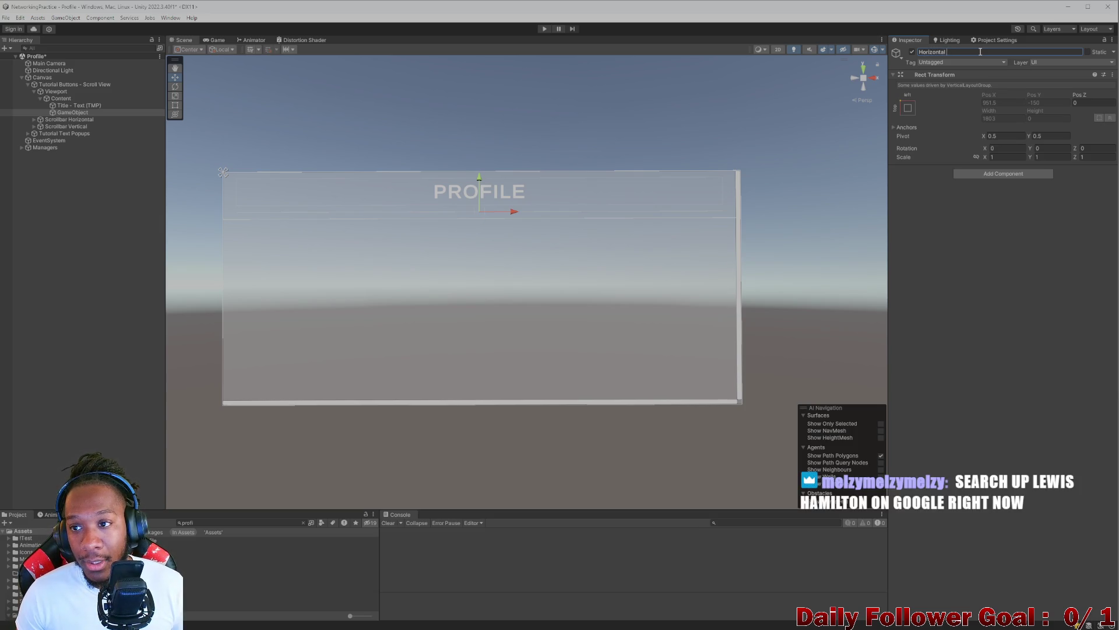
key("BackSpace")
key("BackSpace")
key("BackSpace")
key("BackSpace")
type("ay")
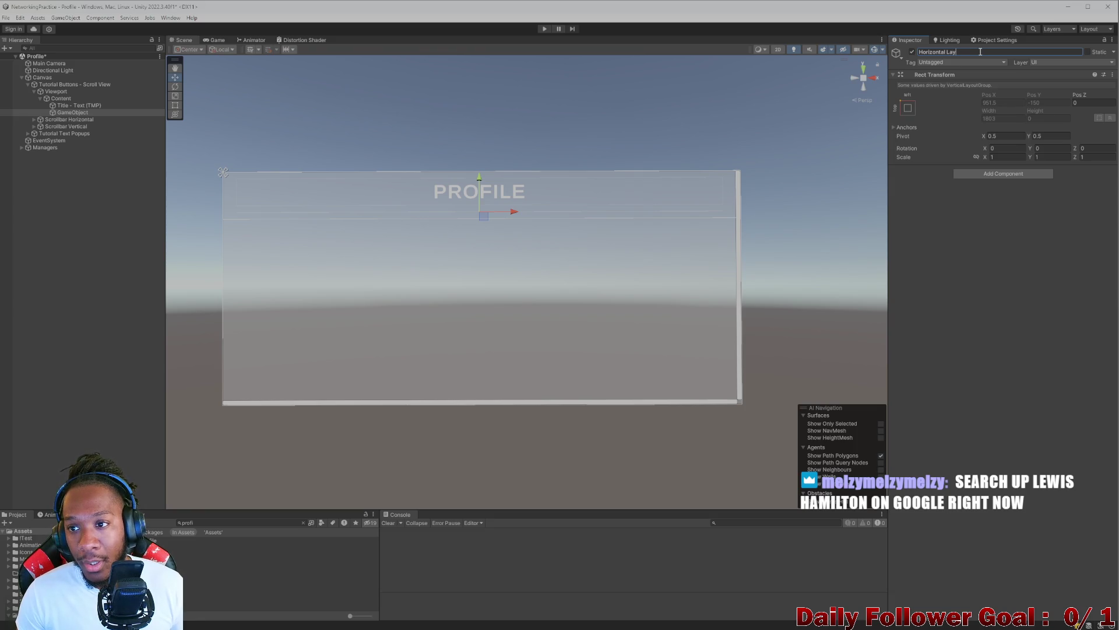
type("out G")
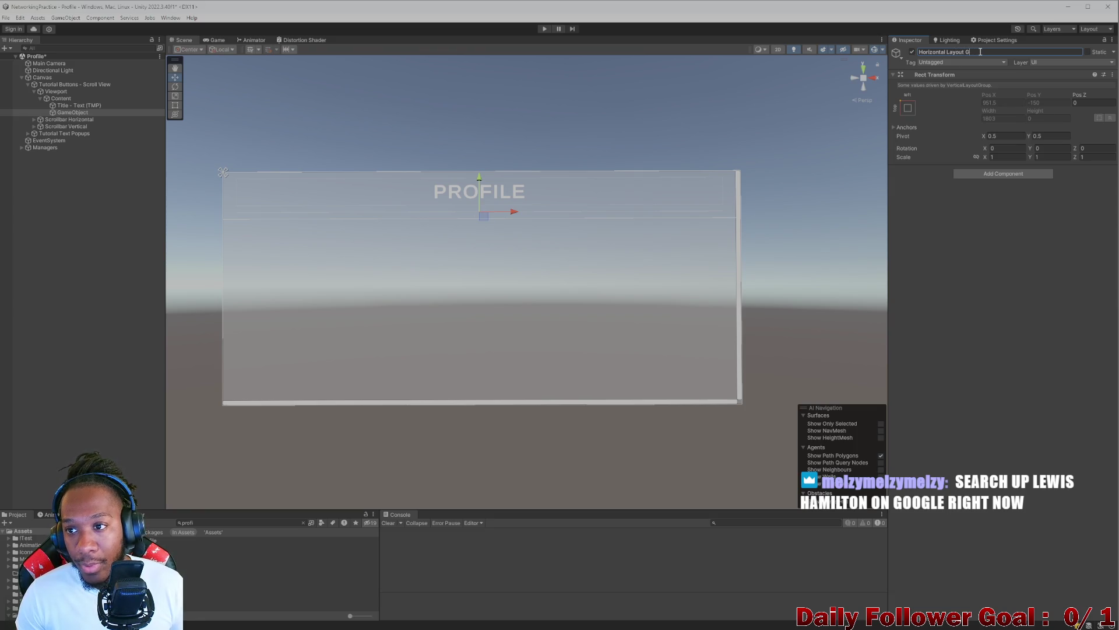
type("roup")
key("Return")
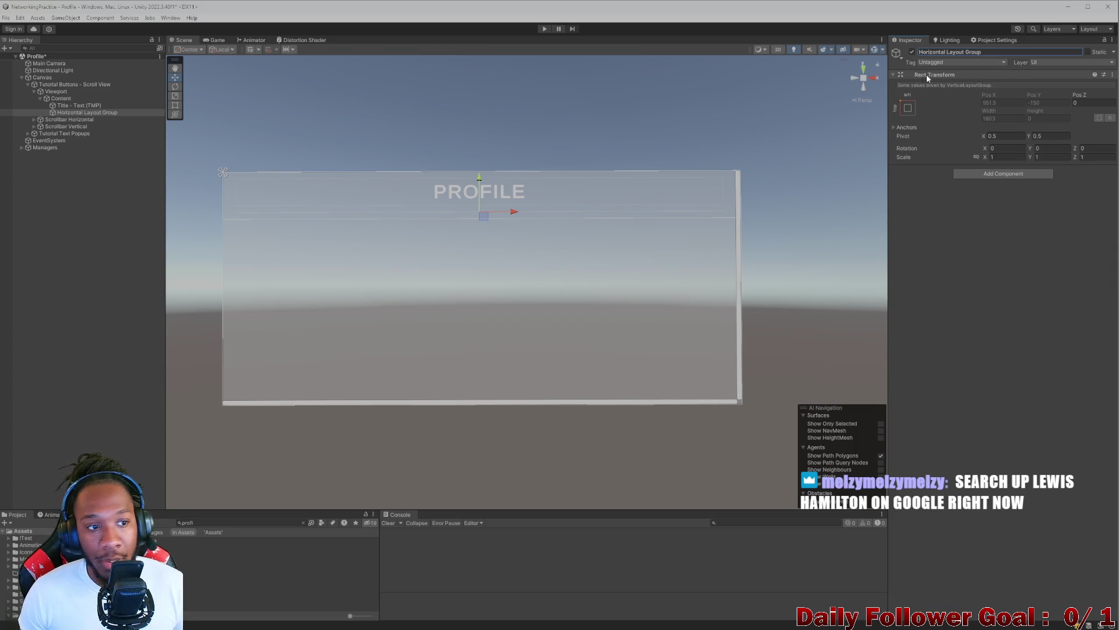
- Extend the object's name to 'Horizontal Layout Group - Parent'
left_click(1018, 51)
left_click(1016, 51)
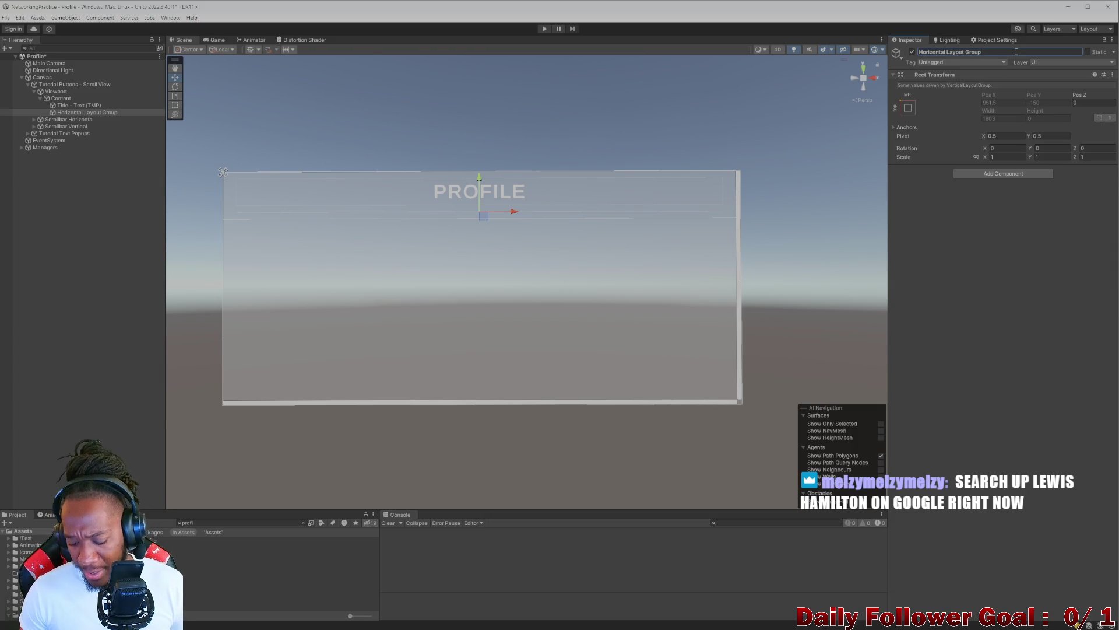
type("-Pare")
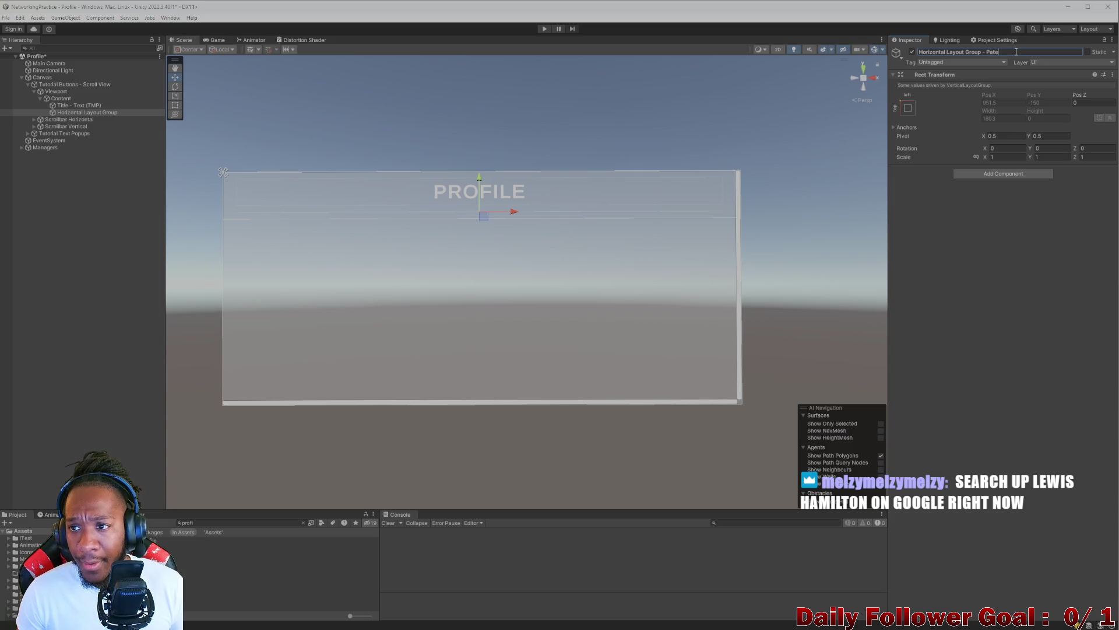
type("nt")
key("Return")
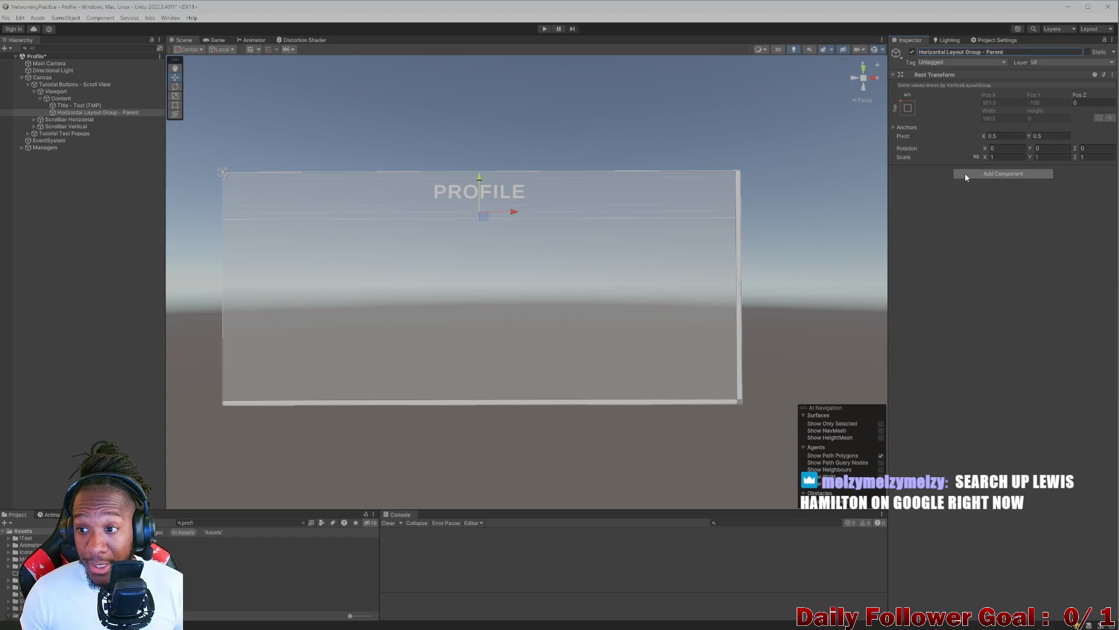
left_click(966, 173)
- Add a Horizontal Layout Group component with spacing 10 and child height control enabled
type("ho")
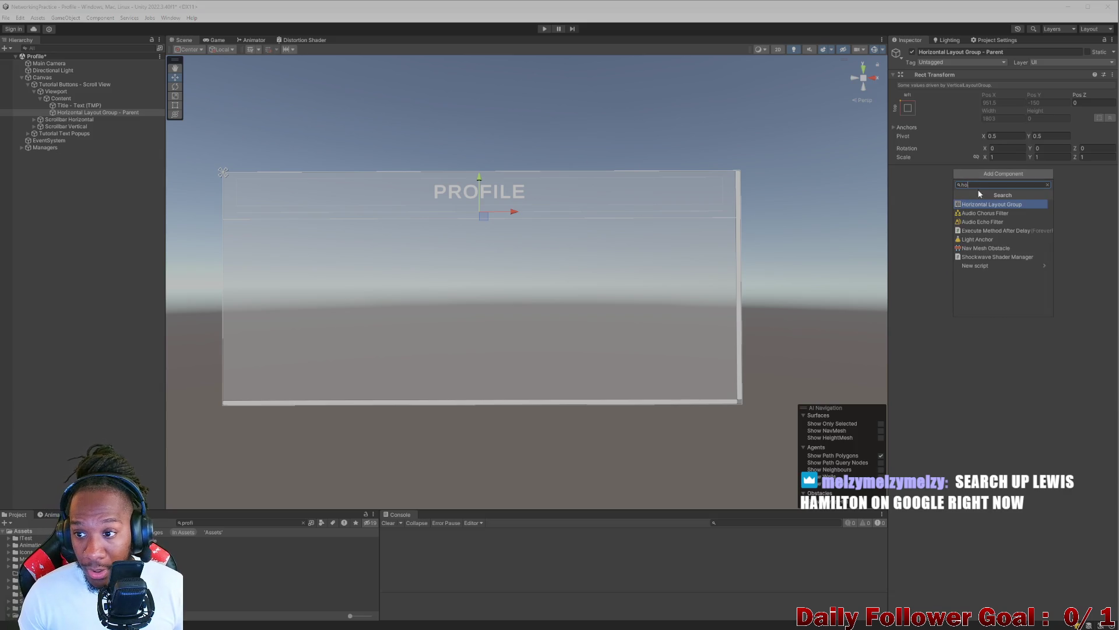
left_click(992, 205)
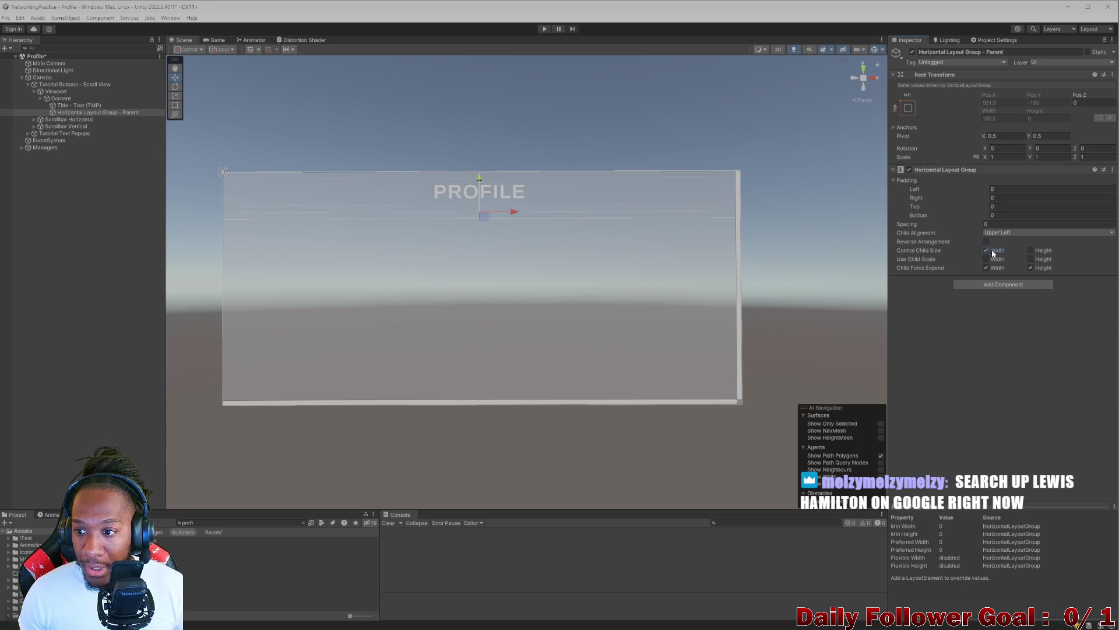
left_click(1031, 250)
left_click(1030, 224)
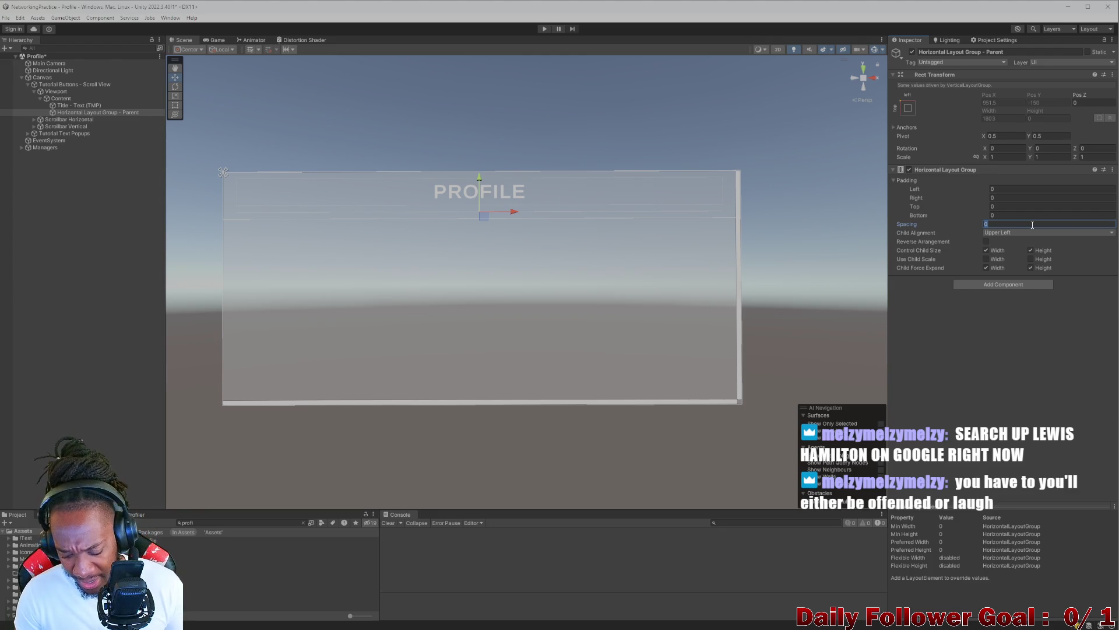
type("10")
left_click(974, 343)
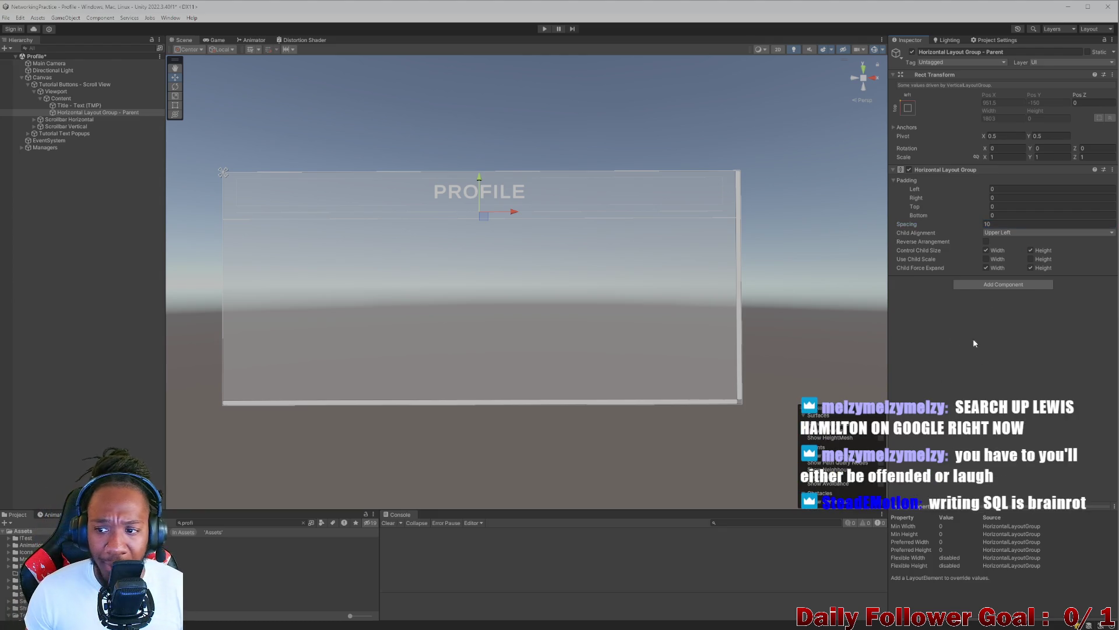
right_click(83, 113)
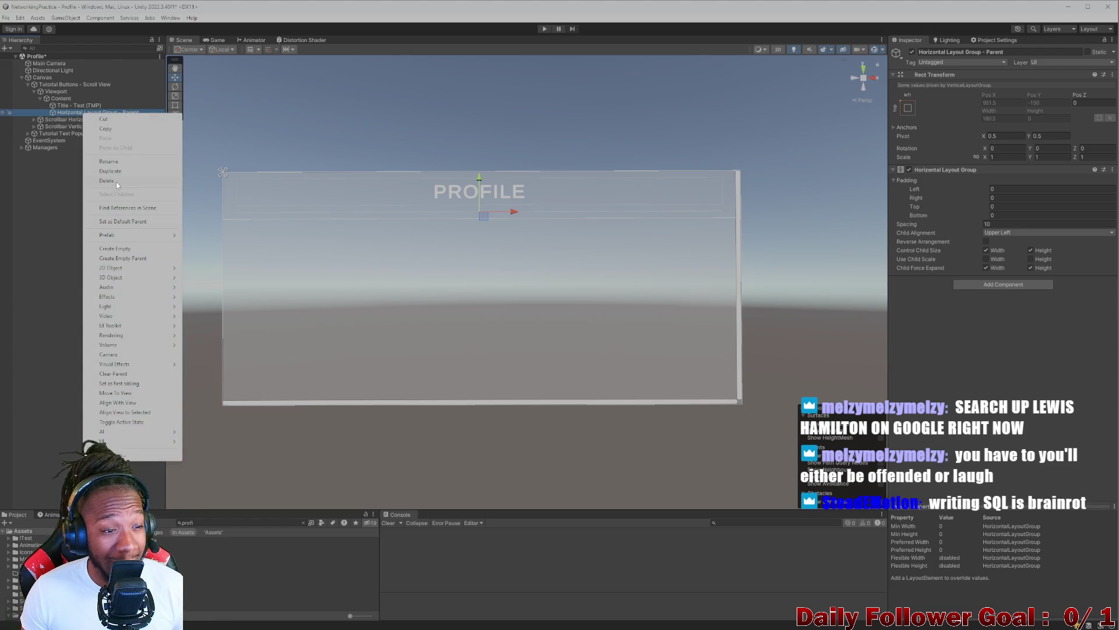
left_click(27, 172)
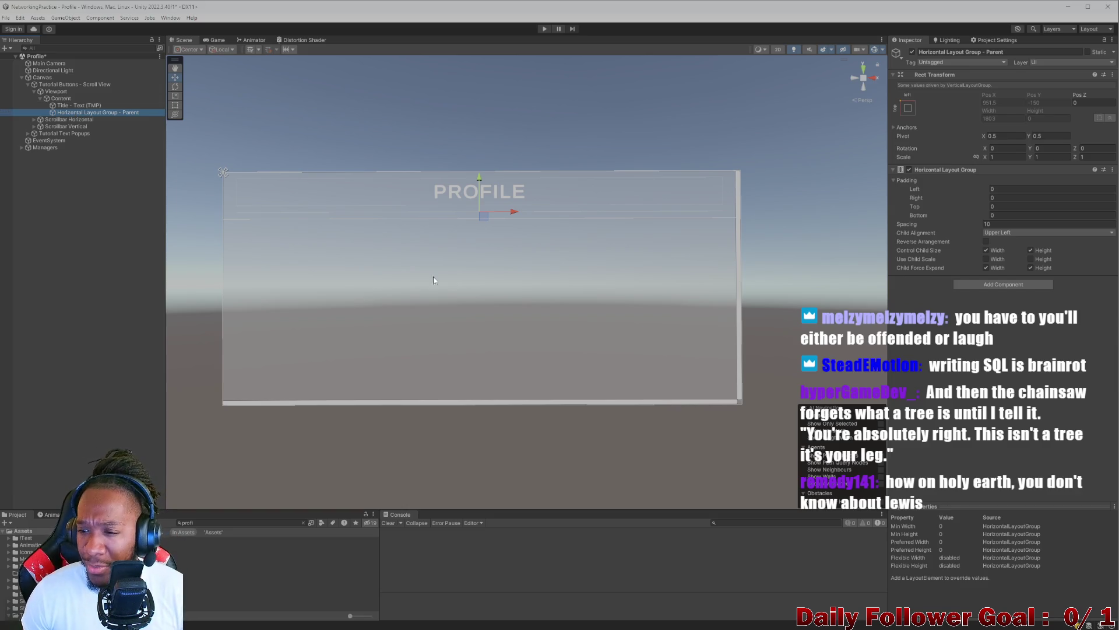
left_click(1046, 284)
- Add a Layout Element component to the parent and review Content's Vertical Layout Group settings
type("holay")
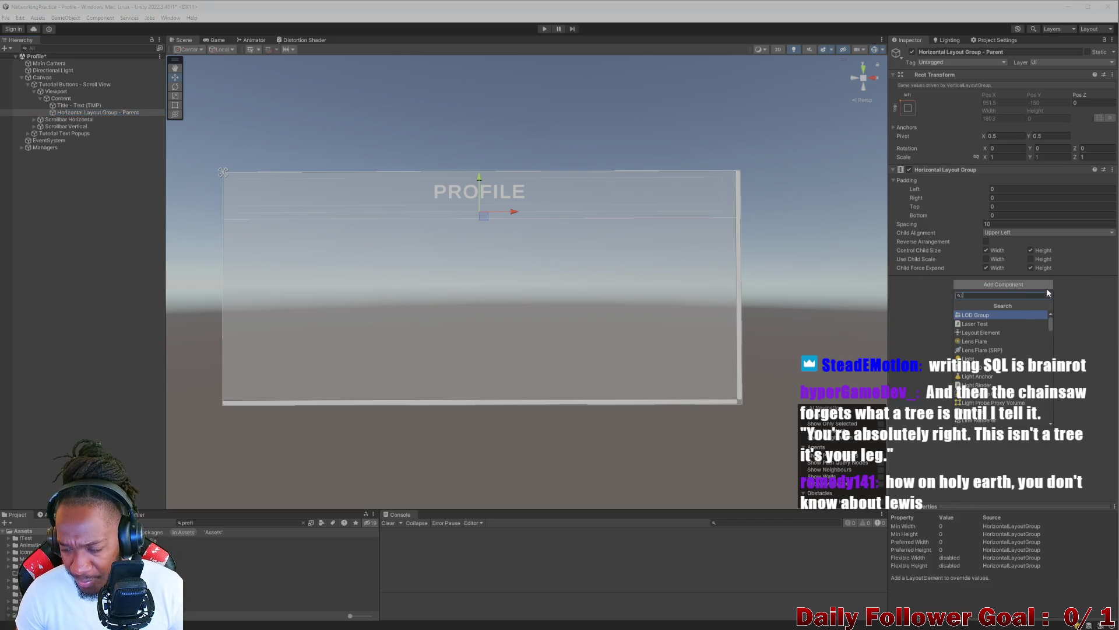
left_click(1018, 315)
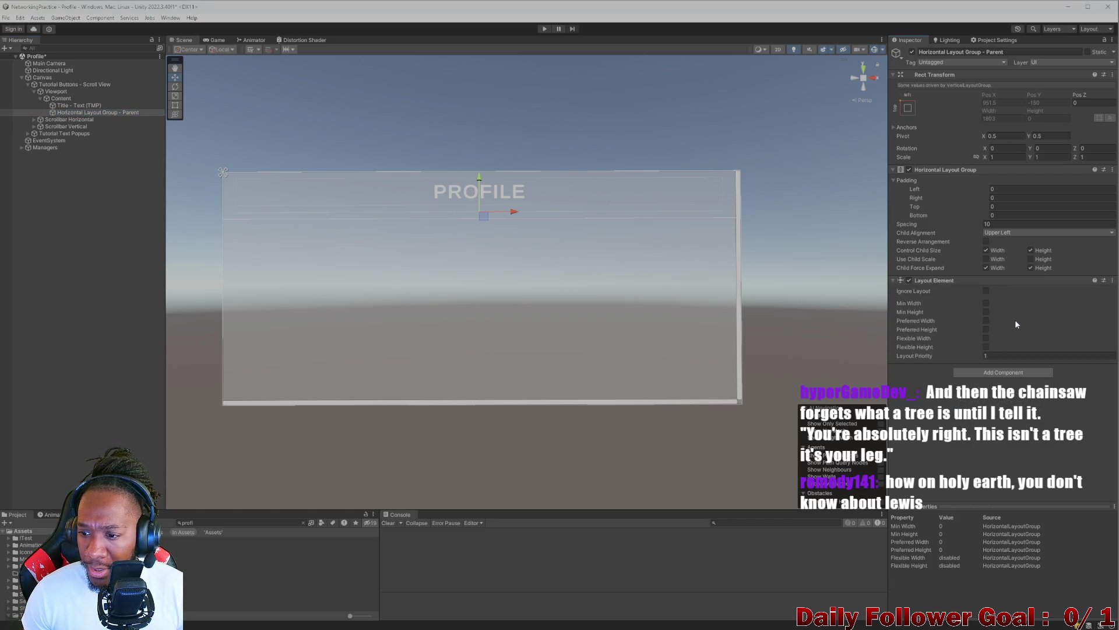
left_click(56, 91)
left_click(58, 98)
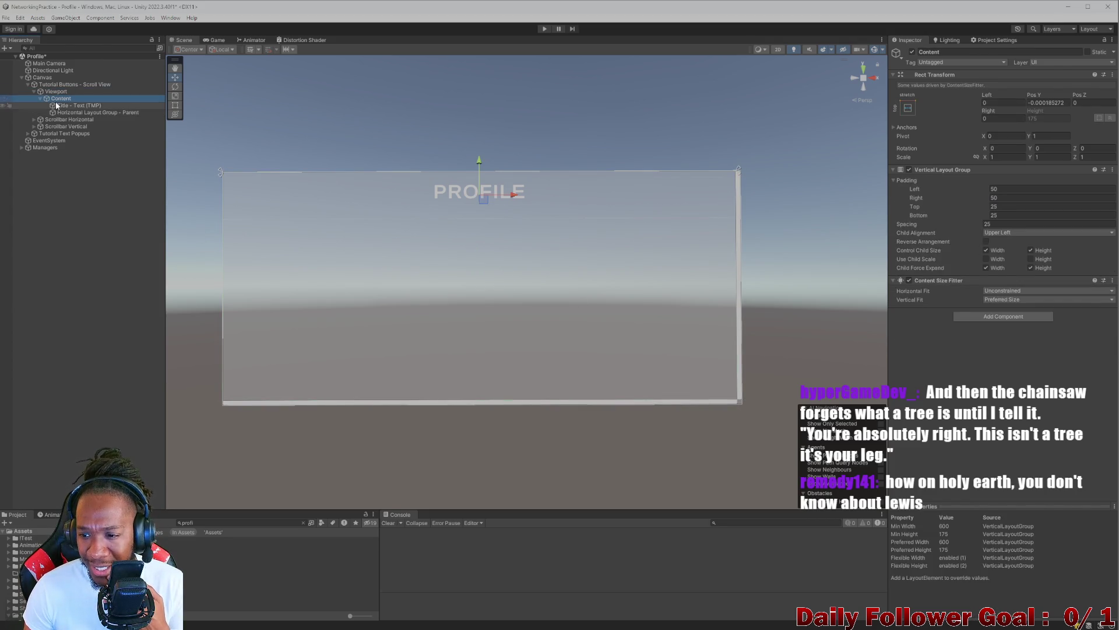
left_click(58, 112)
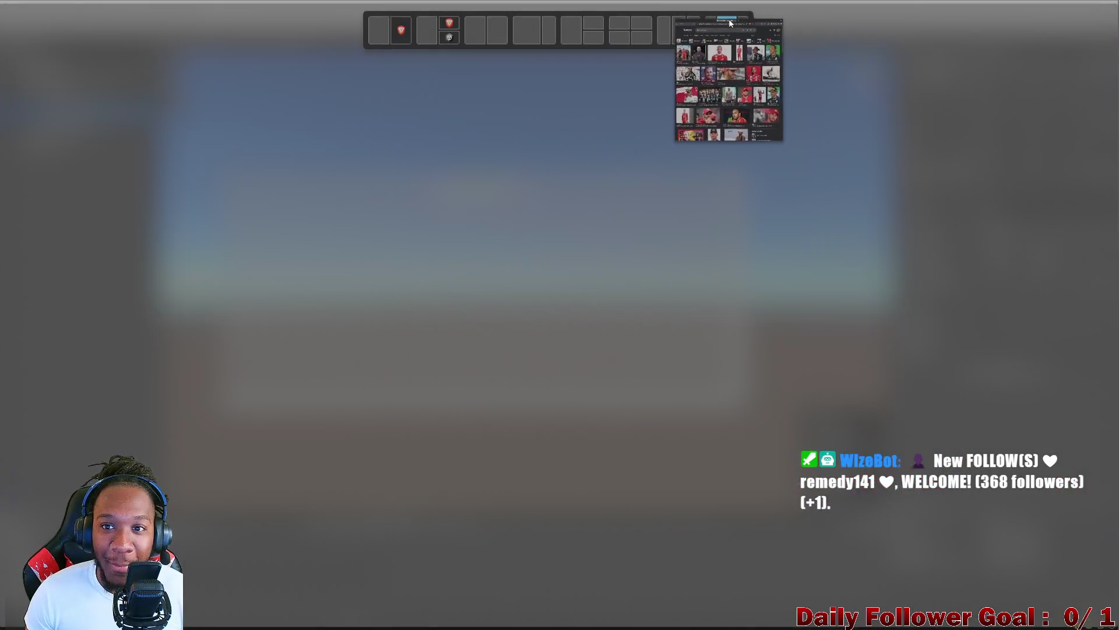
left_click(728, 23)
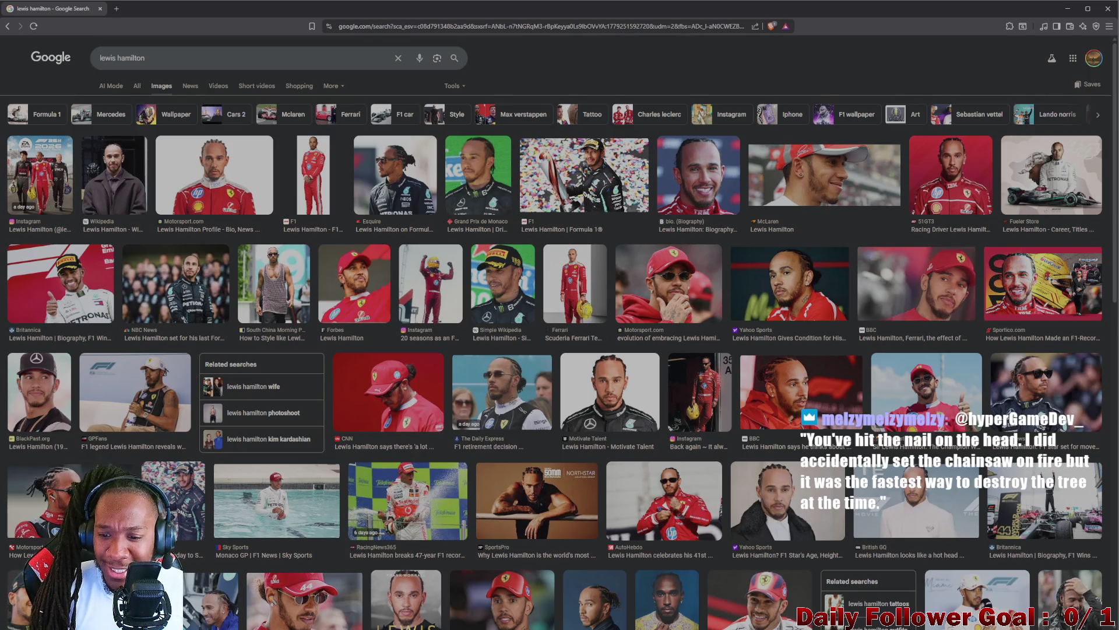
- Browse the Lewis Hamilton image results, previewing the Guardian and Forbes photos
scroll(686, 433, "down", 2)
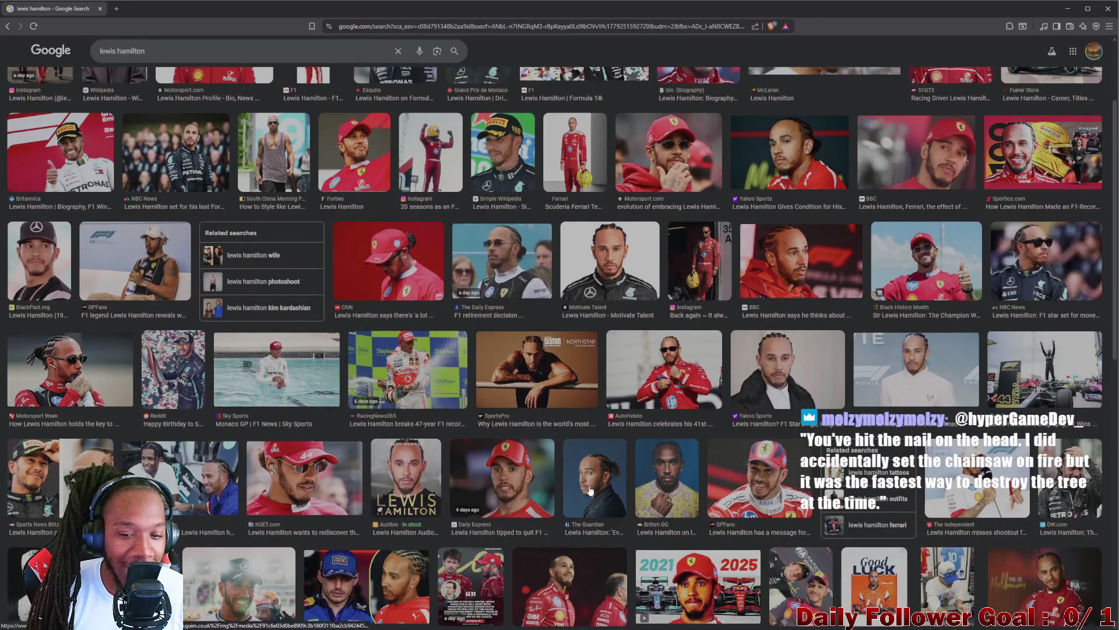
left_click(590, 489)
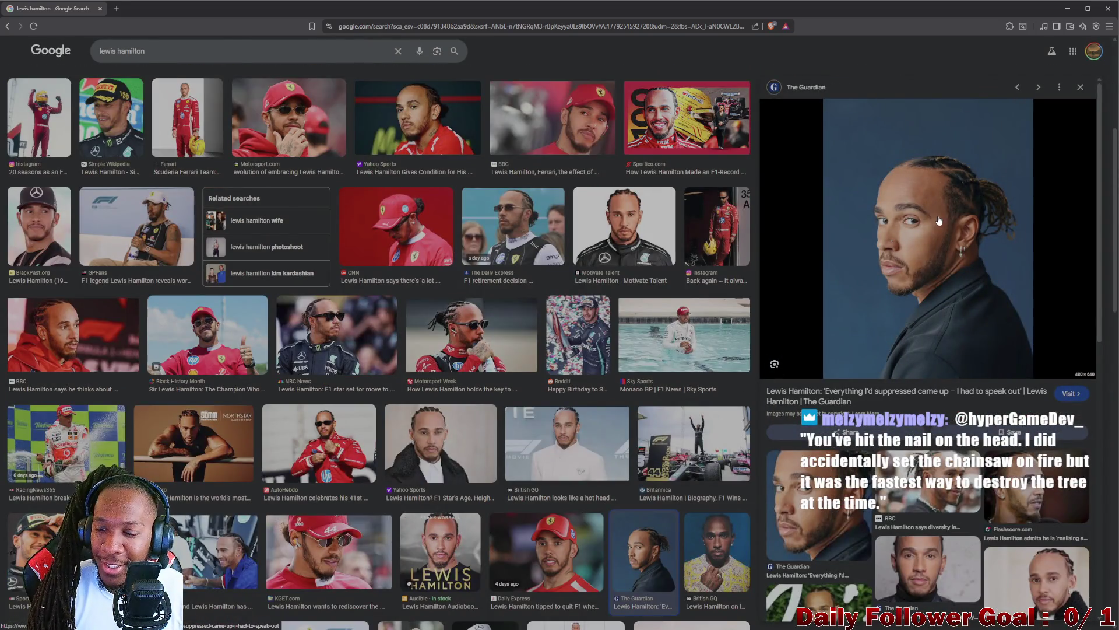
scroll(567, 415, "down", 3)
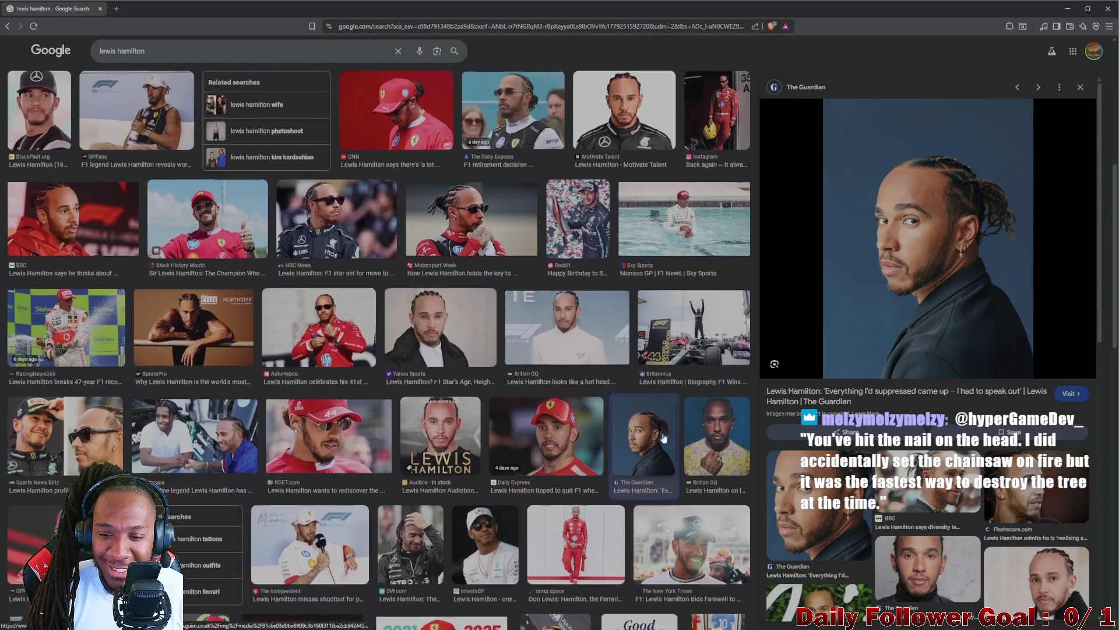
scroll(567, 415, "down", 2)
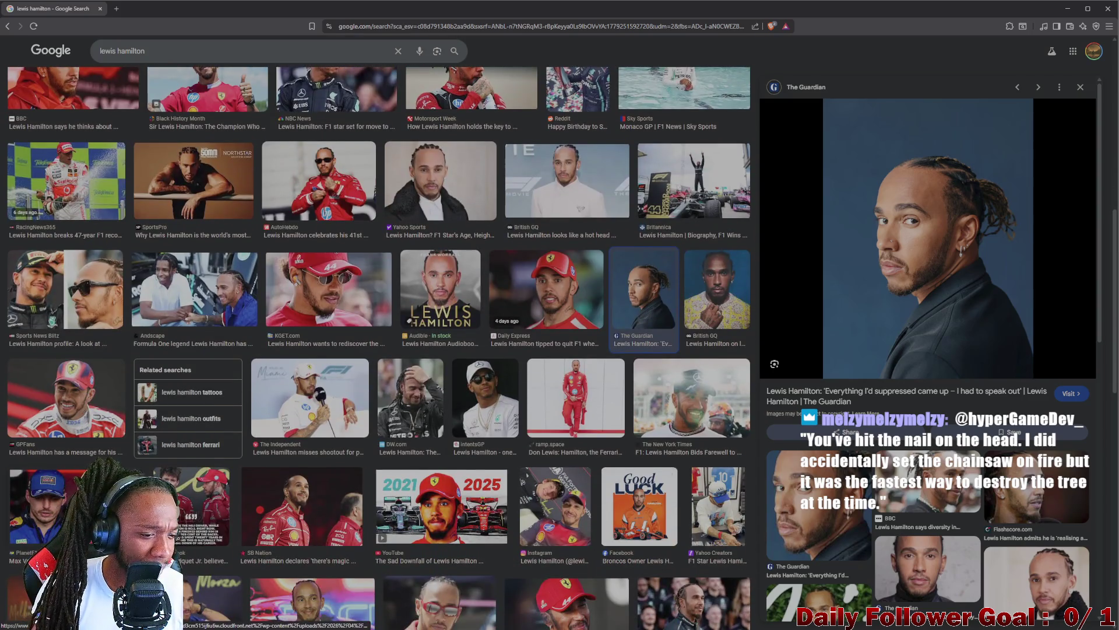
scroll(181, 414, "down", 3)
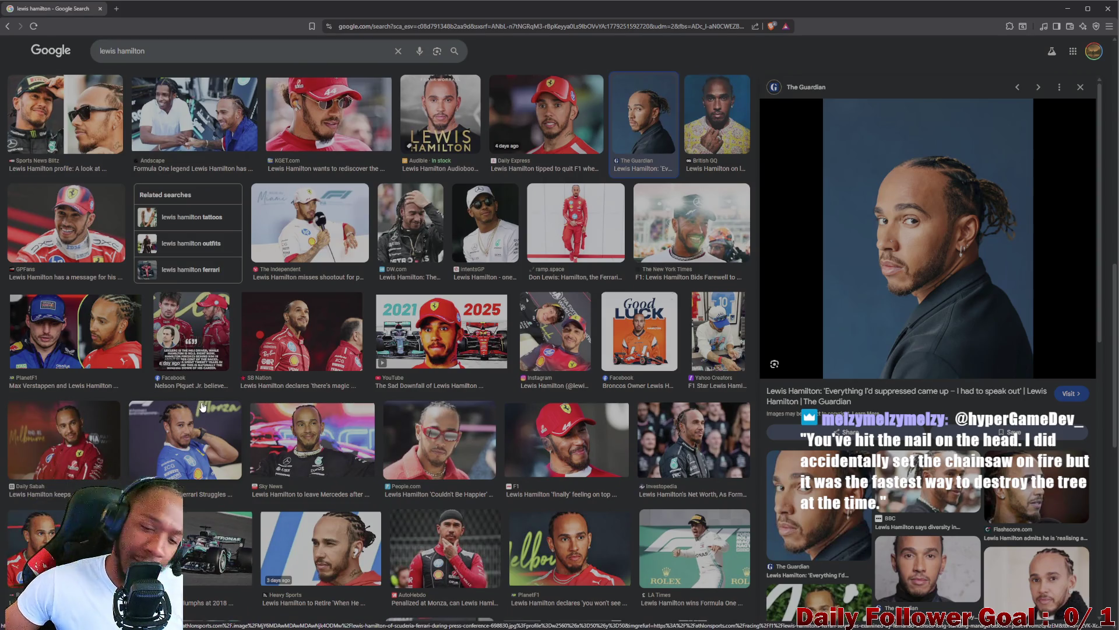
scroll(571, 345, "down", 8)
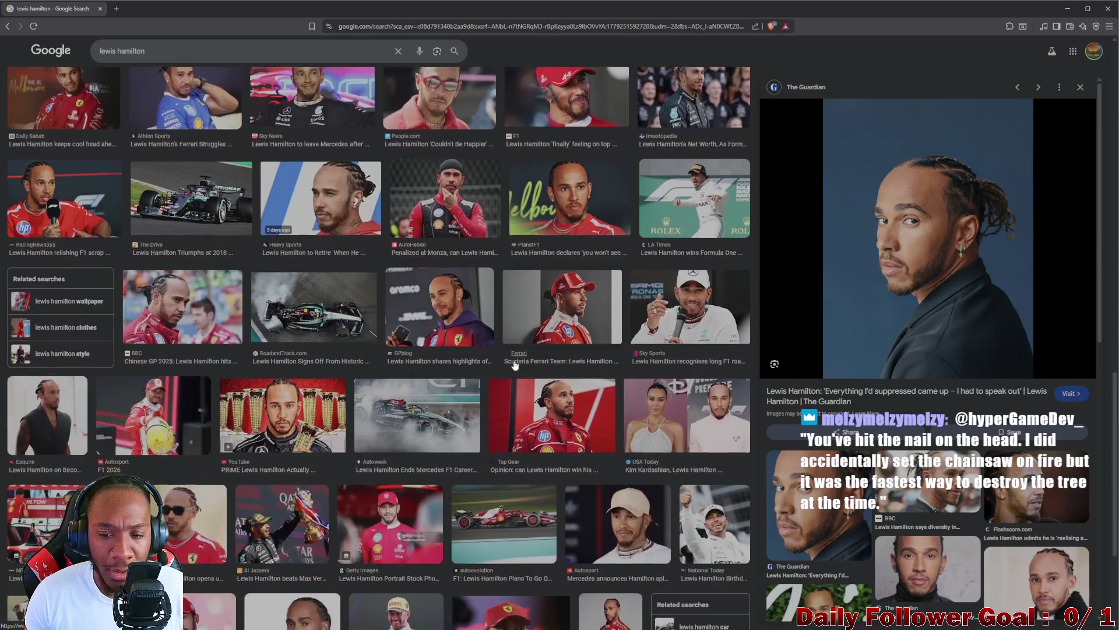
scroll(572, 346, "down", 1)
scroll(443, 344, "down", 2)
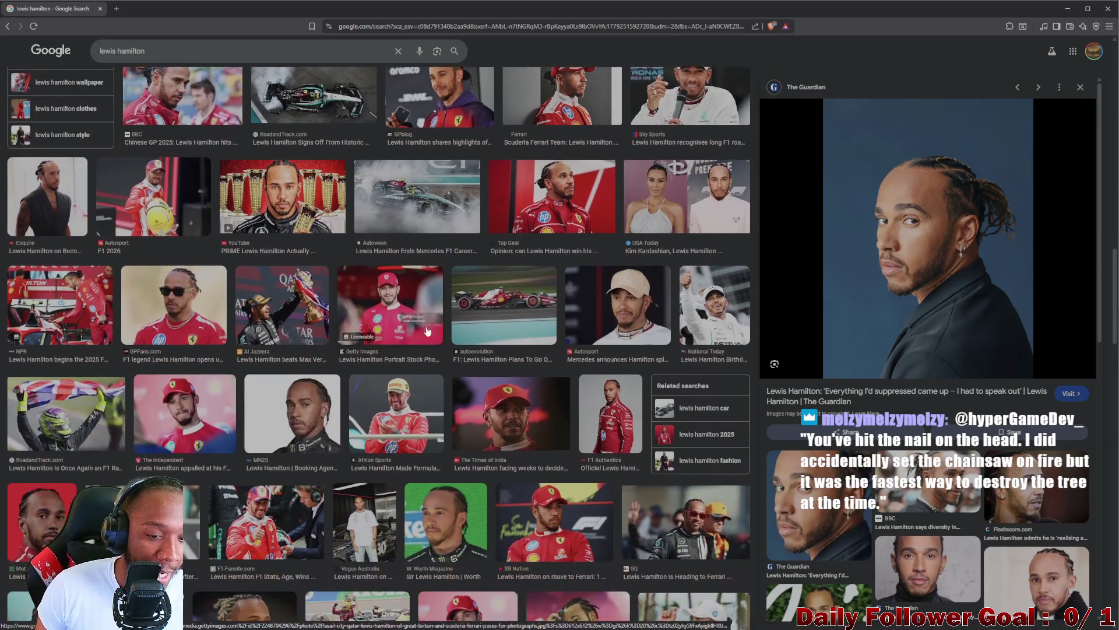
scroll(442, 344, "up", 4)
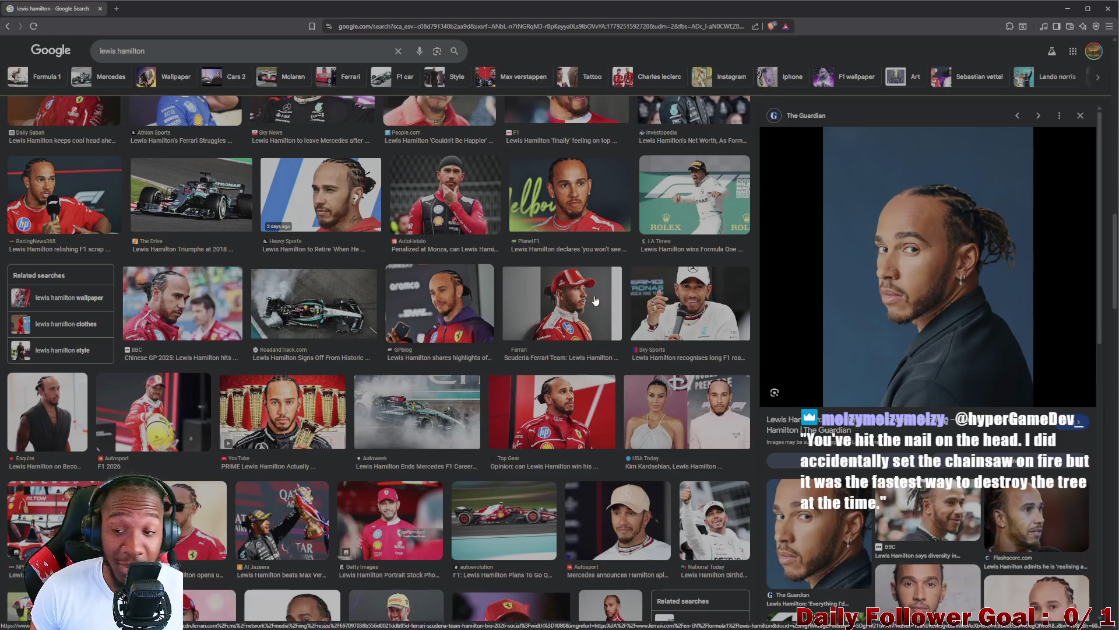
left_click(1080, 116)
scroll(698, 324, "up", 2)
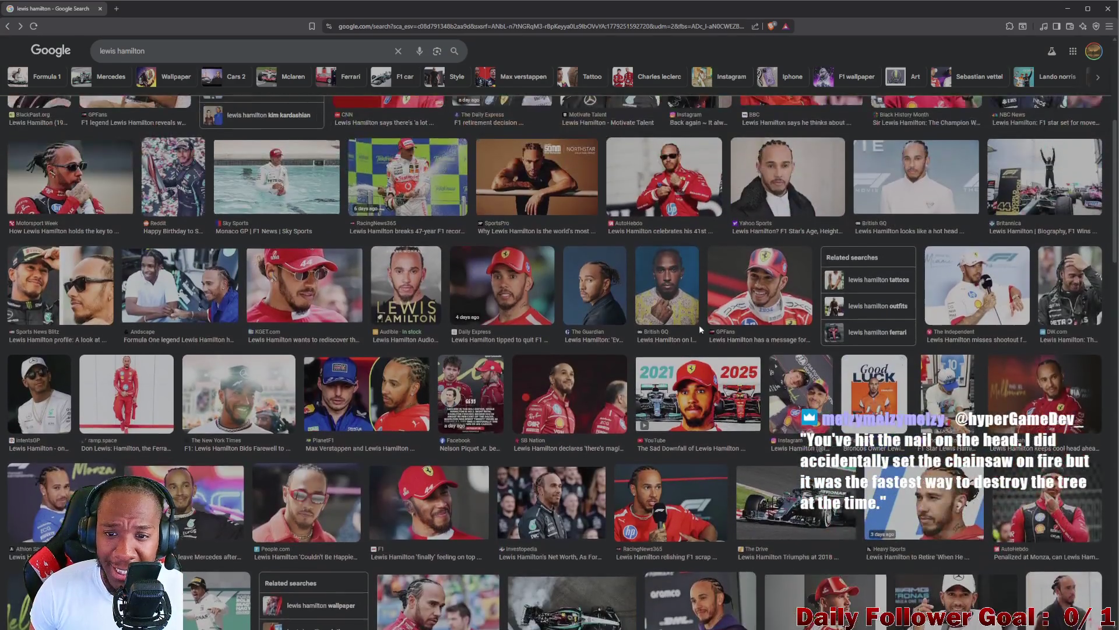
scroll(702, 326, "up", 5)
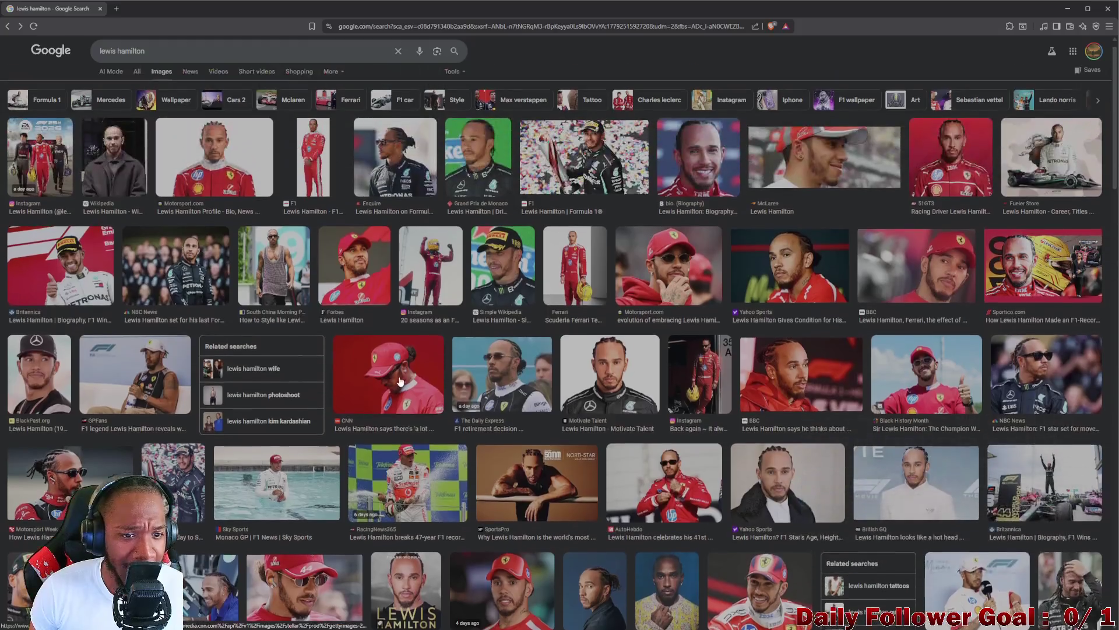
left_click(375, 302)
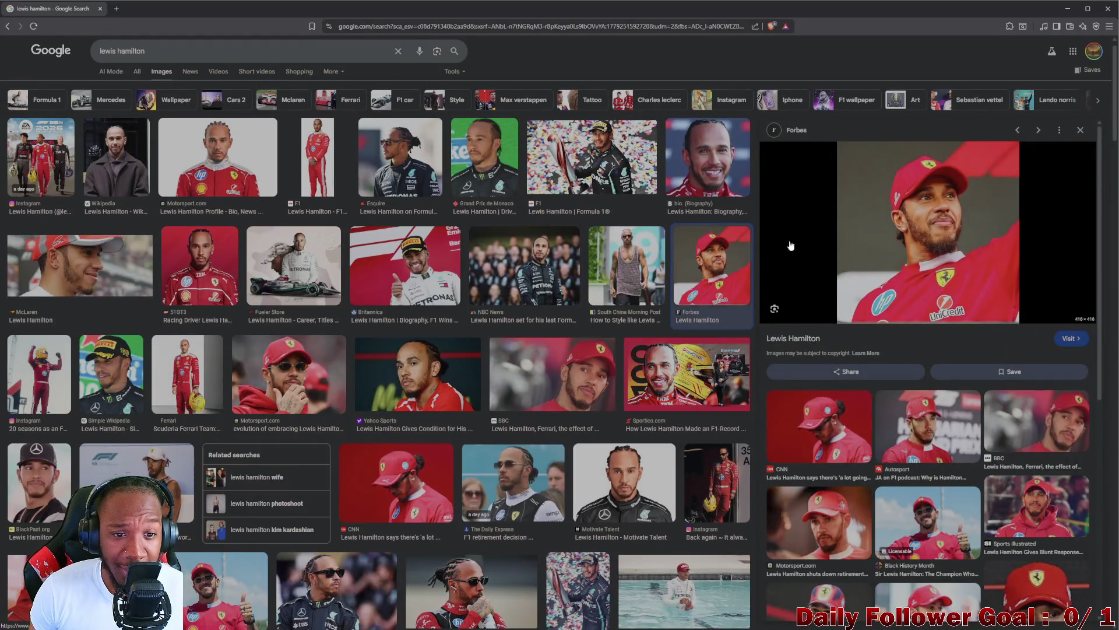
left_click(1081, 130)
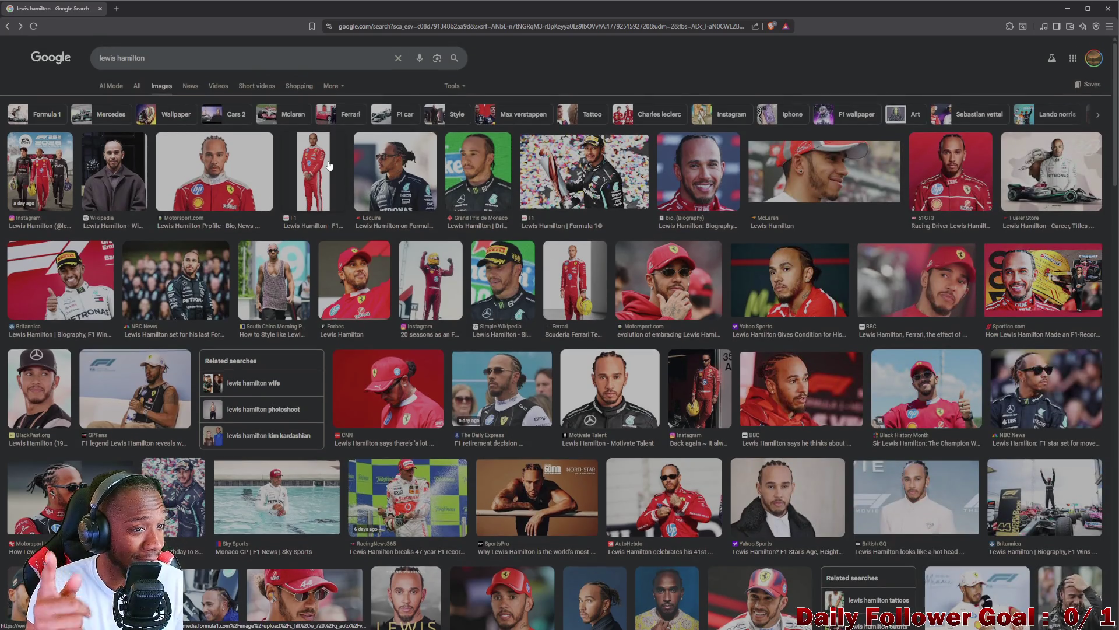
- Search 'lewis hamilton nascar', read the AI Overview, then close the browser tab
left_click(200, 63)
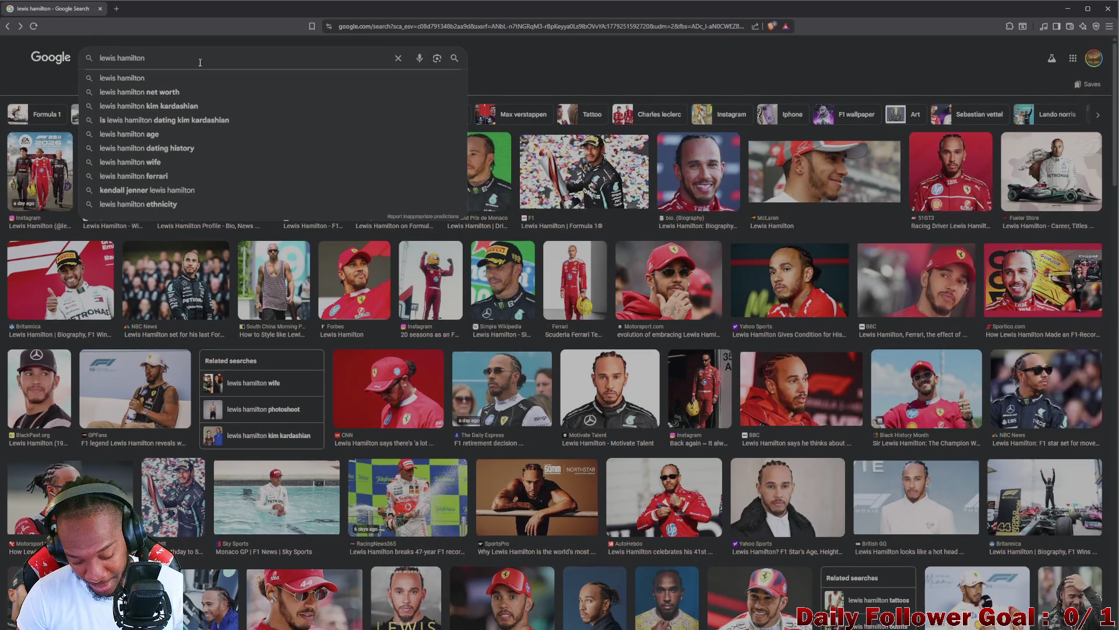
type(" na")
left_click(155, 98)
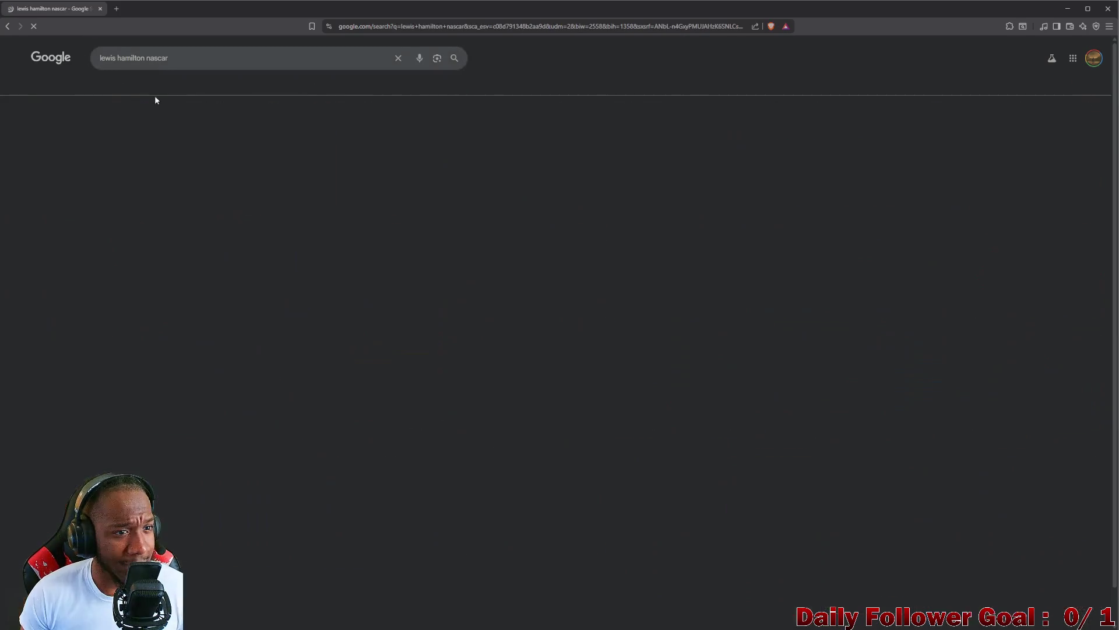
left_click(143, 88)
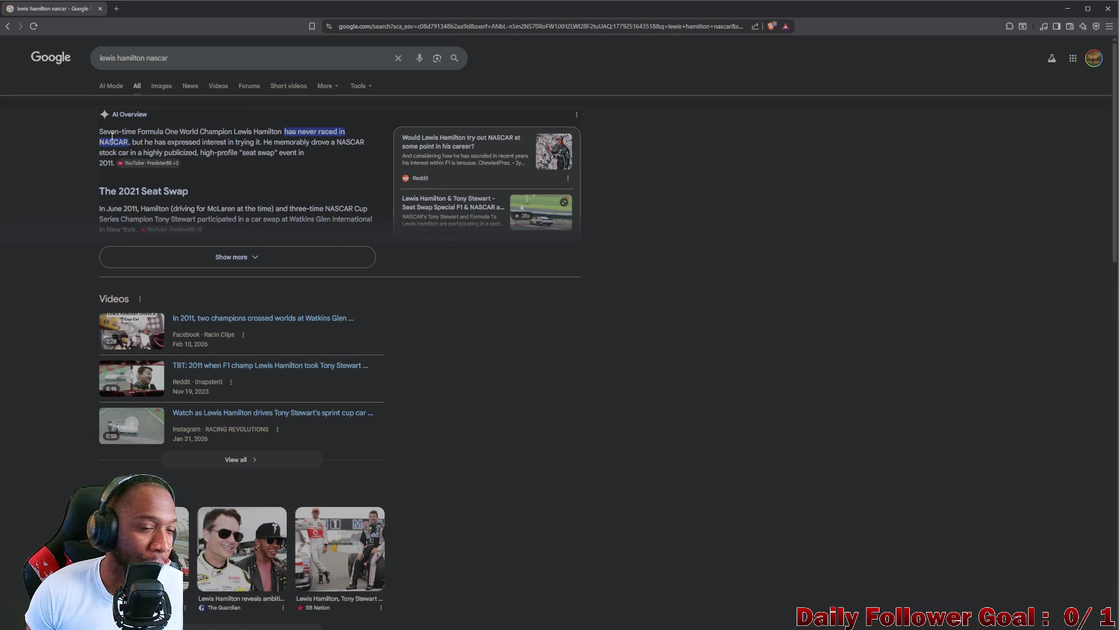
mouse_move(105, 134)
left_mouse_down()
mouse_move(303, 135)
mouse_move(201, 151)
mouse_move(224, 133)
mouse_move(258, 133)
left_mouse_up()
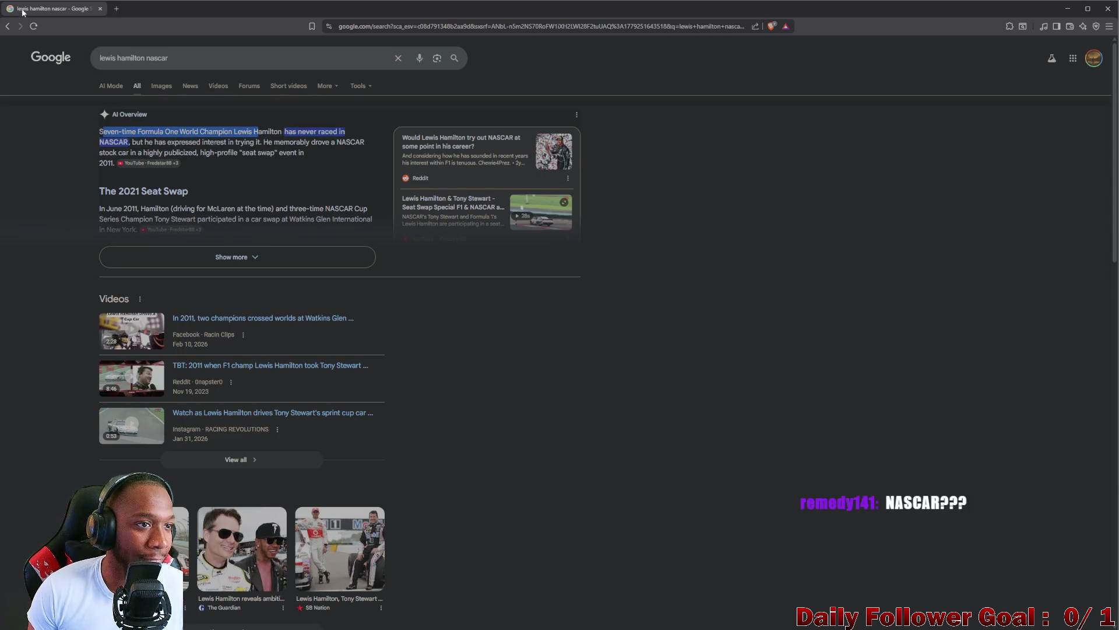
left_click(100, 8)
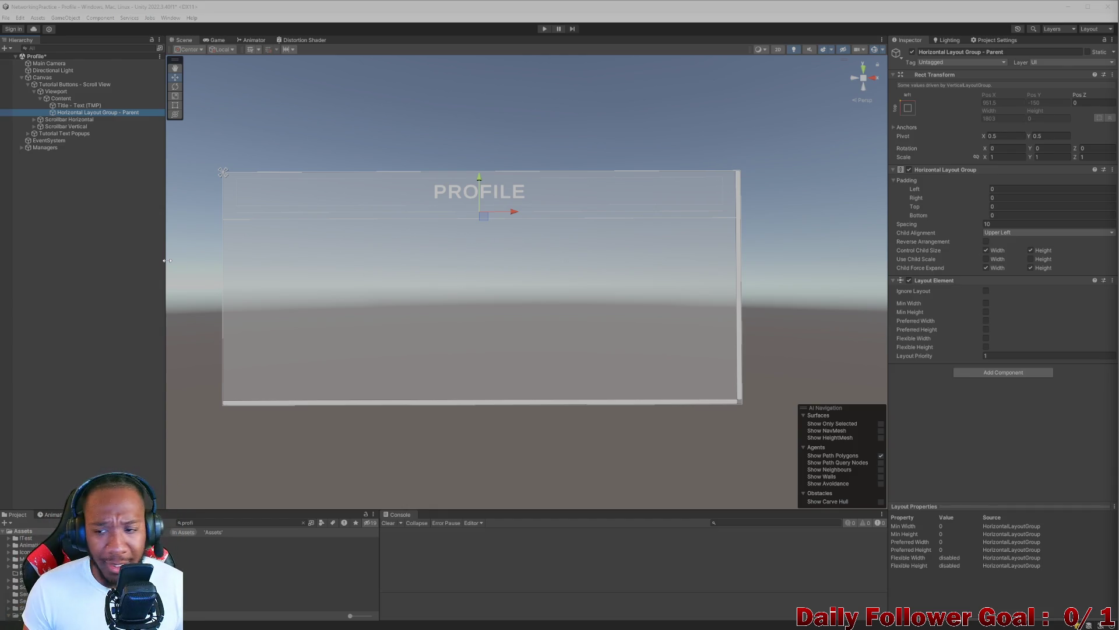
- Enable Preferred Width 1803 and Preferred Height on the Layout Element
left_click(985, 336)
left_click(985, 336)
left_click(986, 330)
left_click(986, 321)
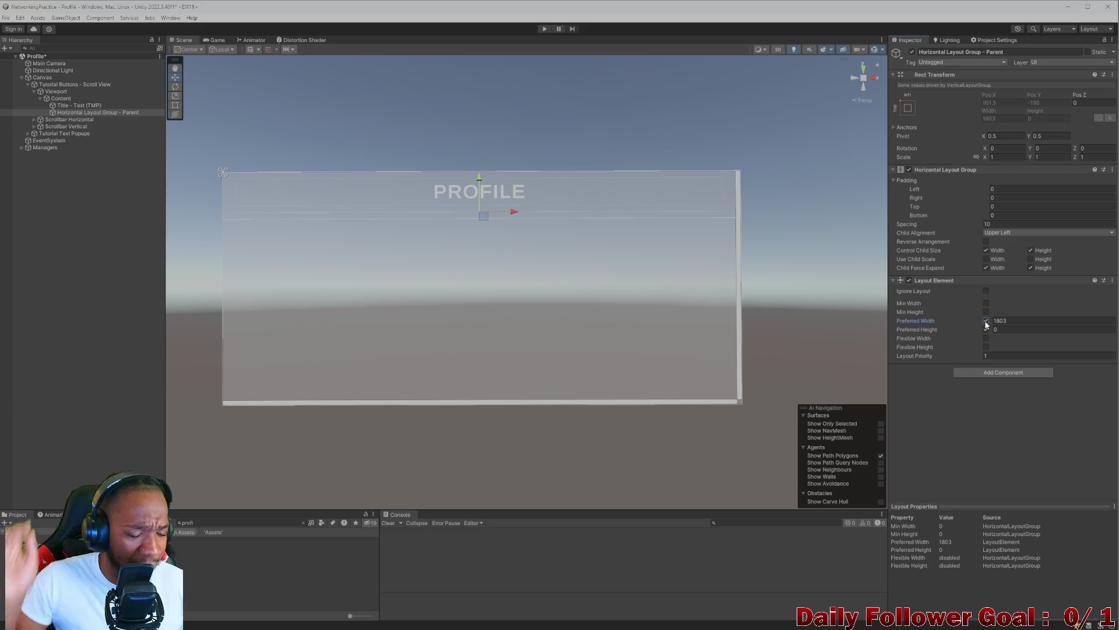
- Add an Image component to the parent by searching 'image'
left_click(1003, 373)
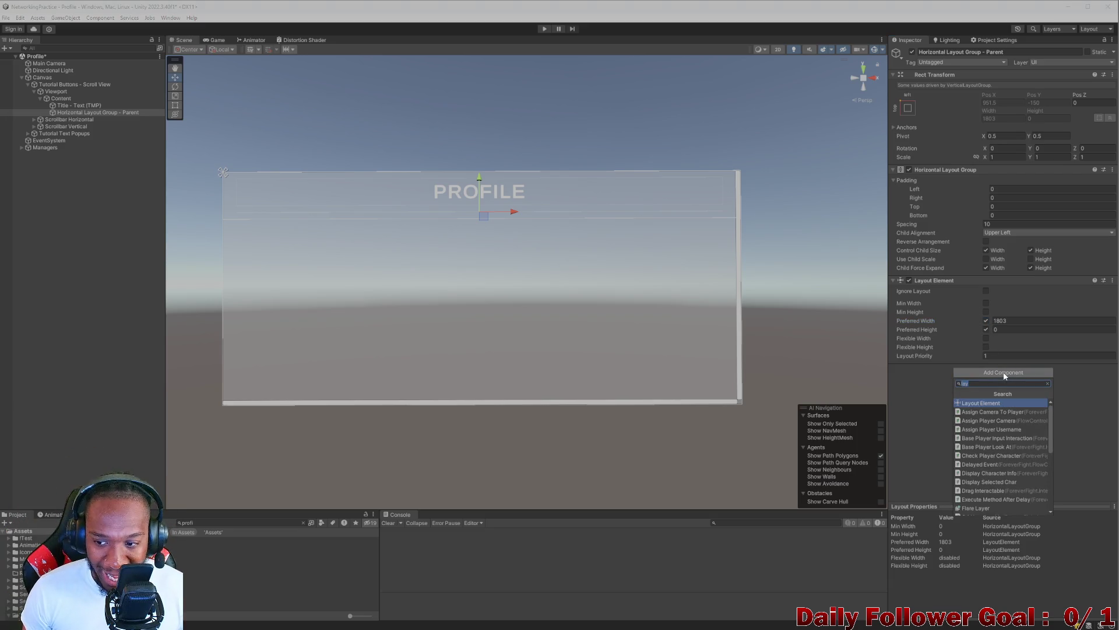
type("la")
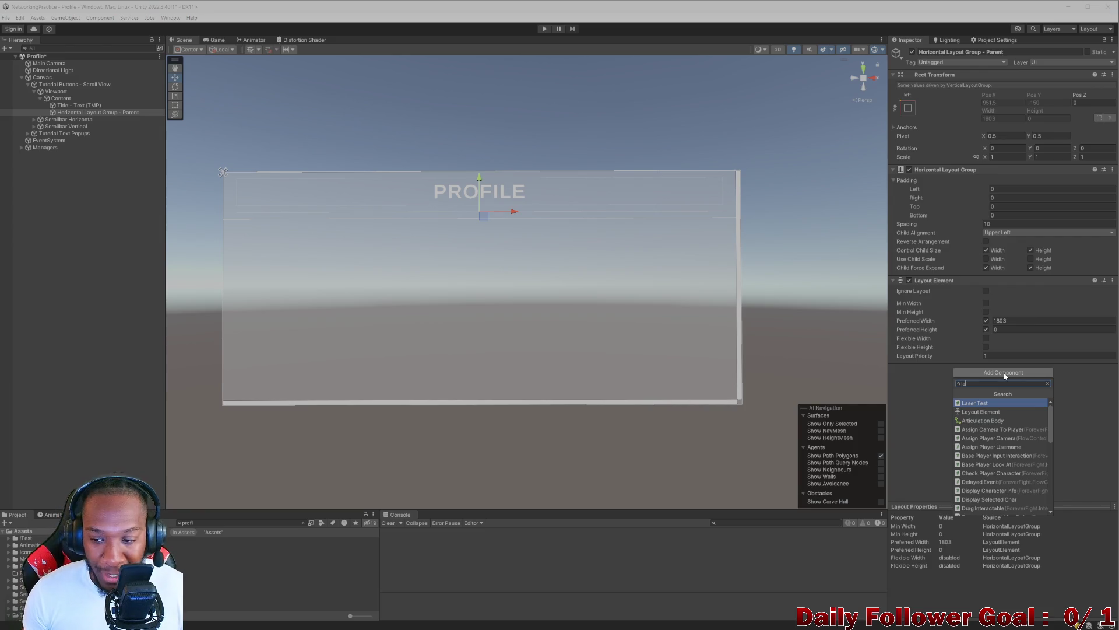
key("BackSpace")
key("BackSpace")
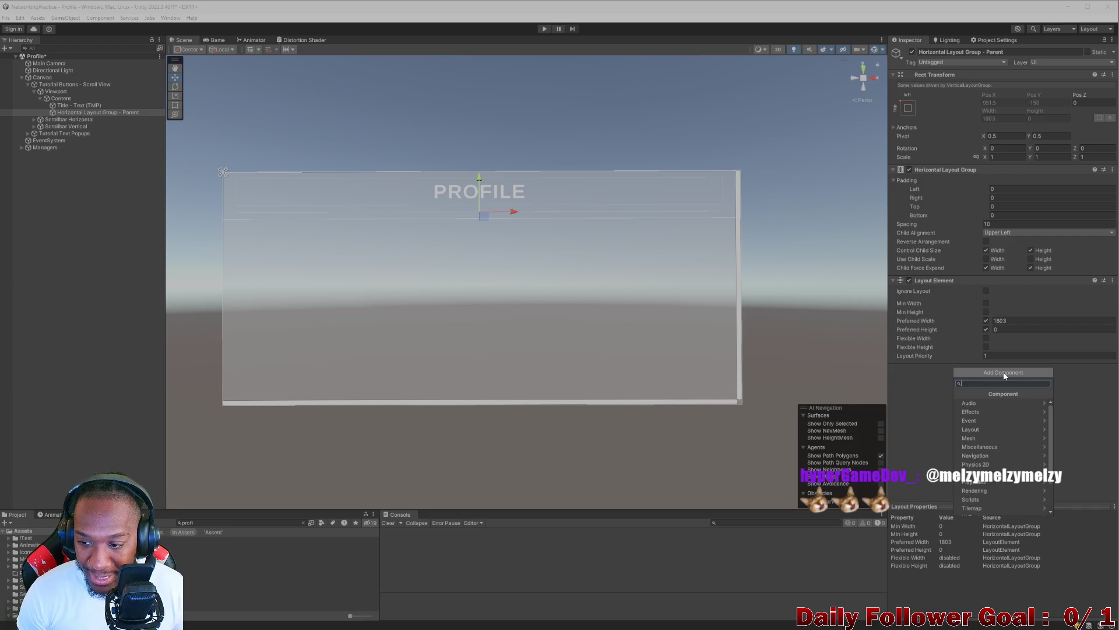
type("q")
key("BackSpace")
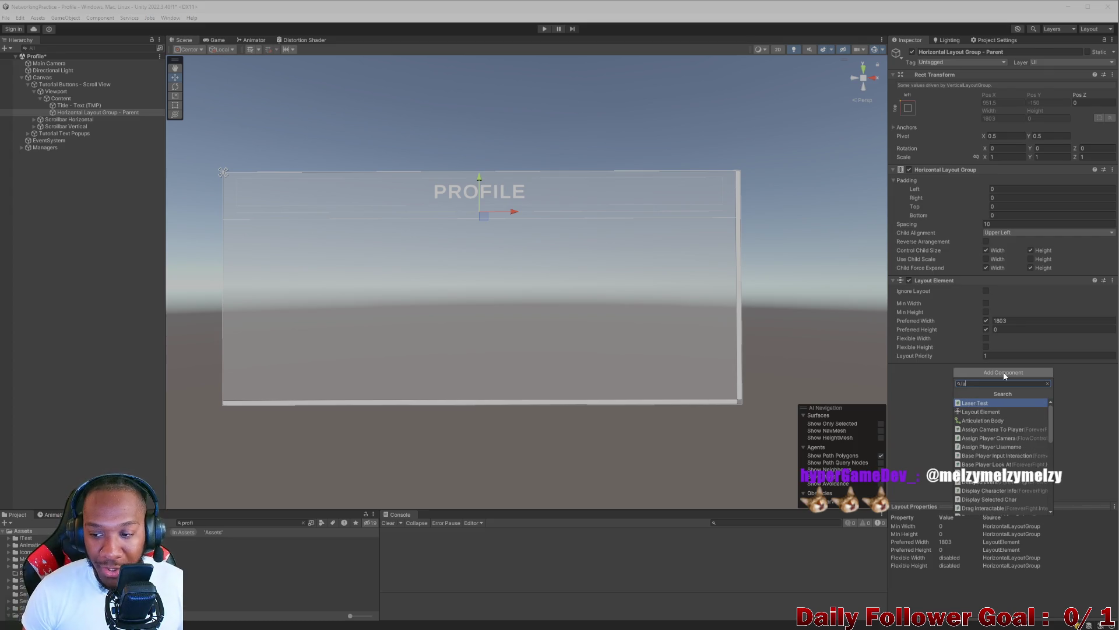
type("l")
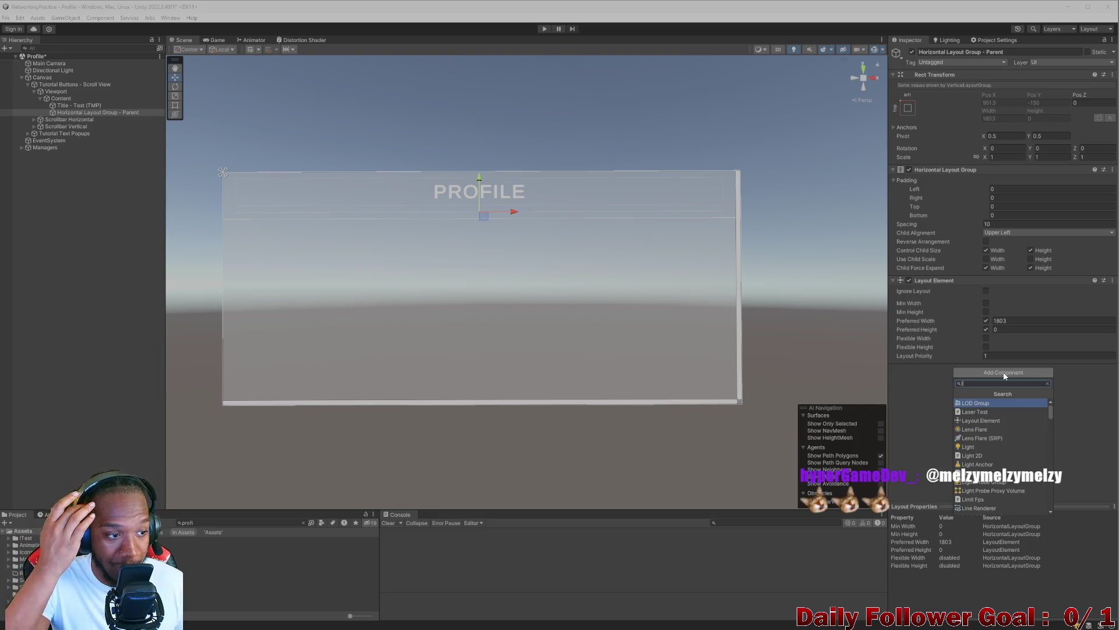
key("BackSpace")
type("lay")
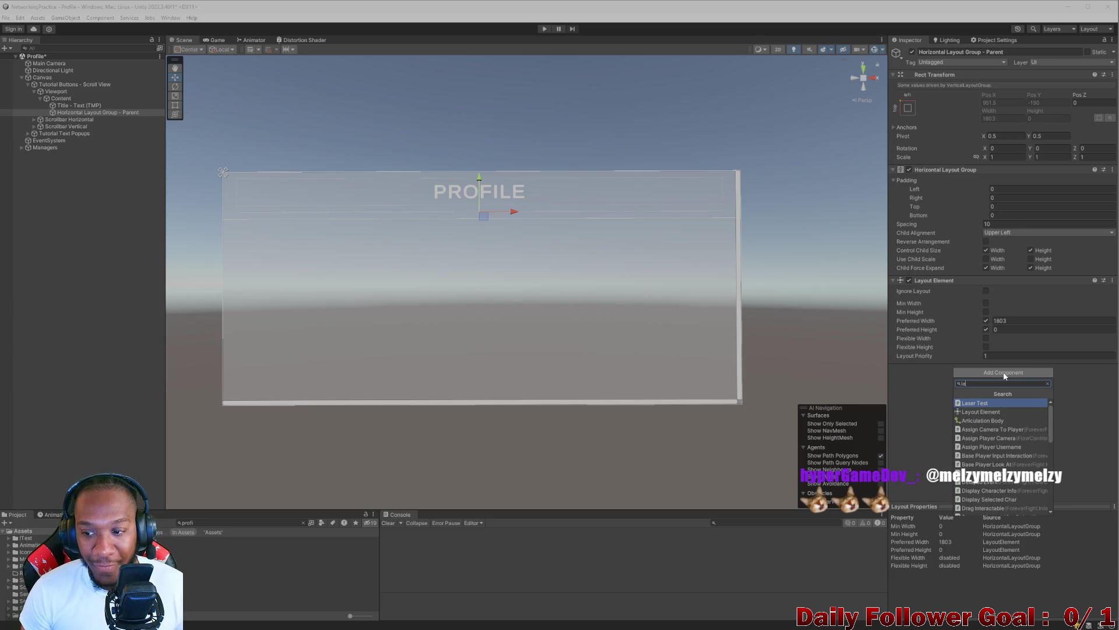
key("BackSpace")
key("BackSpace")
key("BackSpace")
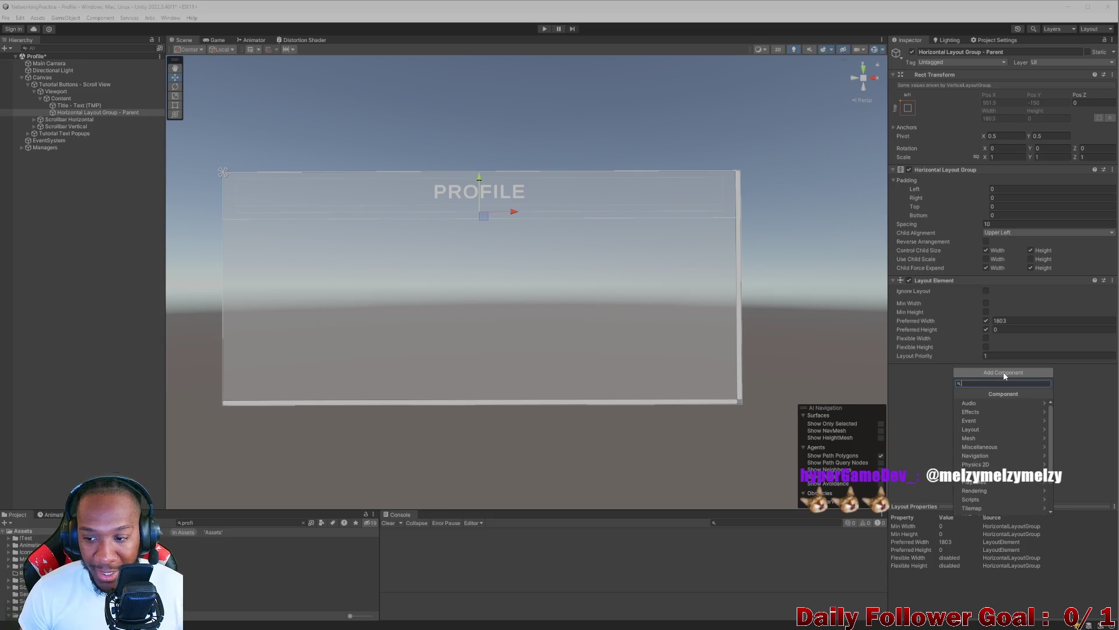
type("la")
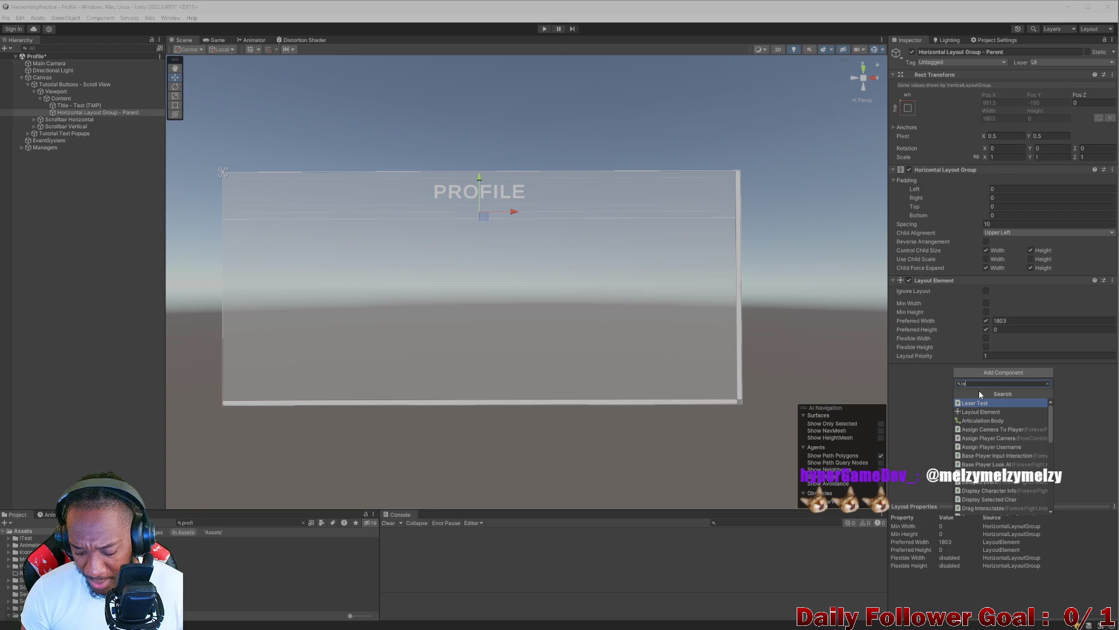
key("BackSpace")
key("BackSpace")
type("image")
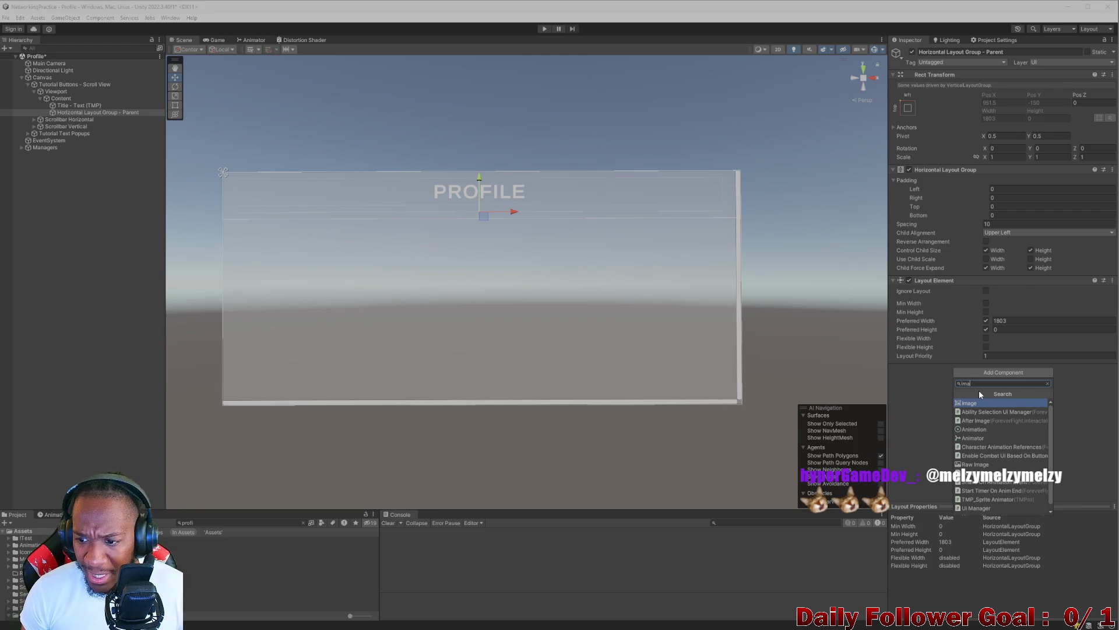
left_click(969, 404)
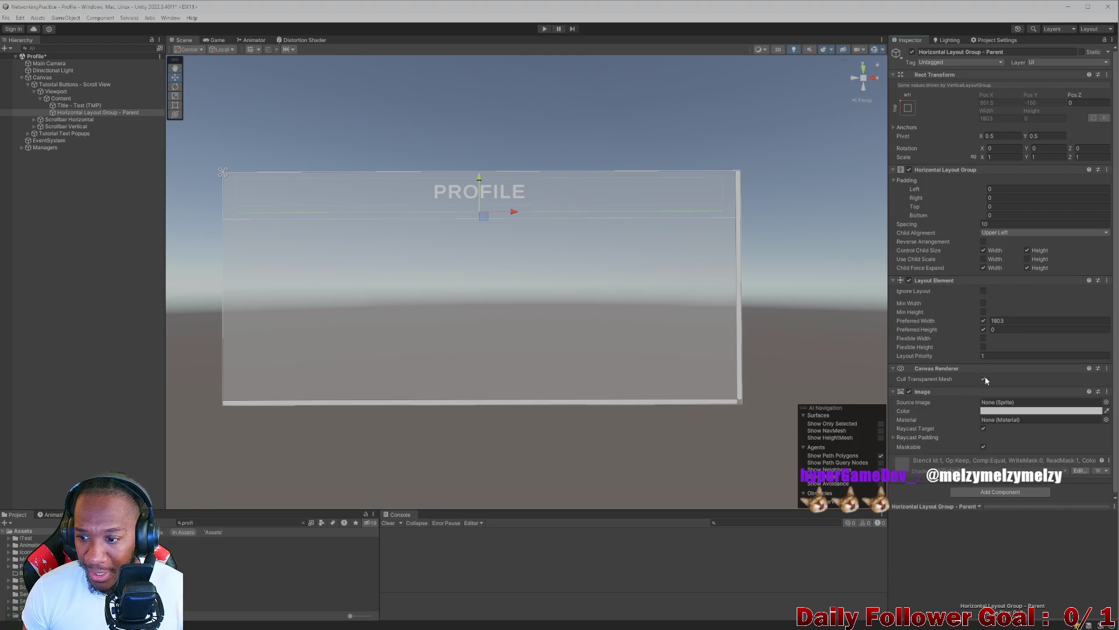
- Turn off Preferred Width and enable Flexible Width on the Layout Element
left_click(983, 338)
left_click(984, 347)
left_click(984, 347)
left_click(984, 338)
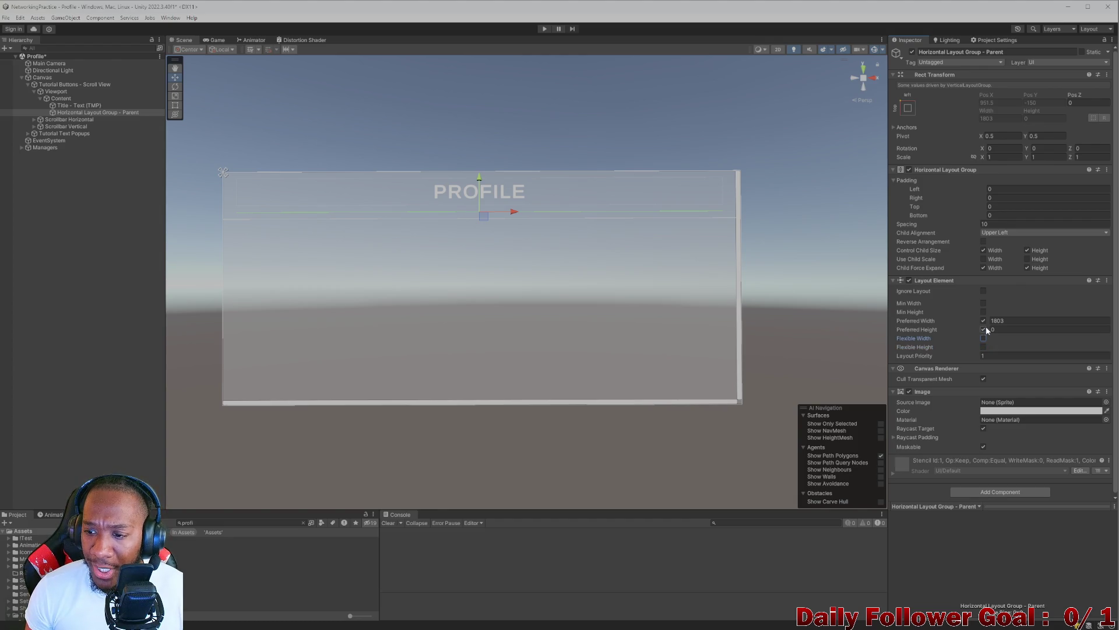
mouse_move(988, 329)
left_mouse_down()
mouse_move(1107, 315)
mouse_move(288, 247)
mouse_move(222, 590)
mouse_move(274, 590)
left_mouse_up()
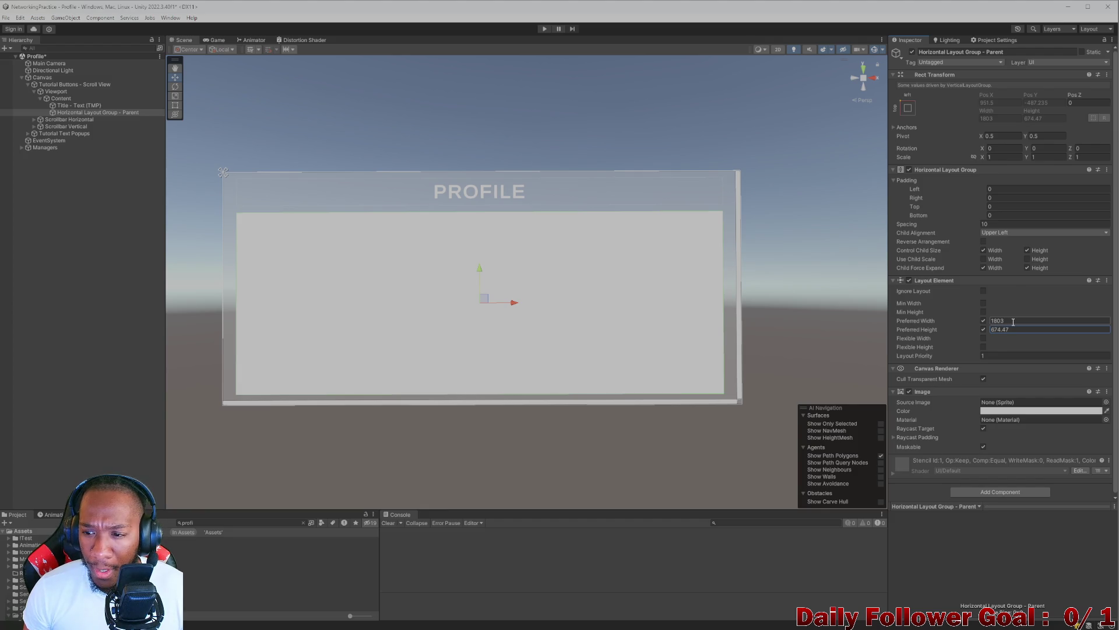
left_click(983, 321)
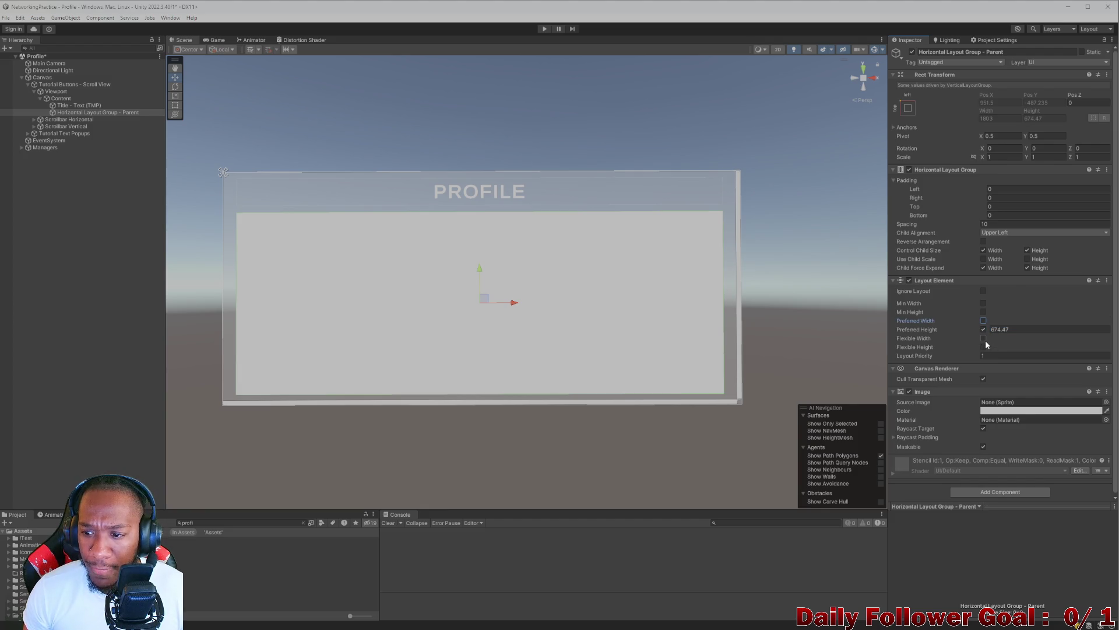
left_click(983, 339)
- Set Preferred and Min Height to 675, then remove the Image component
left_click(1018, 329)
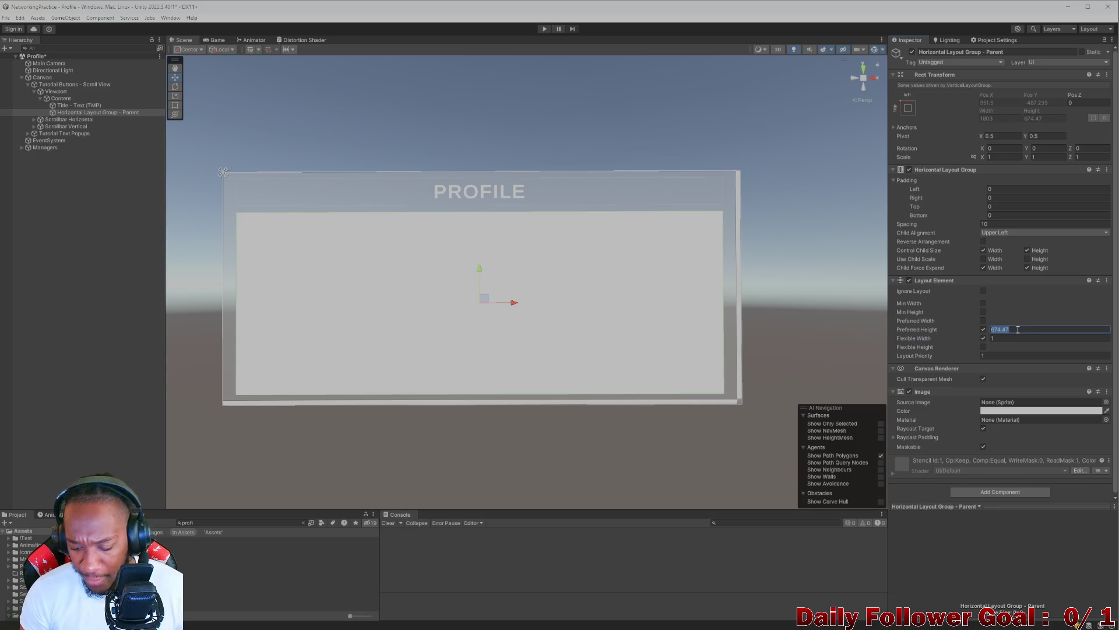
type("6")
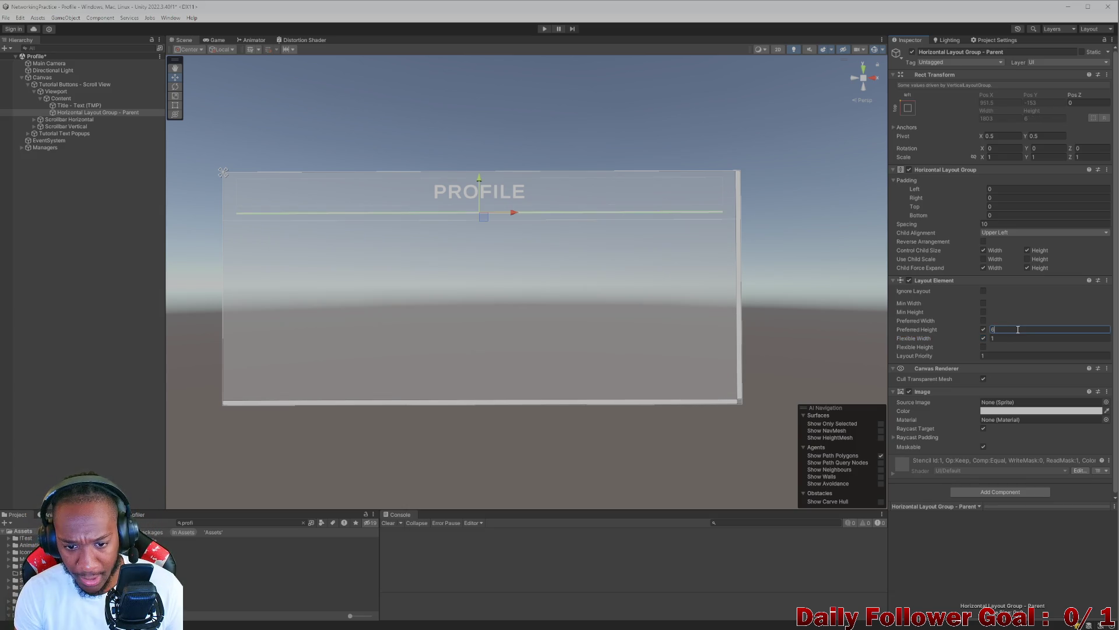
type("75")
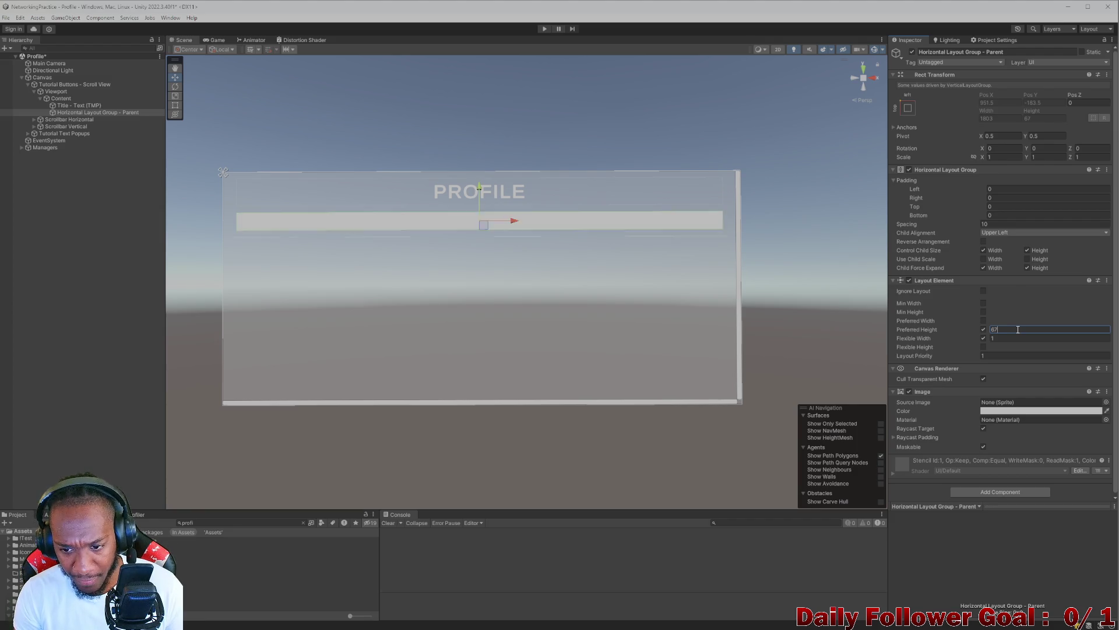
left_click(983, 312)
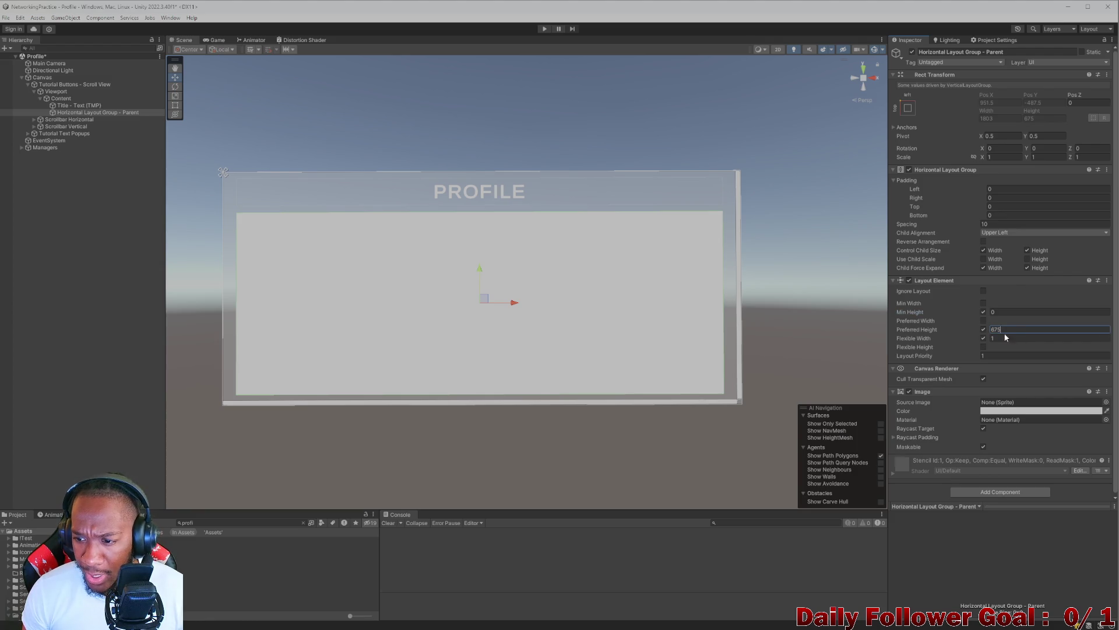
left_click(973, 331)
left_click(1012, 312)
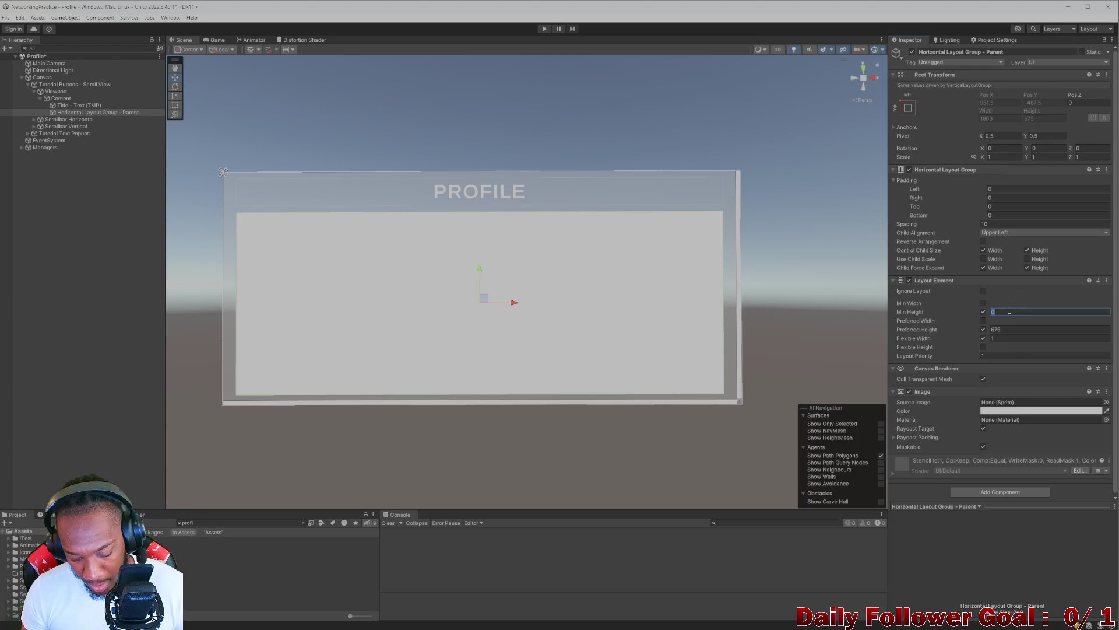
type("675")
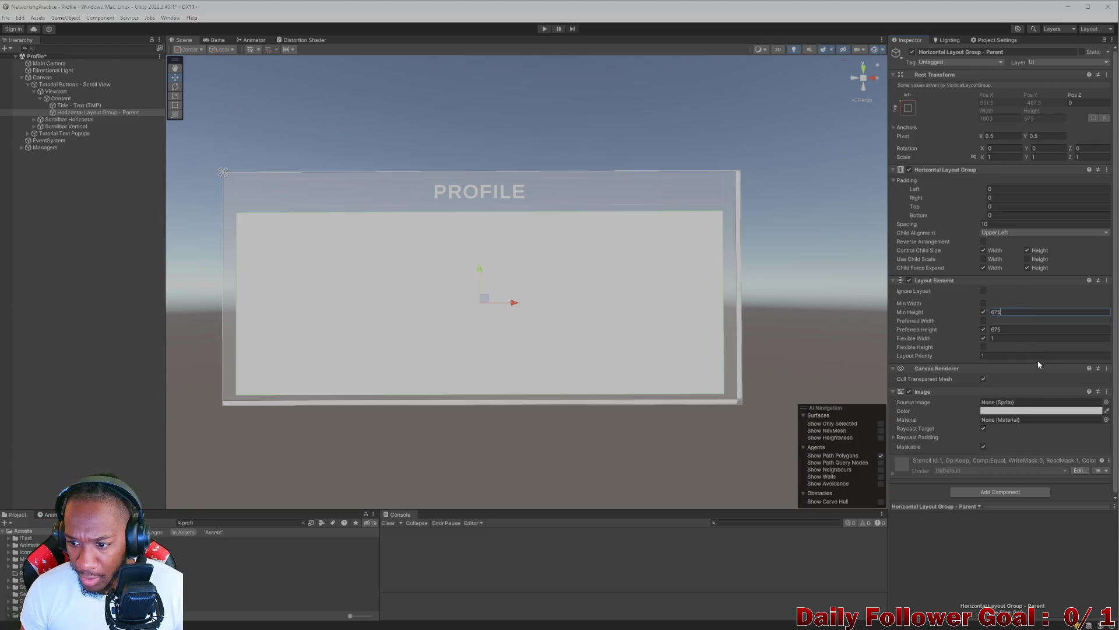
left_click(1107, 392)
left_click(1111, 414)
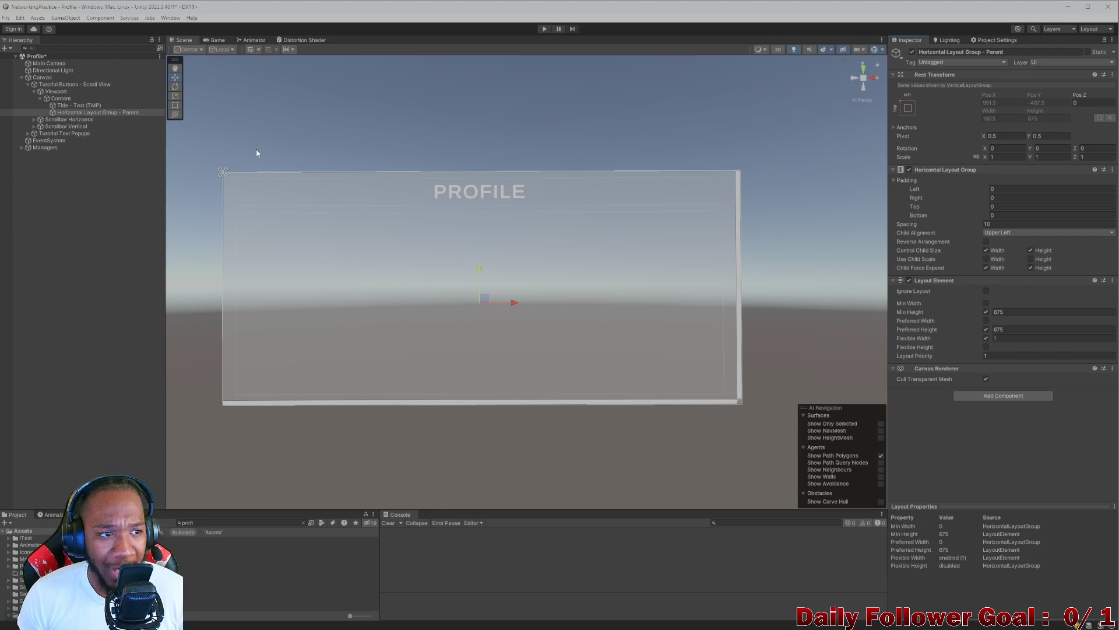
- Create an empty child under the parent named 'Vertical Layout Group'
right_click(70, 113)
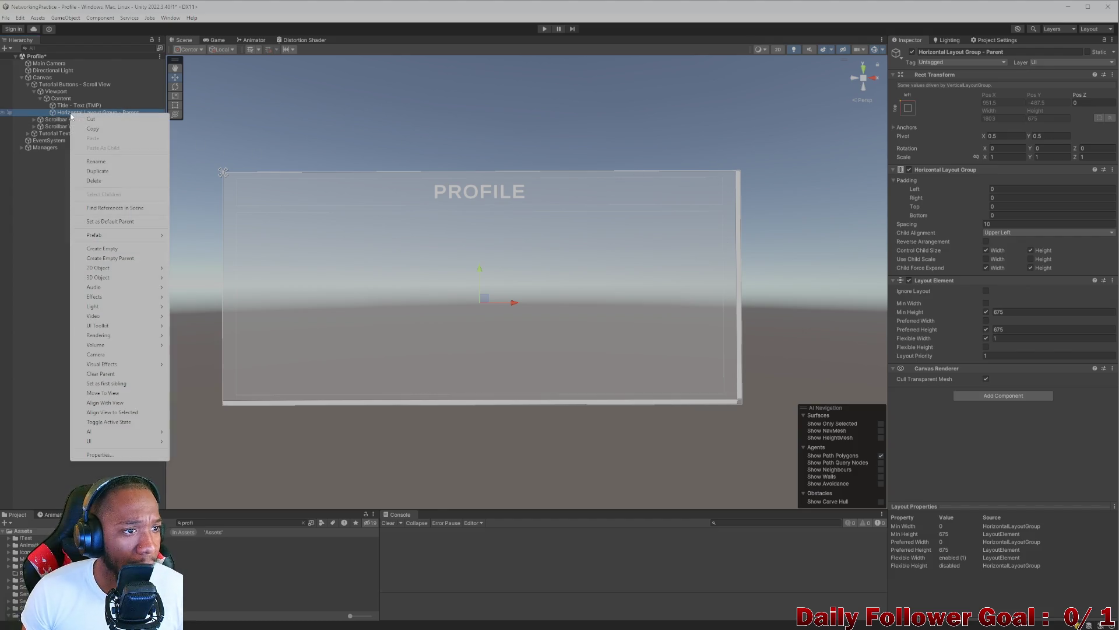
left_click(120, 248)
left_click(62, 111)
left_click(79, 119)
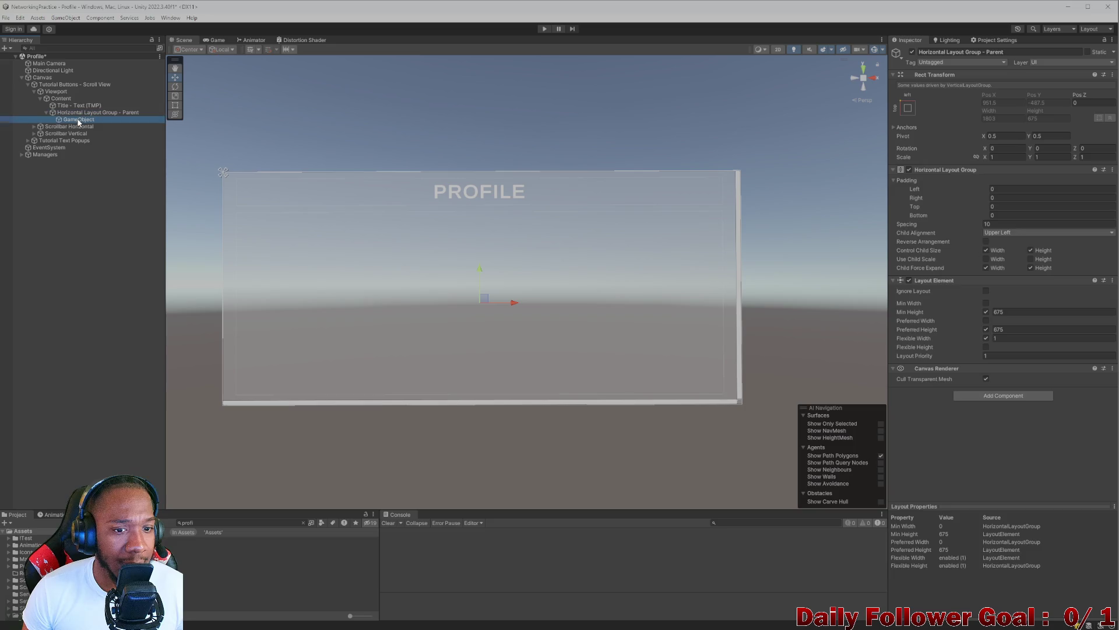
left_click(981, 52)
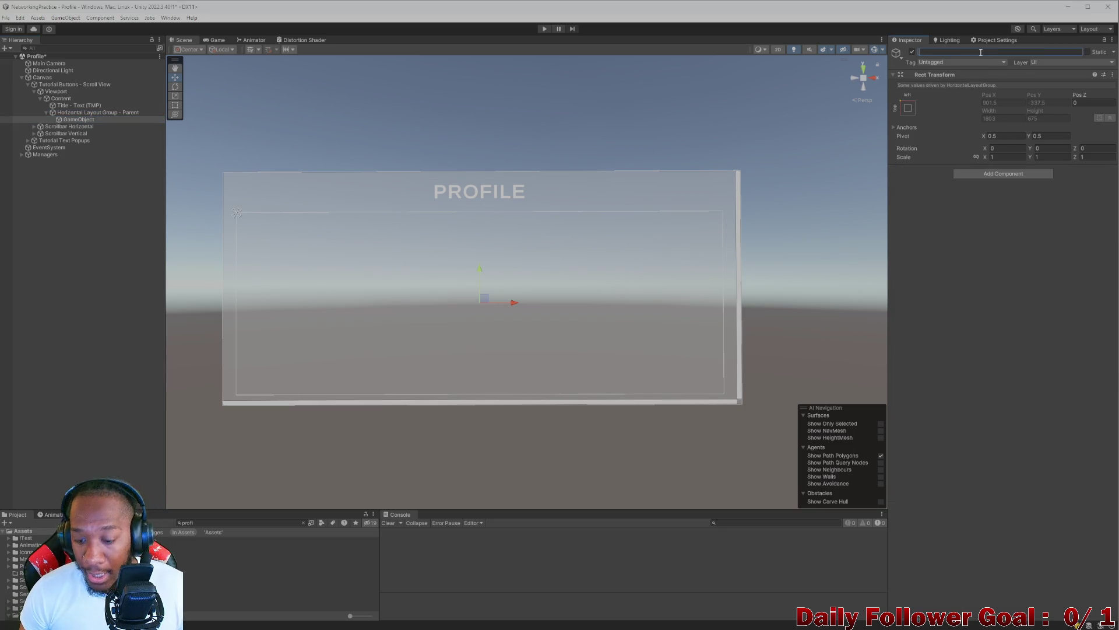
key("BackSpace")
type("Verti")
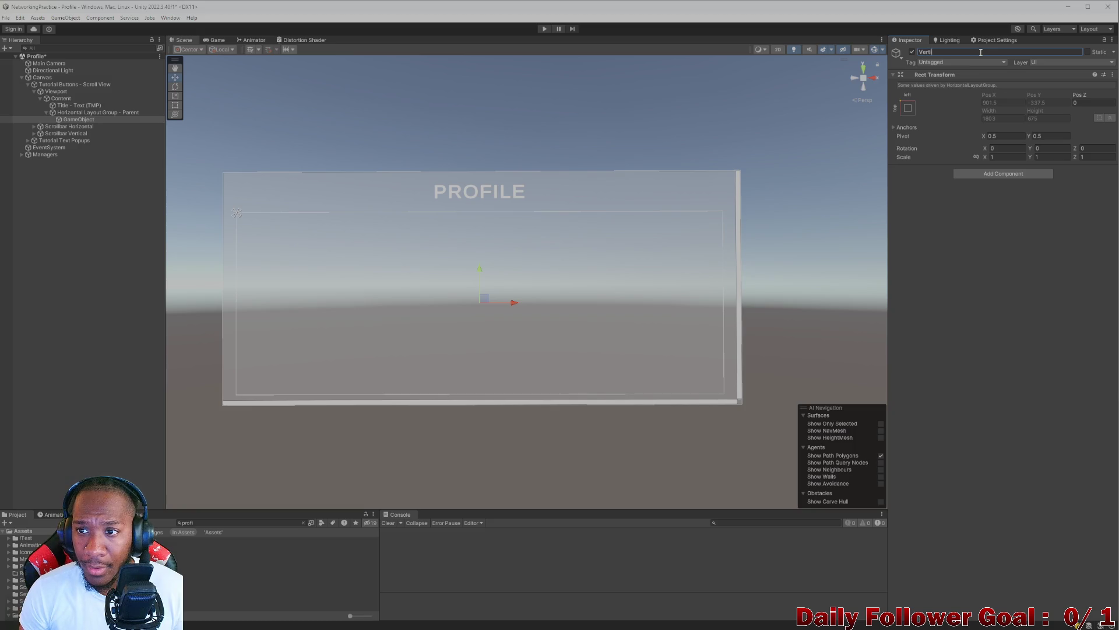
type("cal Layo")
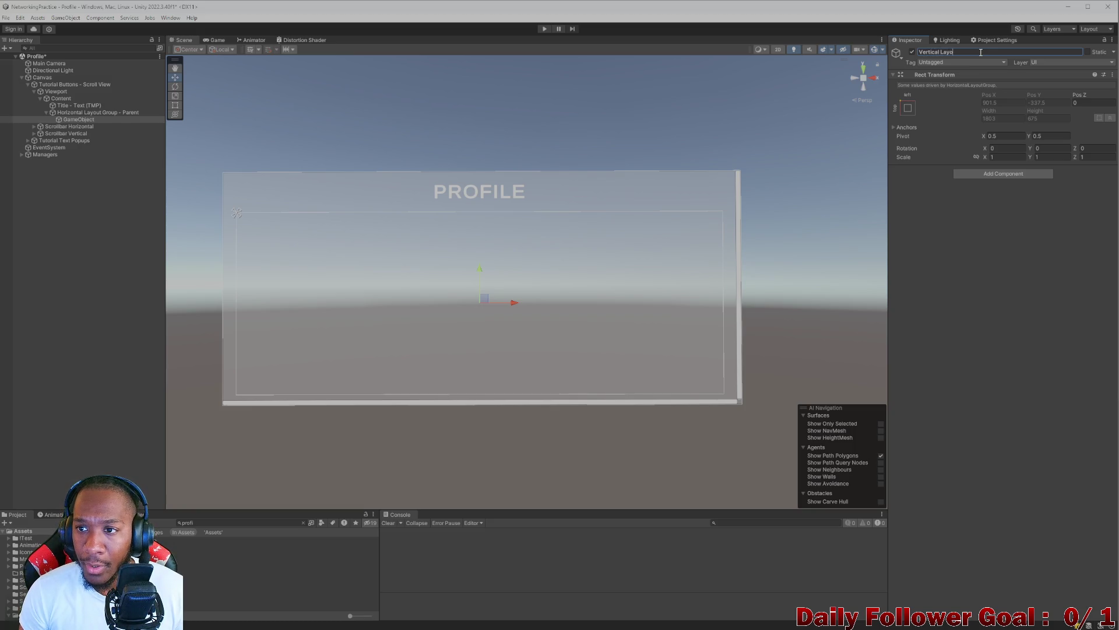
key("BackSpace")
key("BackSpace")
type("GRo")
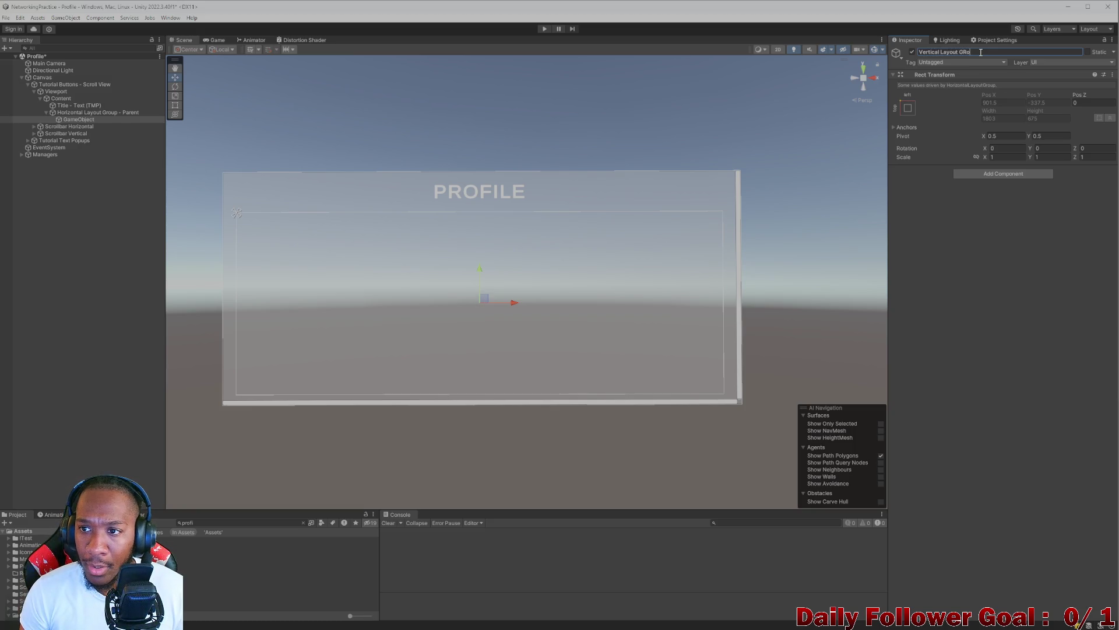
key("BackSpace")
key("BackSpace")
type("ro")
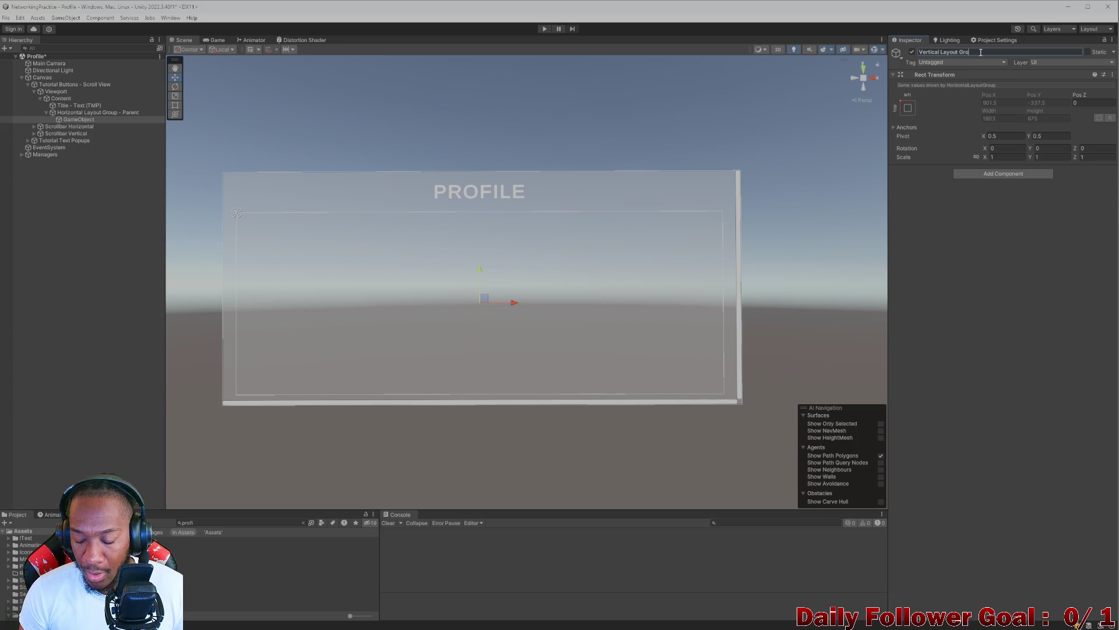
type("up")
key("Return")
- Add a Vertical Layout Group component controlling child width and height
left_click(998, 174)
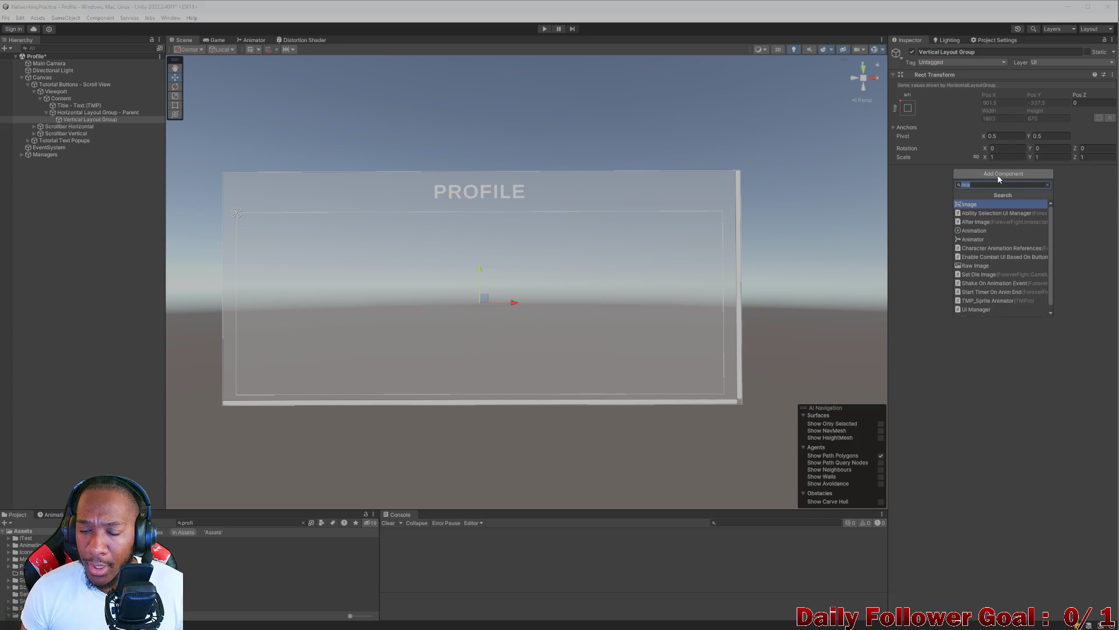
type("ver")
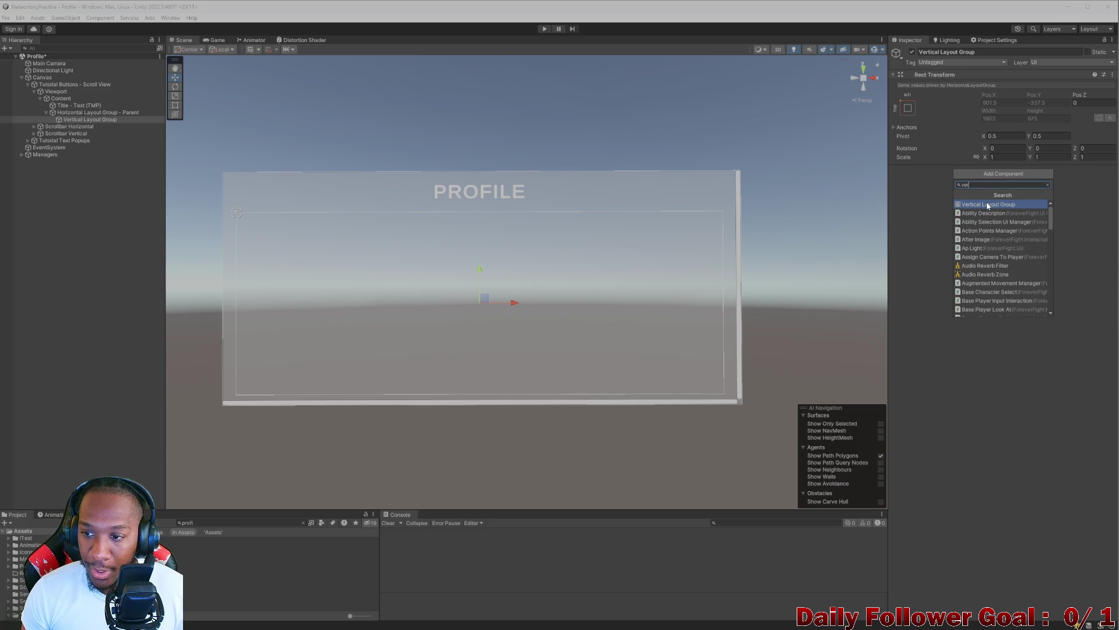
left_click(986, 205)
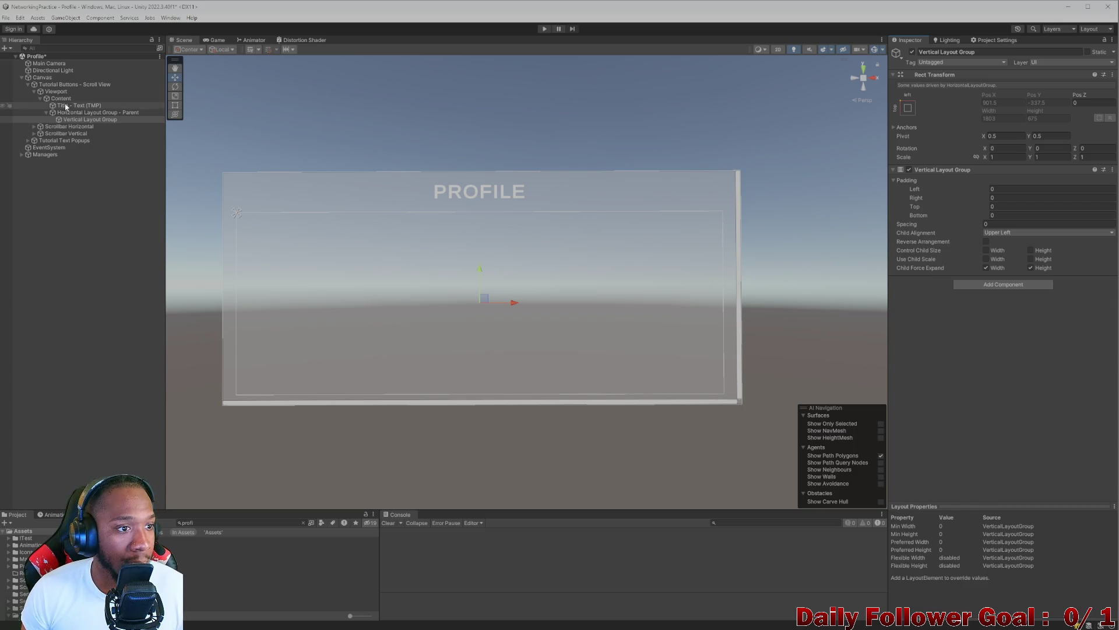
left_click(84, 119)
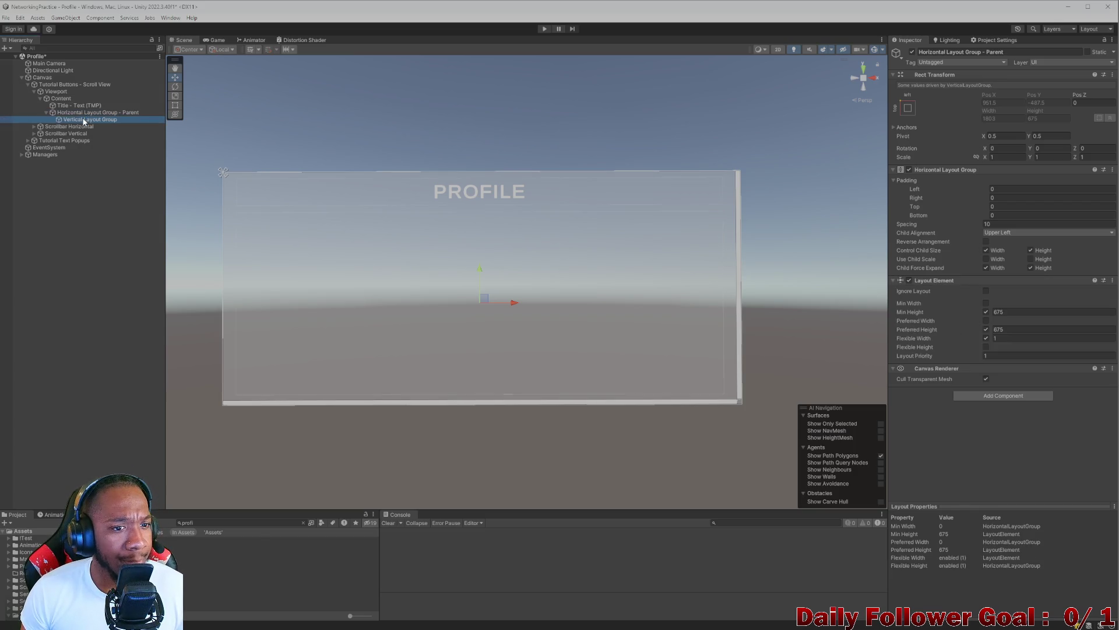
left_click(986, 250)
left_click(1030, 251)
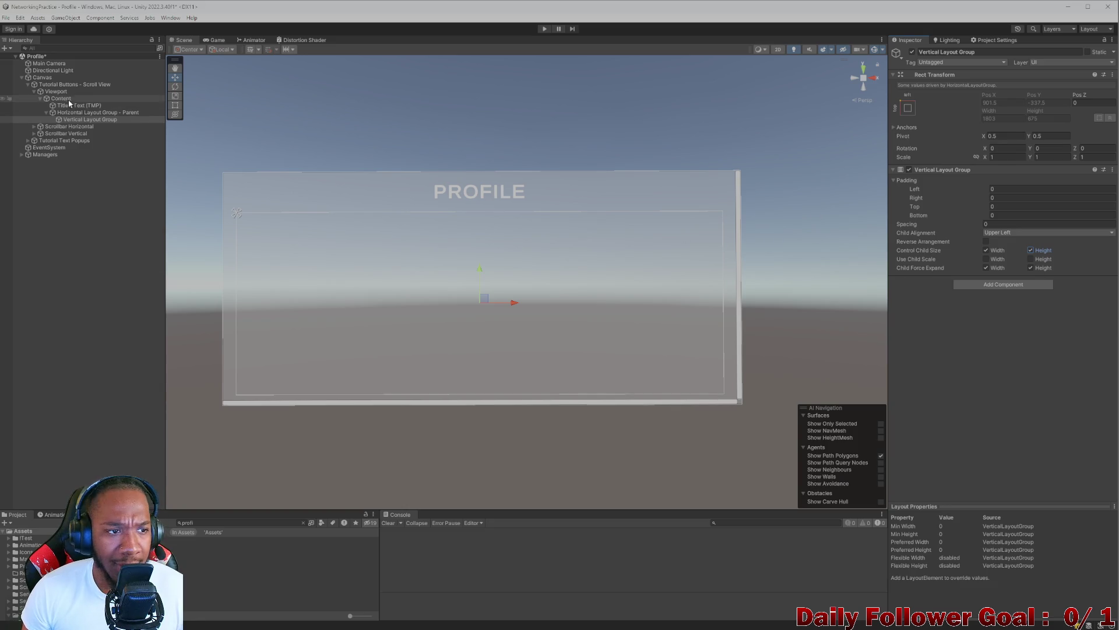
left_click(87, 120)
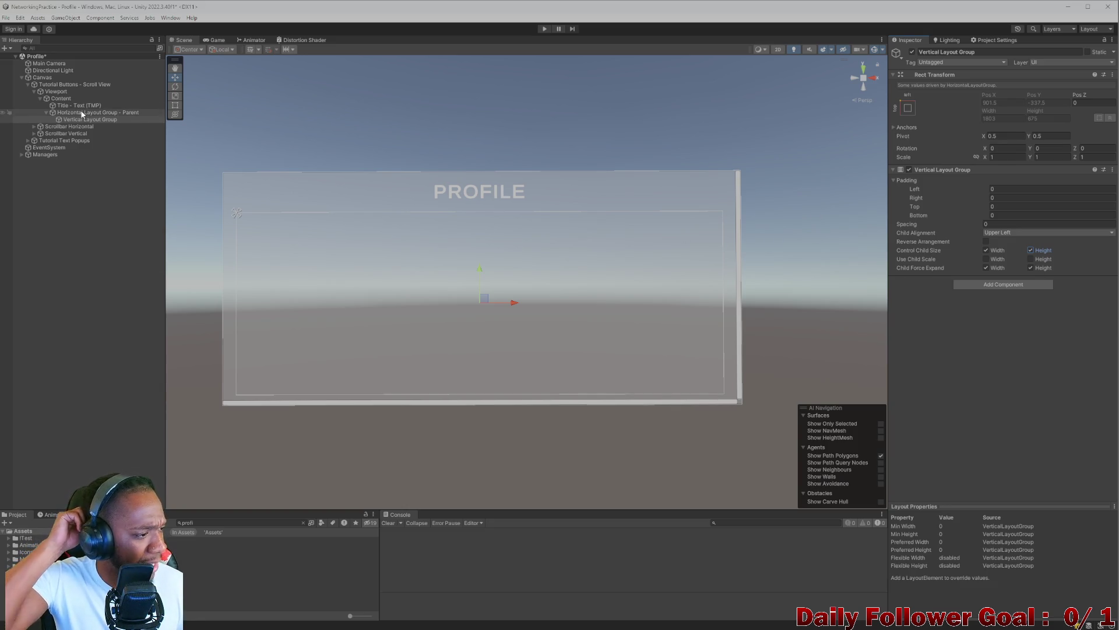
right_click(87, 124)
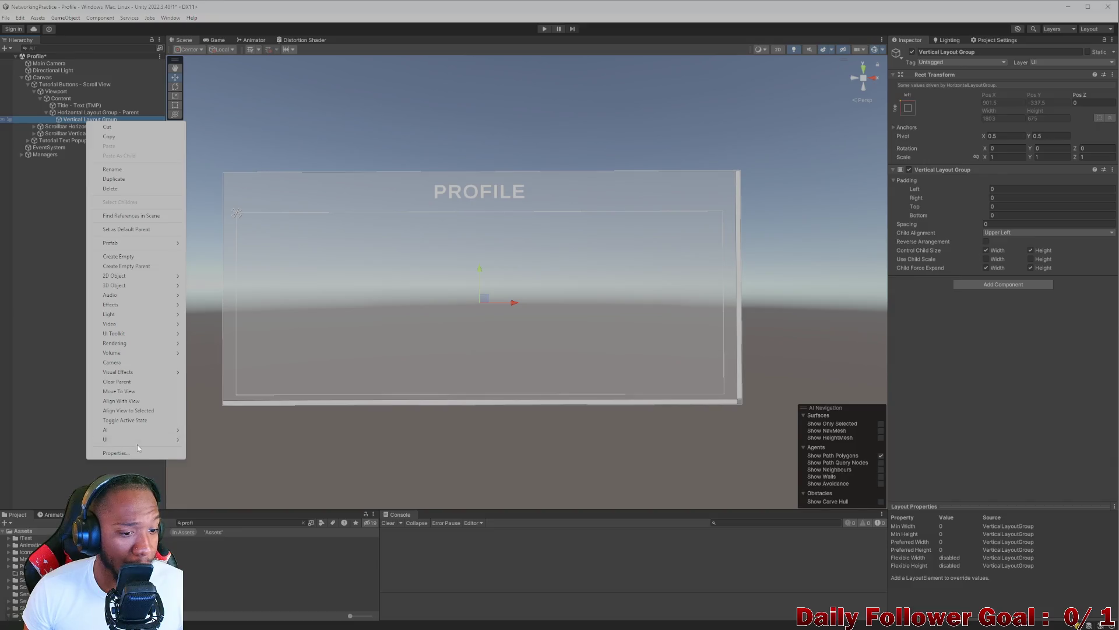
- Add a TextMeshPro text reading 'Wins' under Vertical Layout Group and duplicate it
mouse_move(166, 440)
left_click(220, 450)
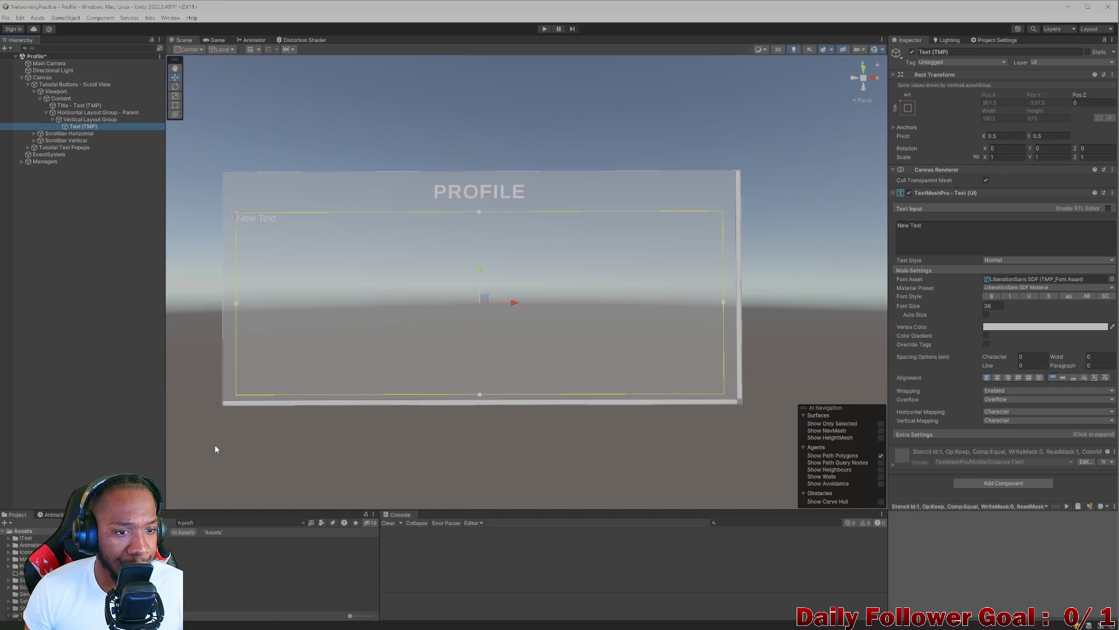
left_click(938, 229)
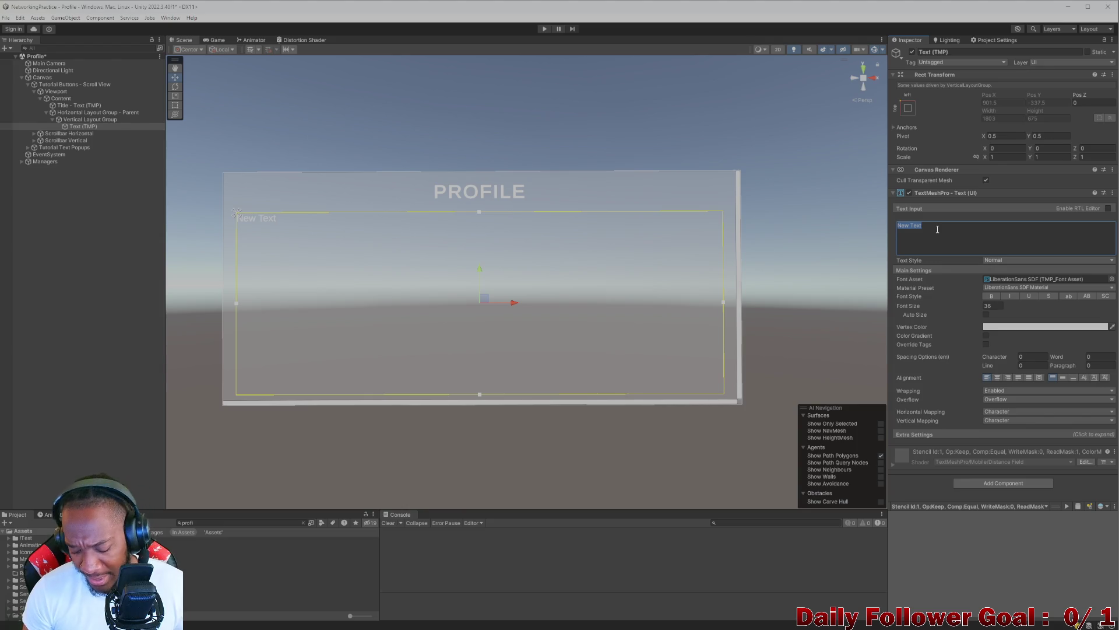
type("Wins")
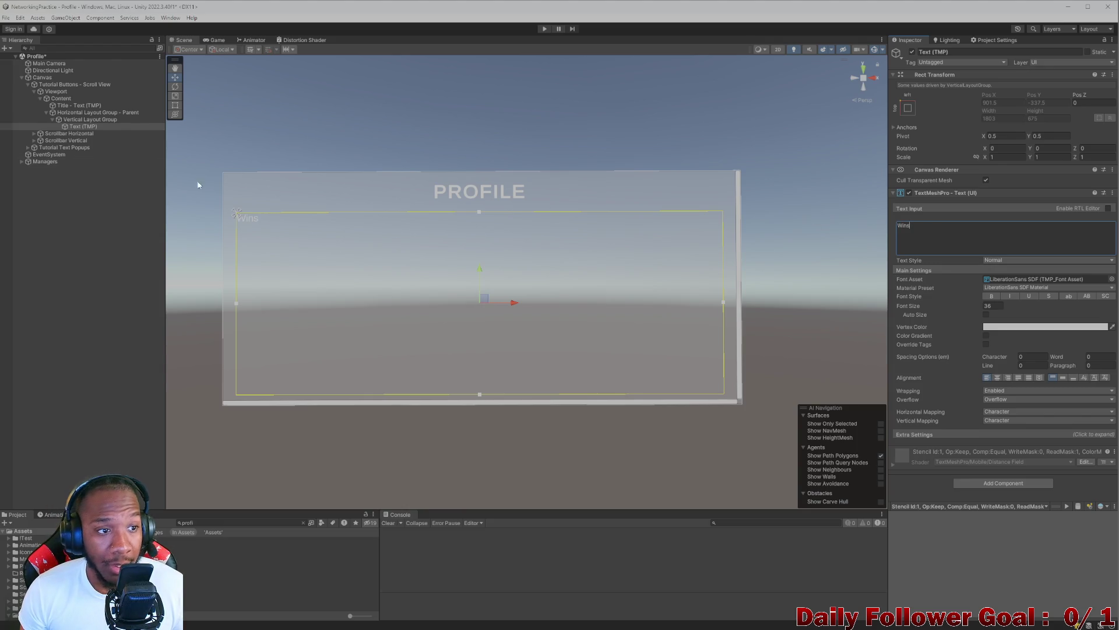
left_click(81, 127)
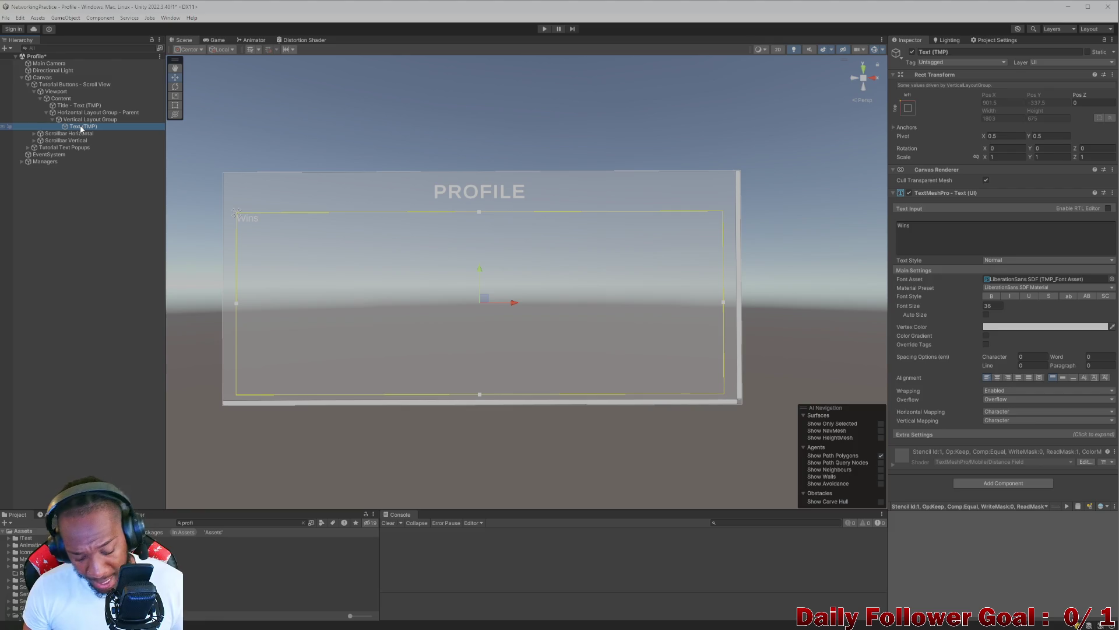
key("ctrl+d")
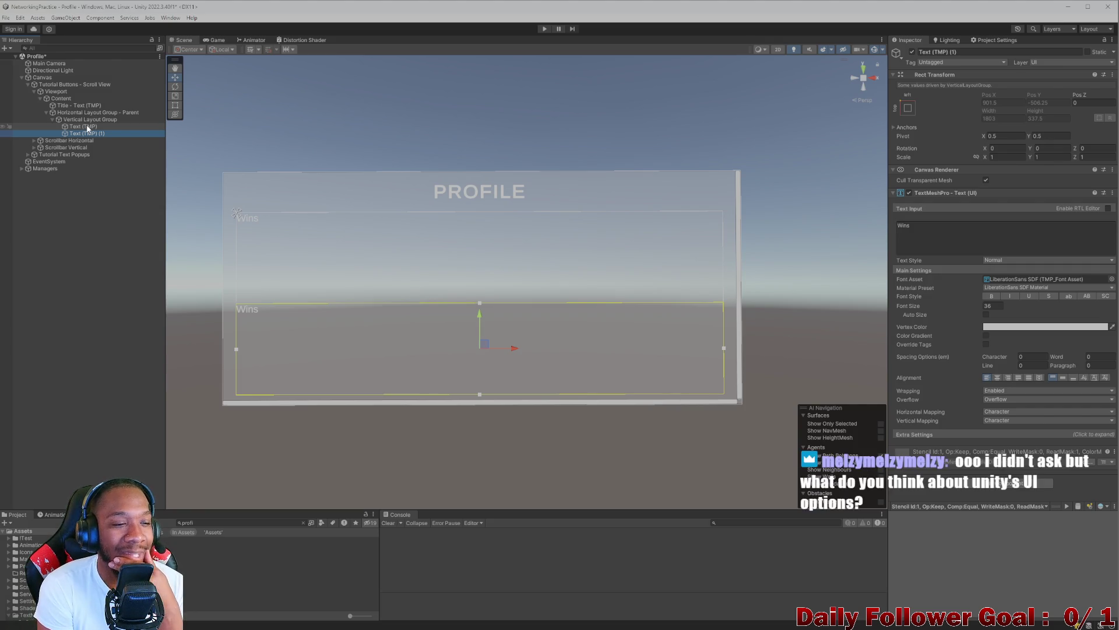
left_click(76, 120)
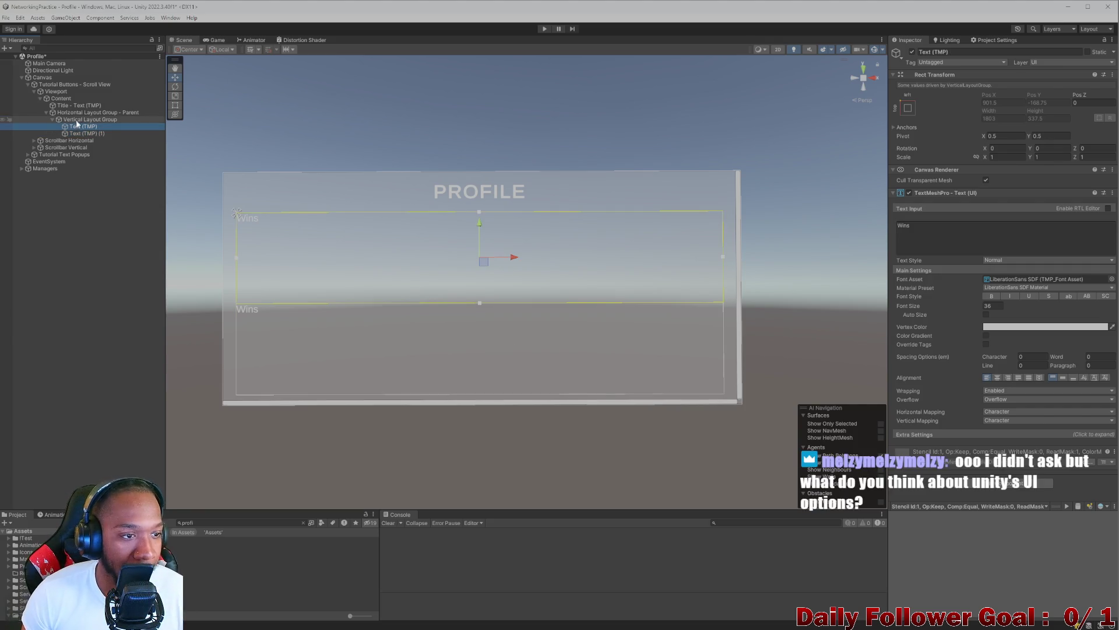
- Make the first label read 'WINS:', bold, font size 60, centered
left_click(88, 128)
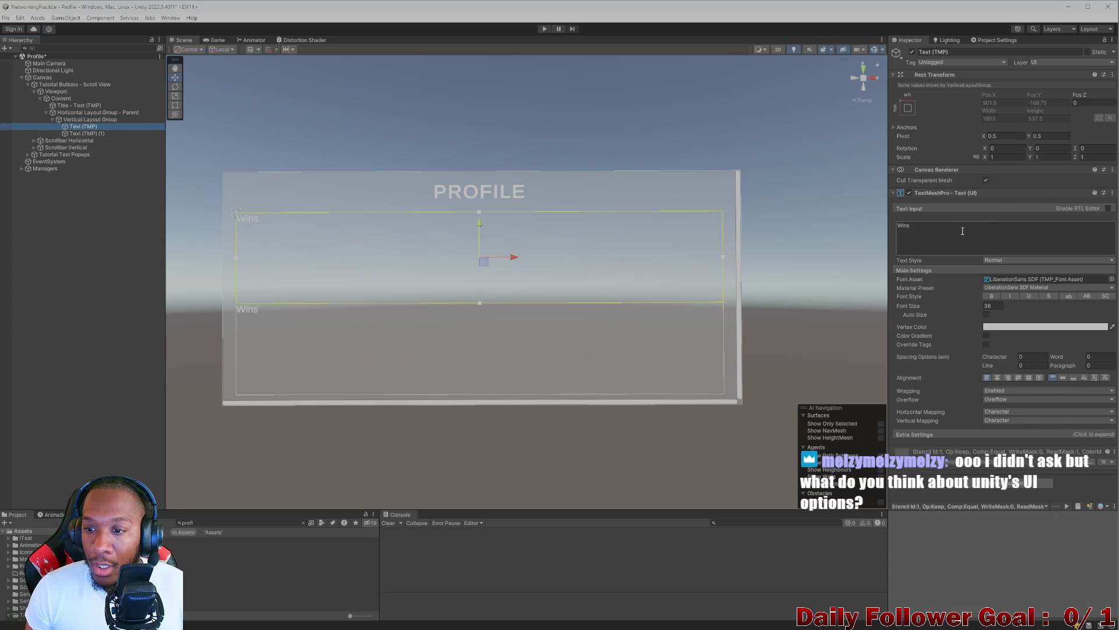
double_click(957, 230)
key("BackSpace")
type("Wi")
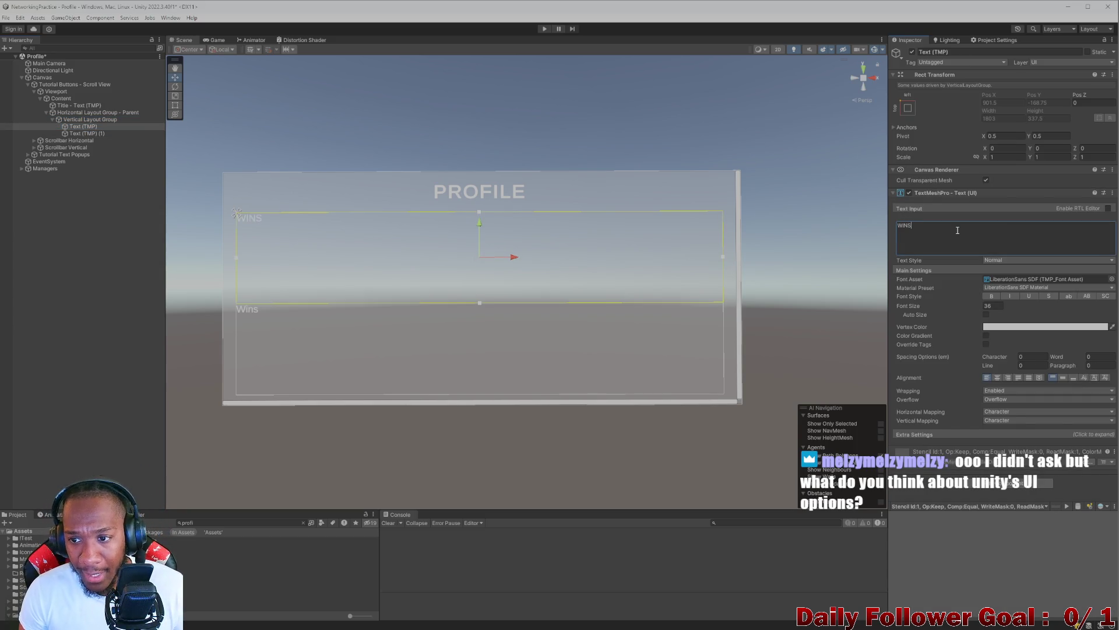
type(":")
left_click(992, 296)
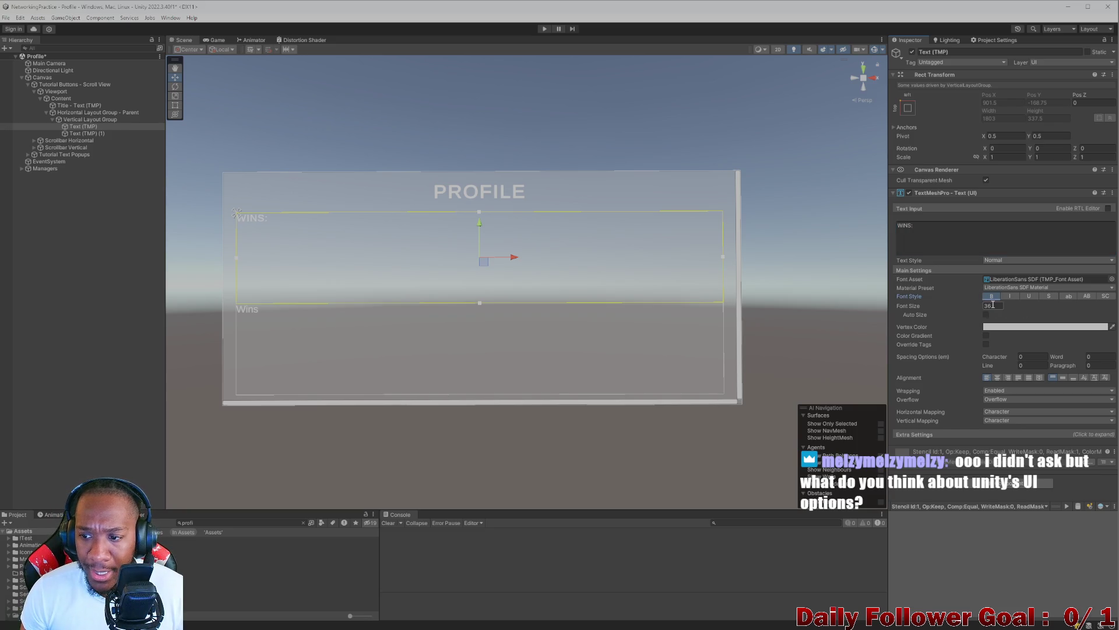
key("BackSpace")
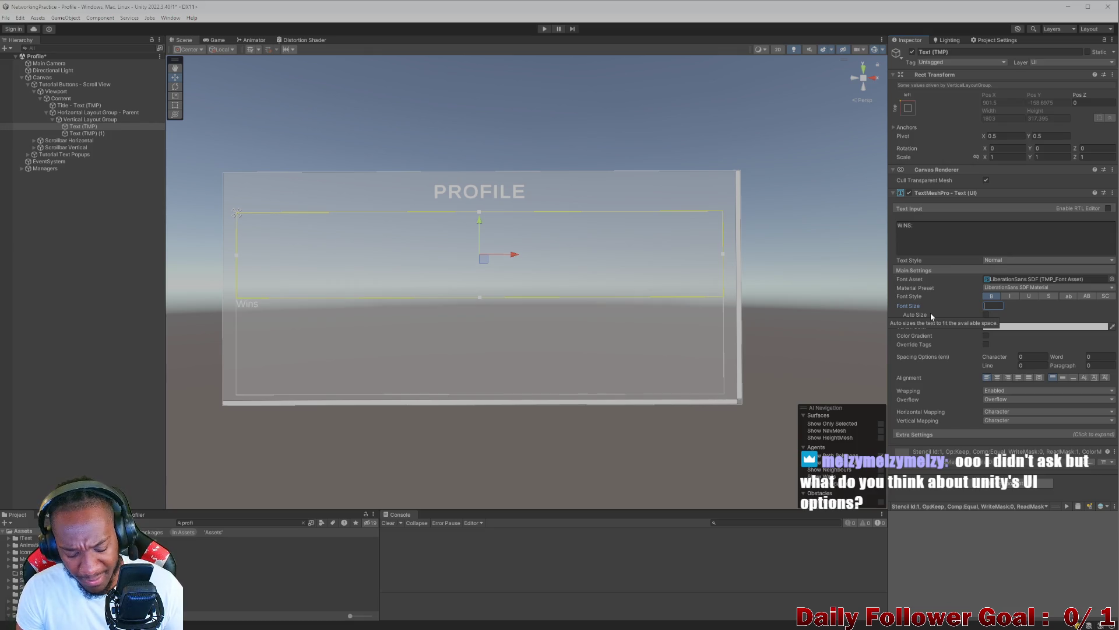
type("80")
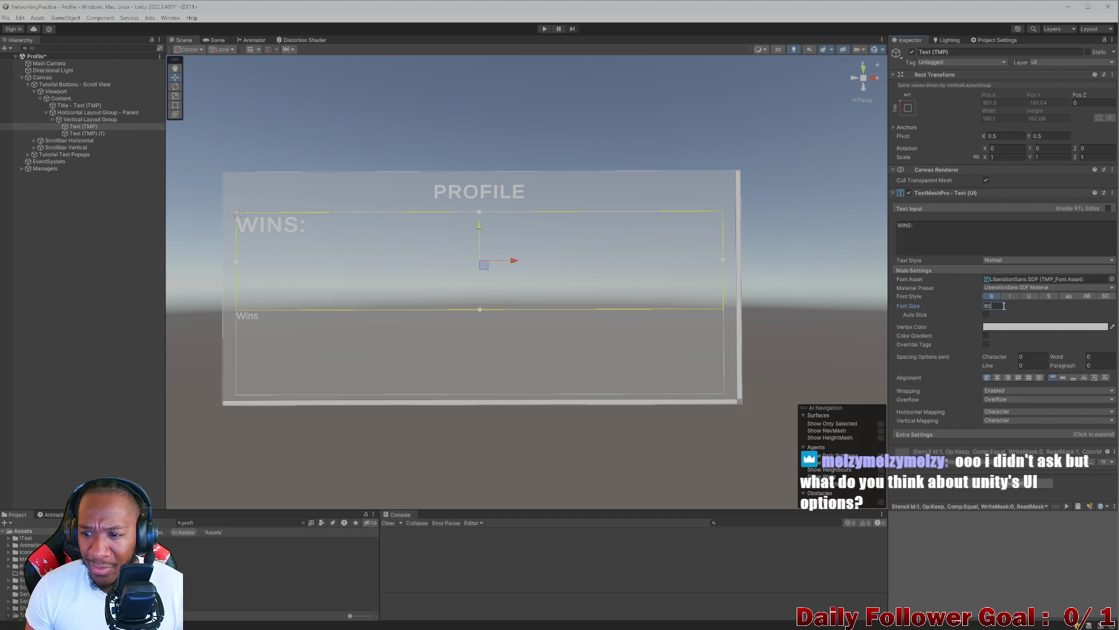
left_click_drag(946, 308, 682, 282)
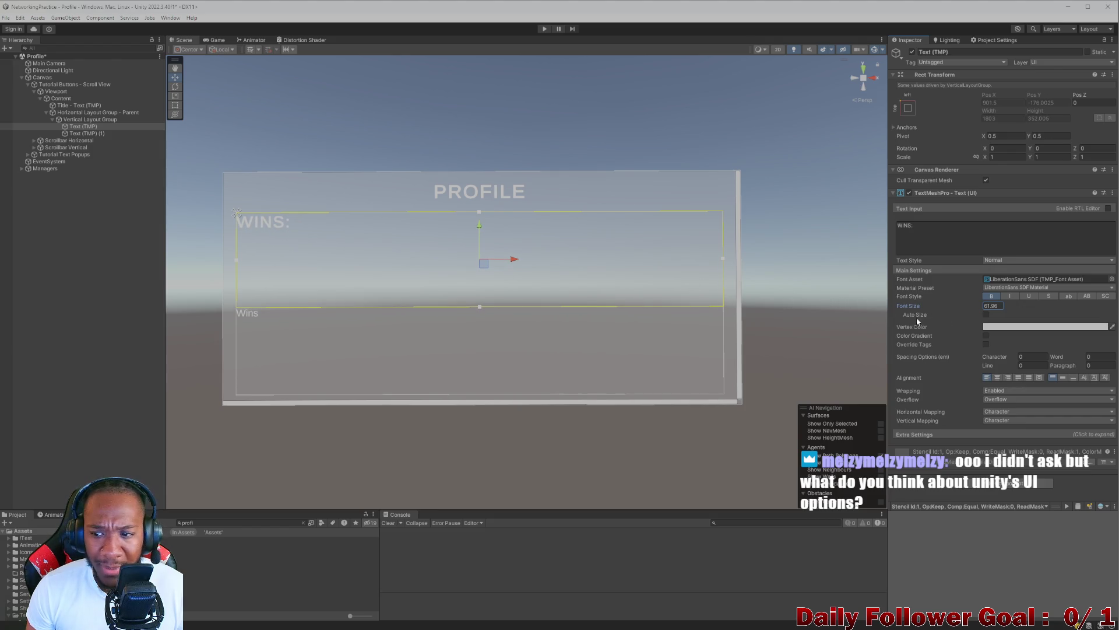
double_click(999, 305)
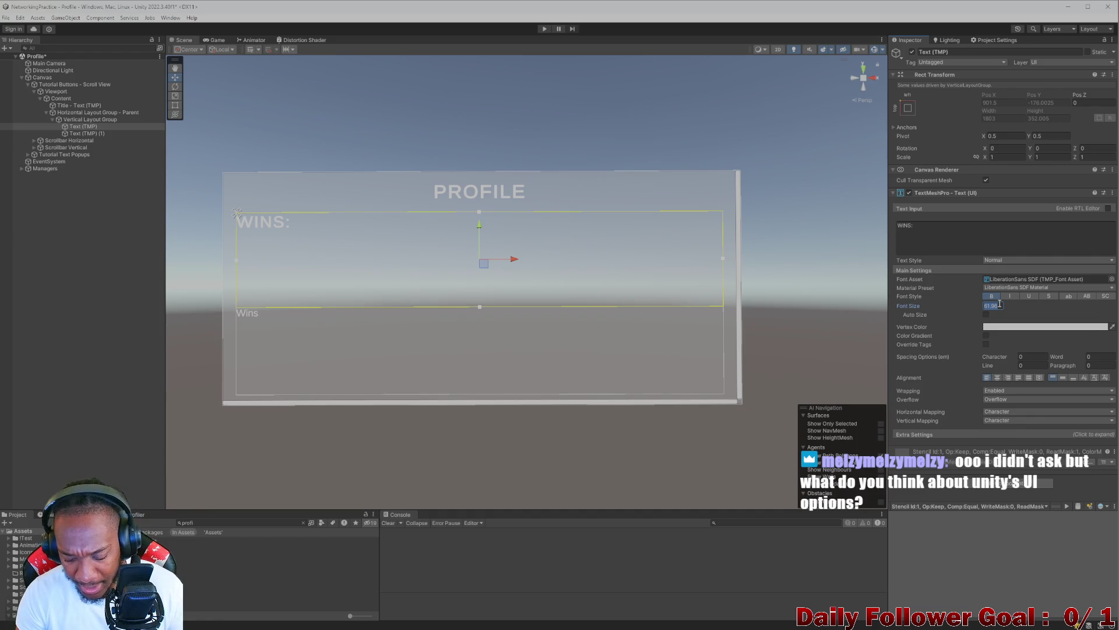
type("60")
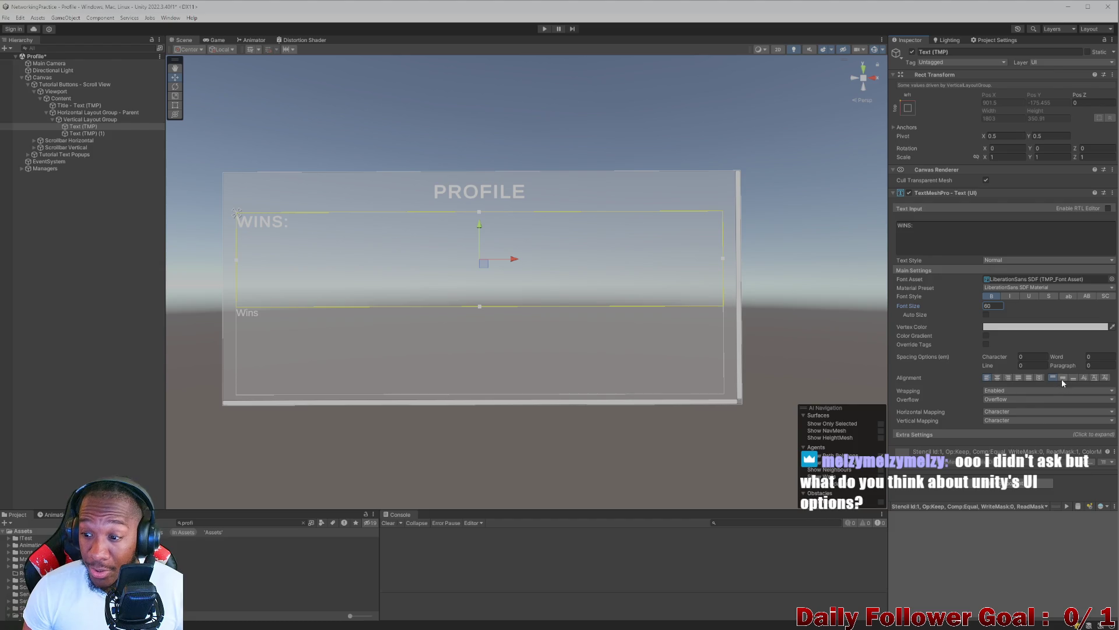
left_click(997, 378)
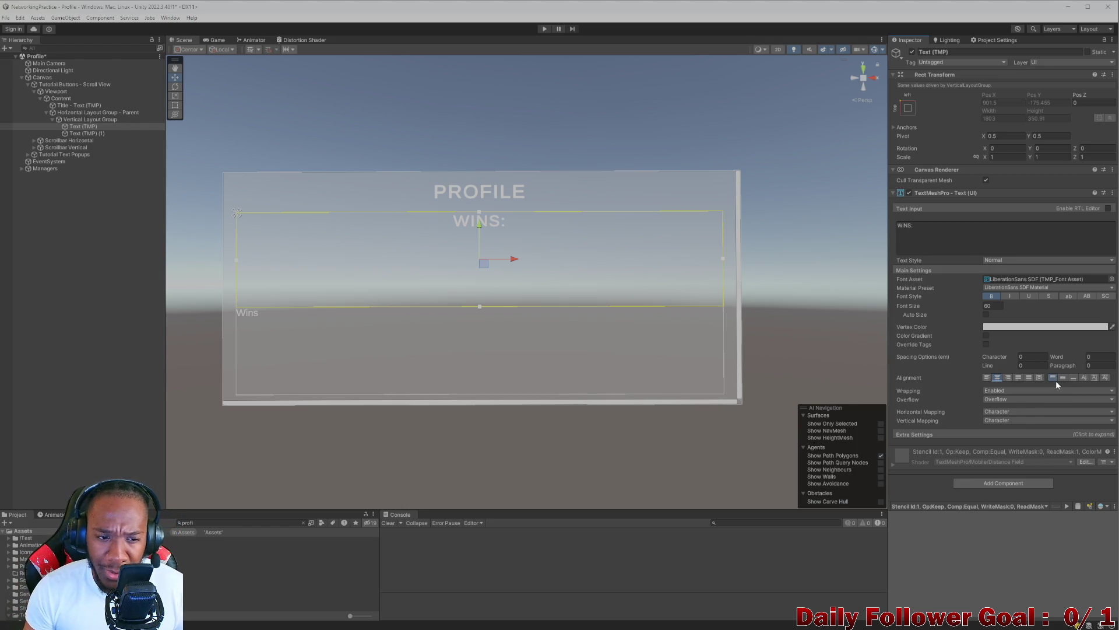
- Center the second Wins label and select its font size field
left_click(87, 133)
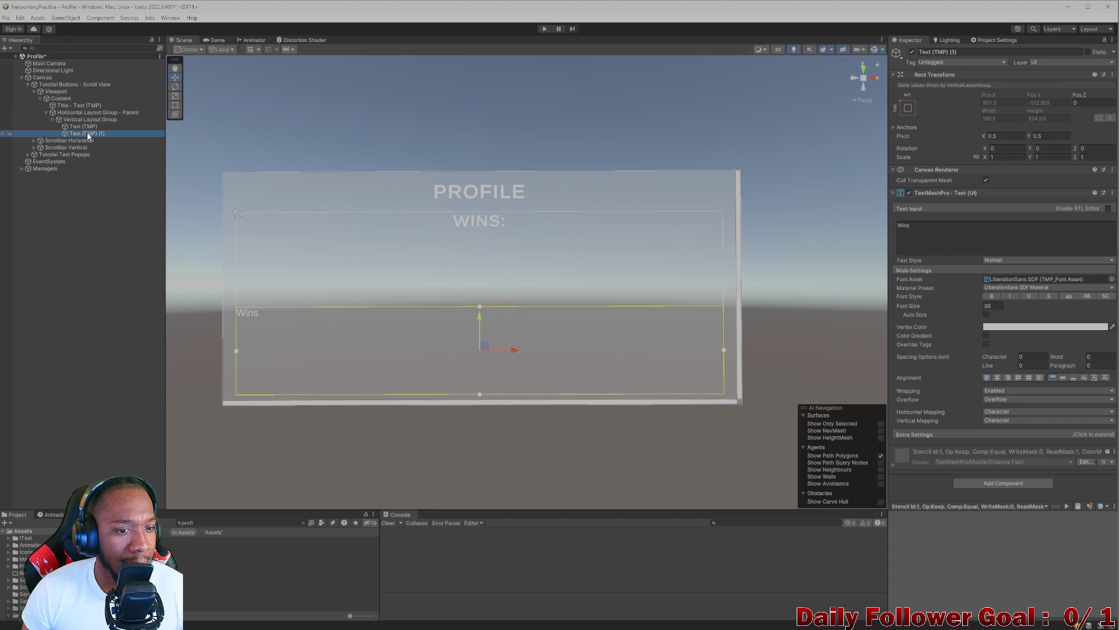
left_click(997, 377)
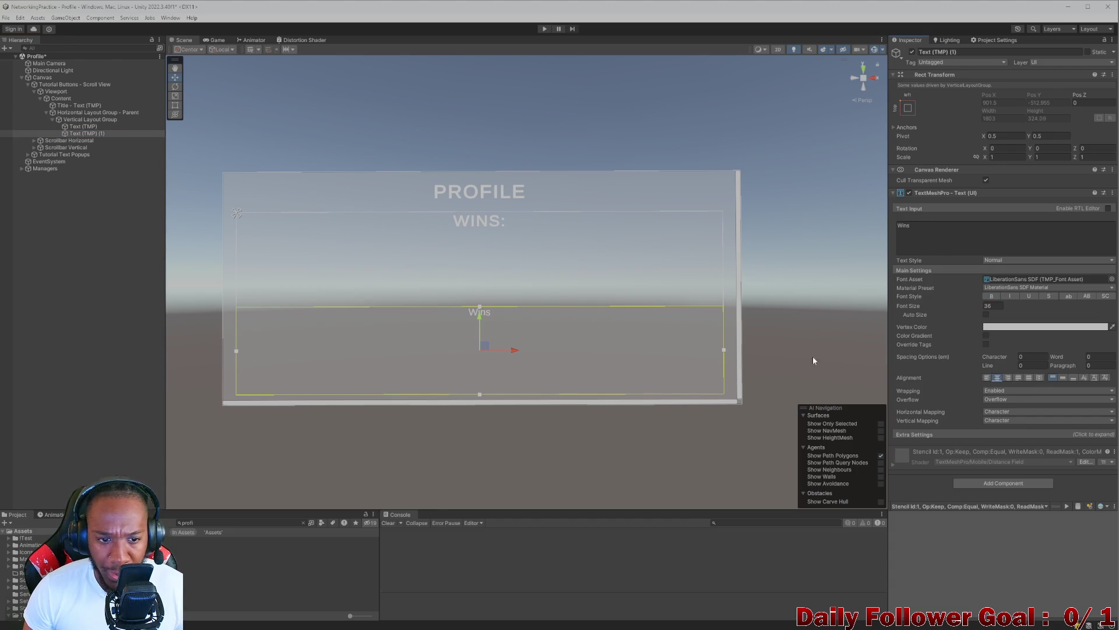
left_click(1003, 307)
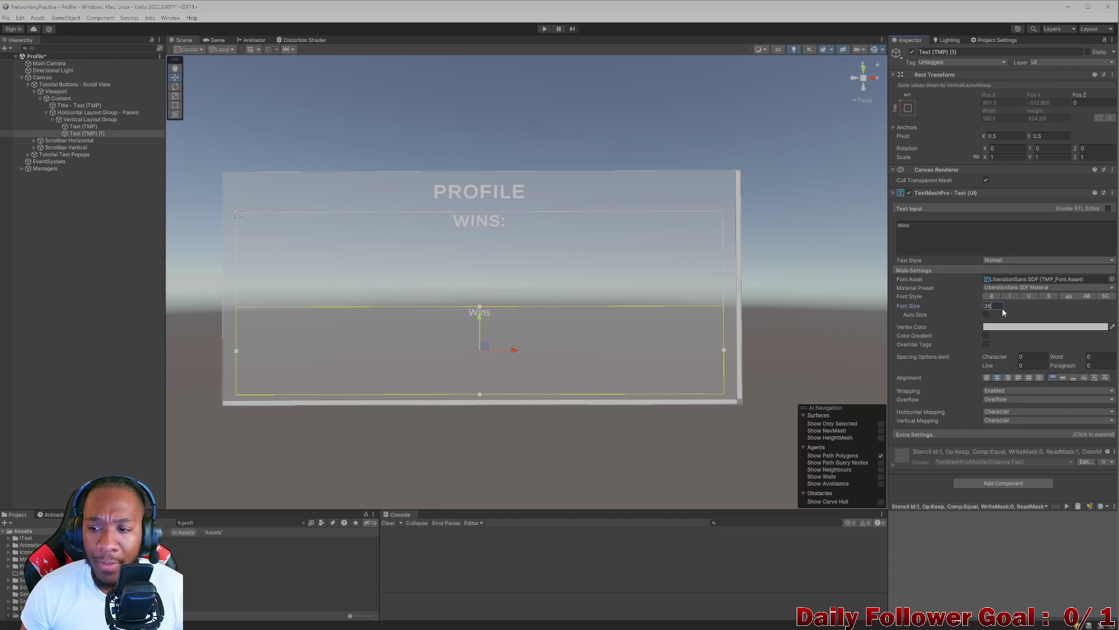
- Set the lower label's font size to 50 and replace its text with 999
type("50")
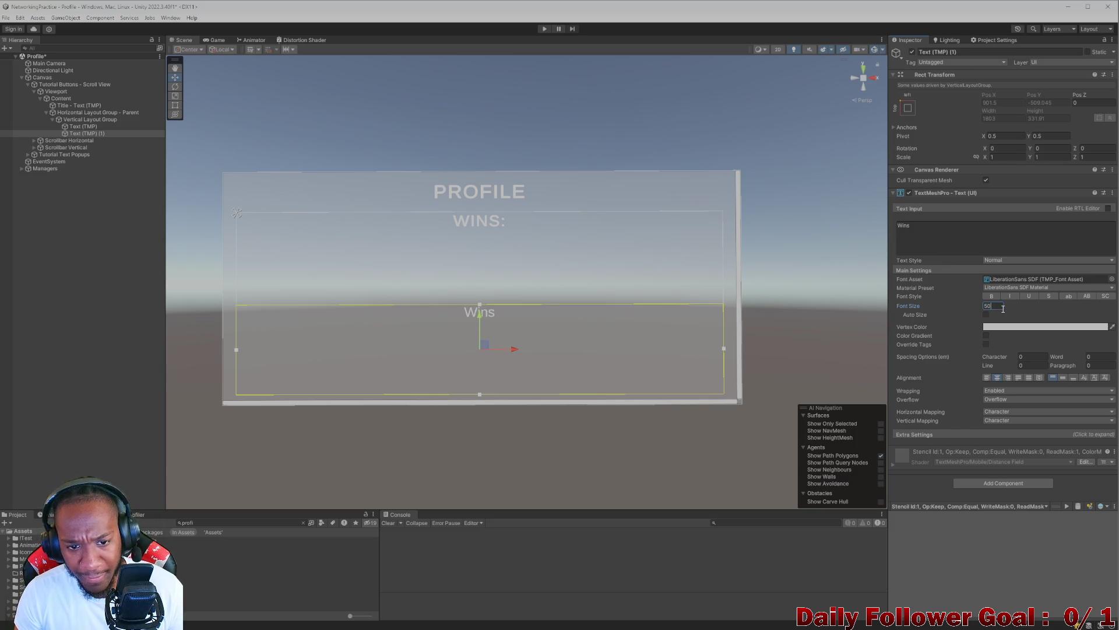
left_click(947, 233)
key("ctrl+a")
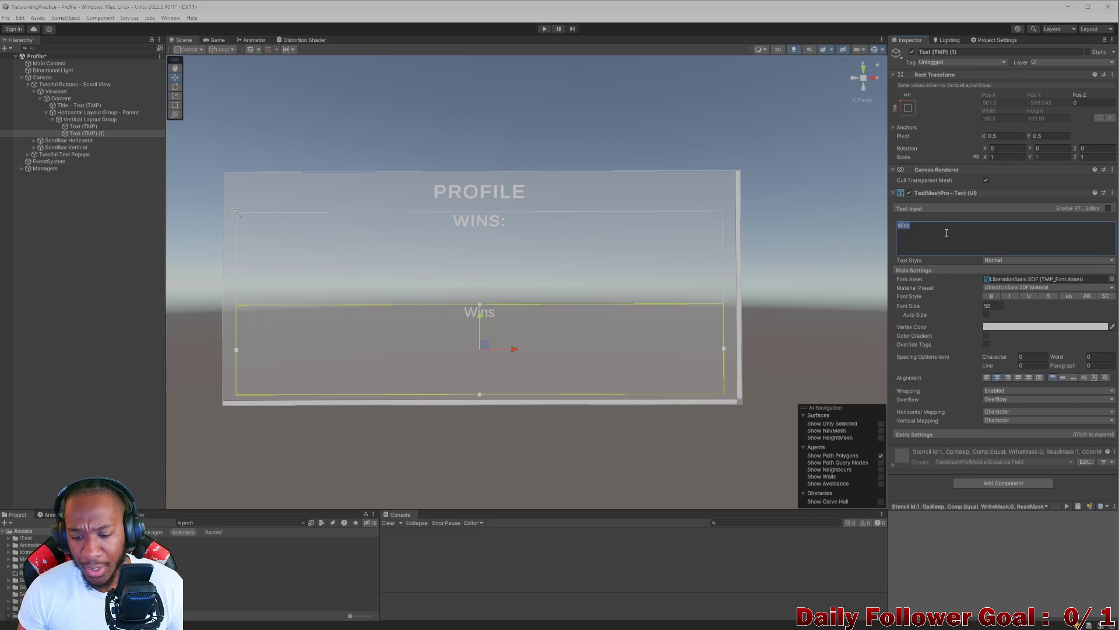
key("BackSpace")
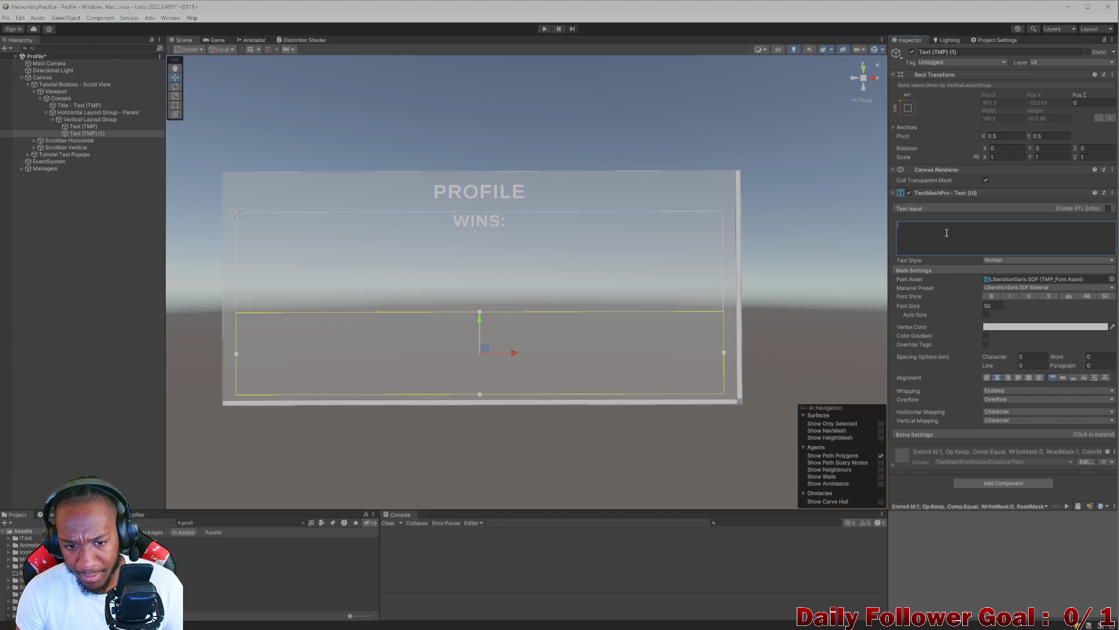
type("999")
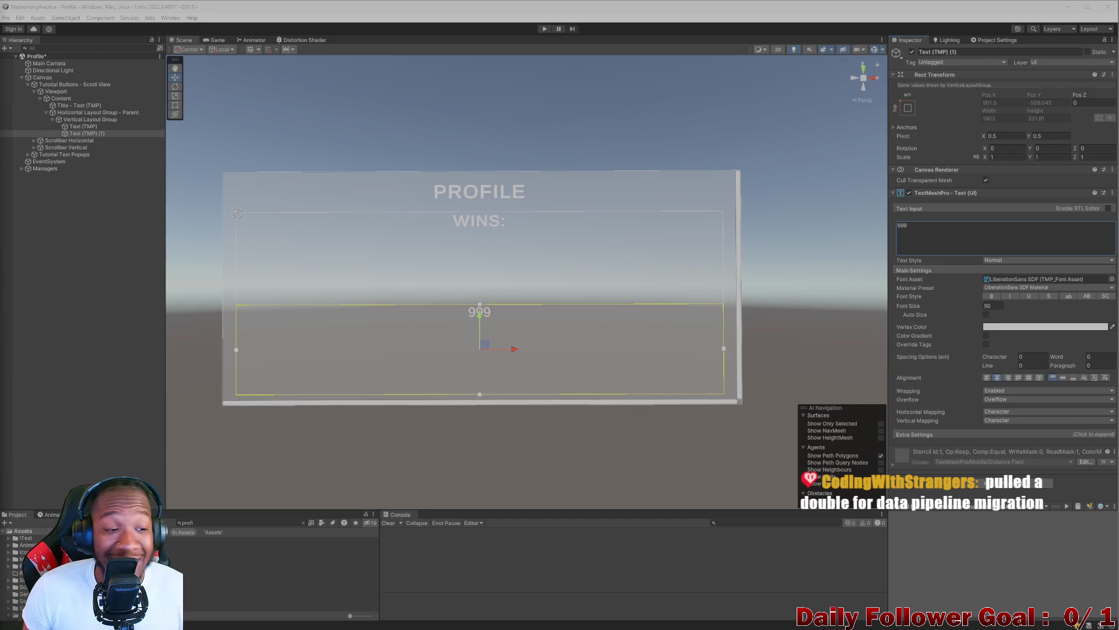
left_click(79, 127)
left_click(86, 140)
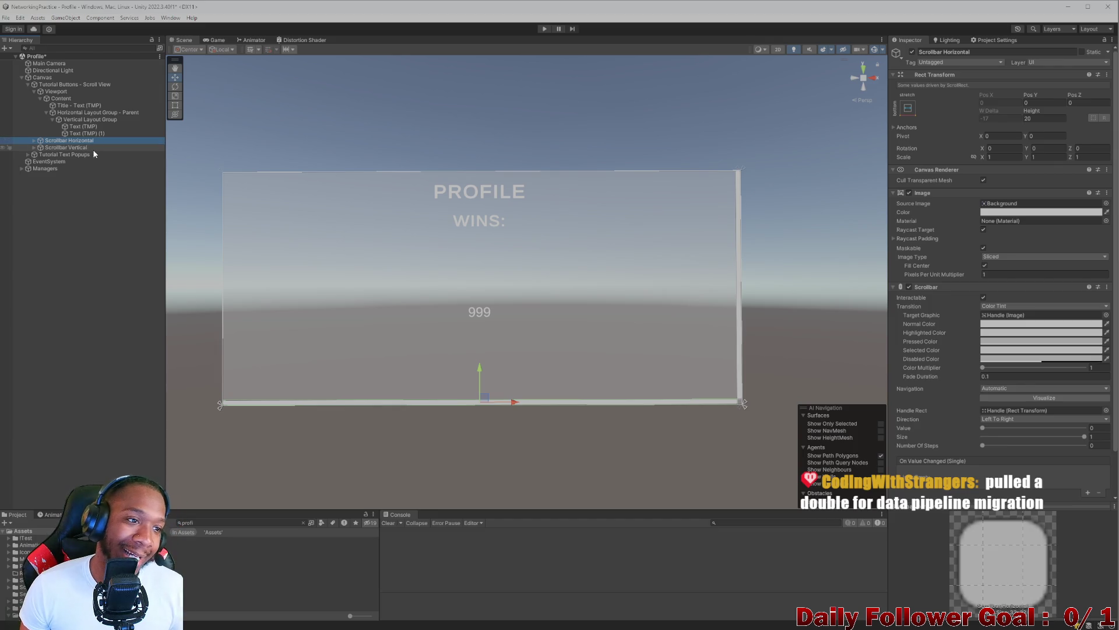
left_click(90, 127)
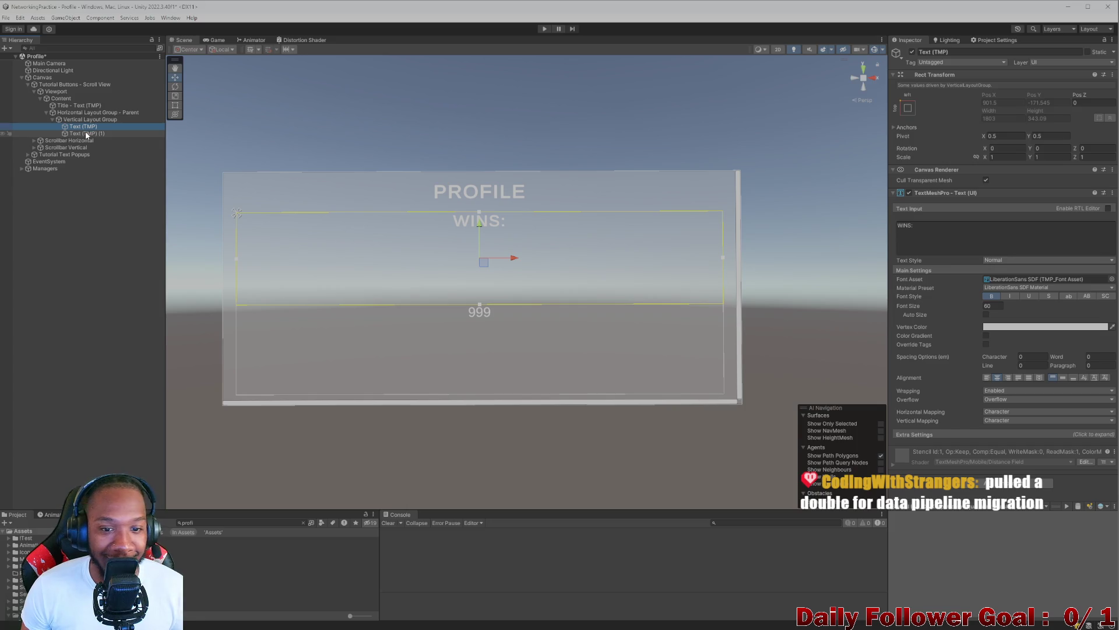
left_click(87, 132)
left_click(87, 128)
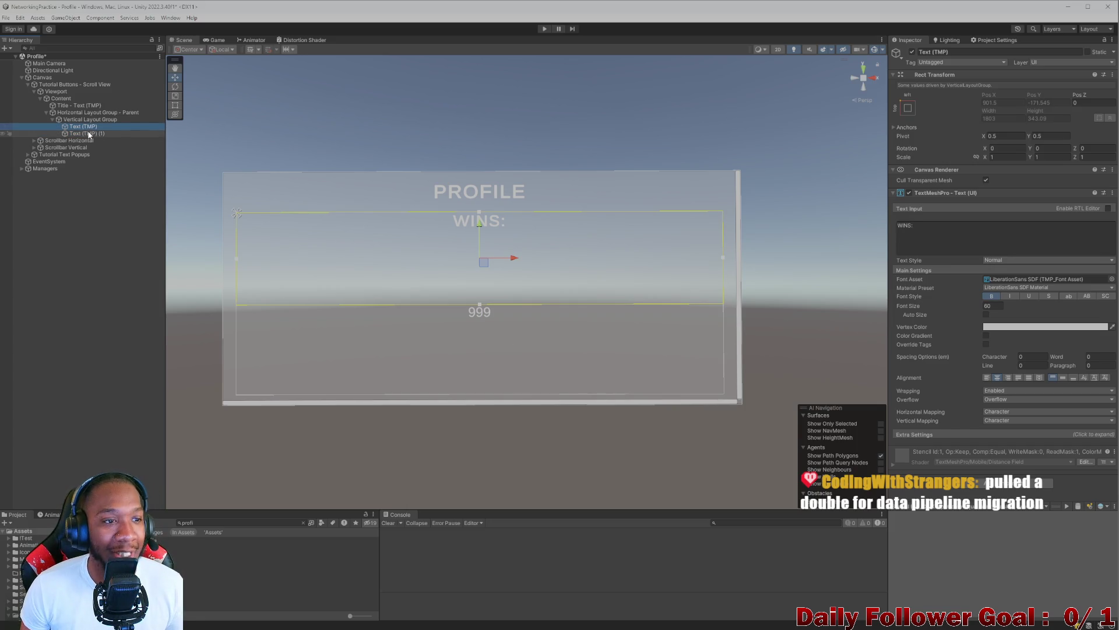
left_click(89, 134)
left_click(87, 126)
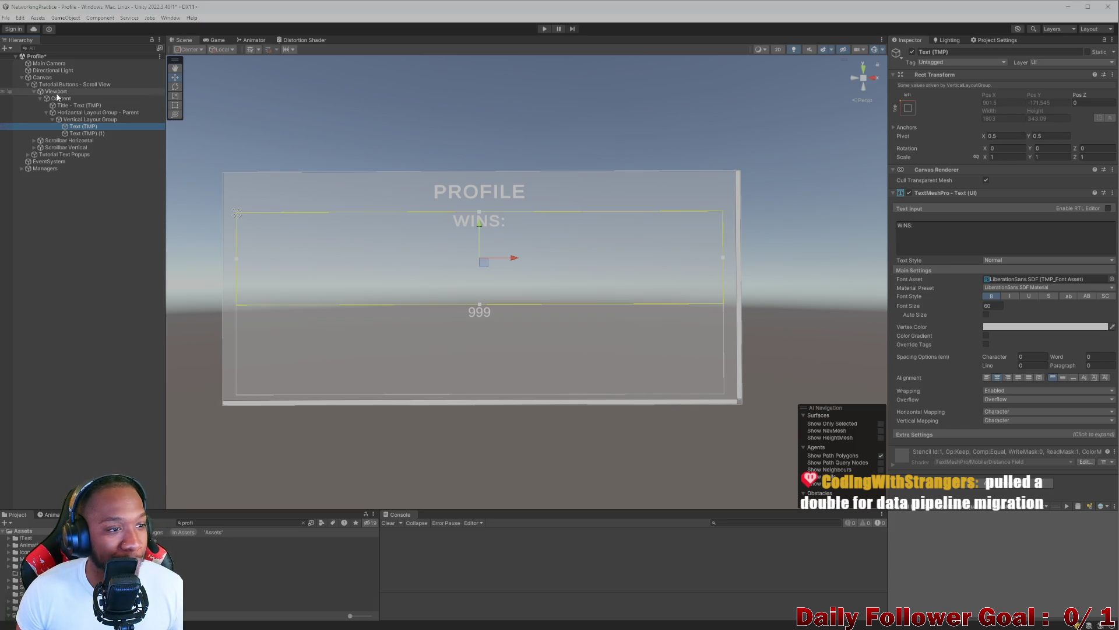
left_click(53, 119)
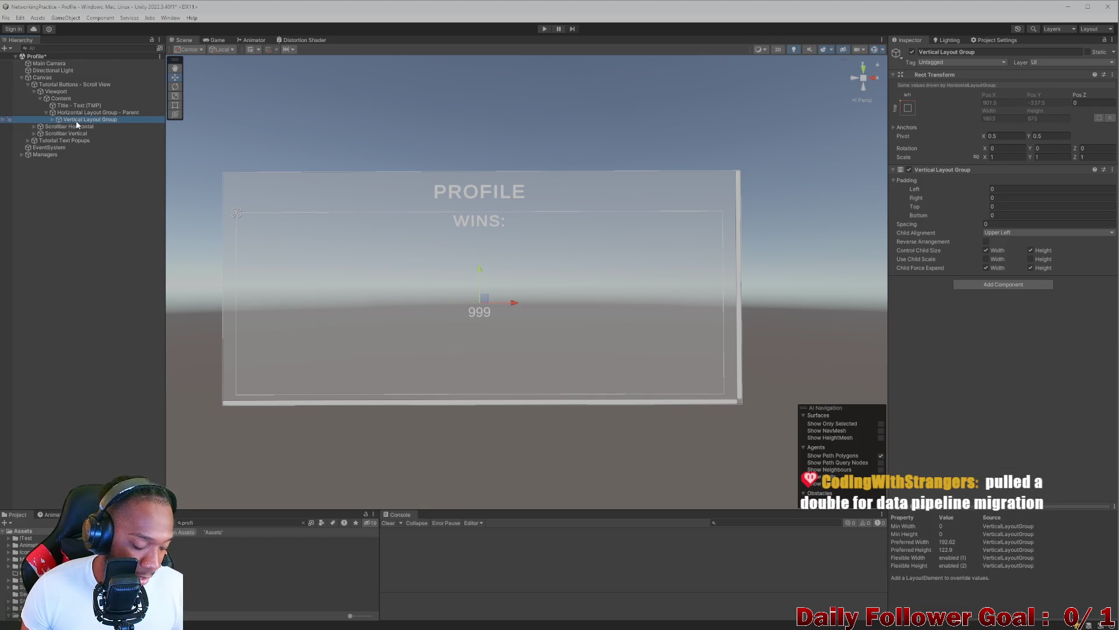
key("ctrl+d")
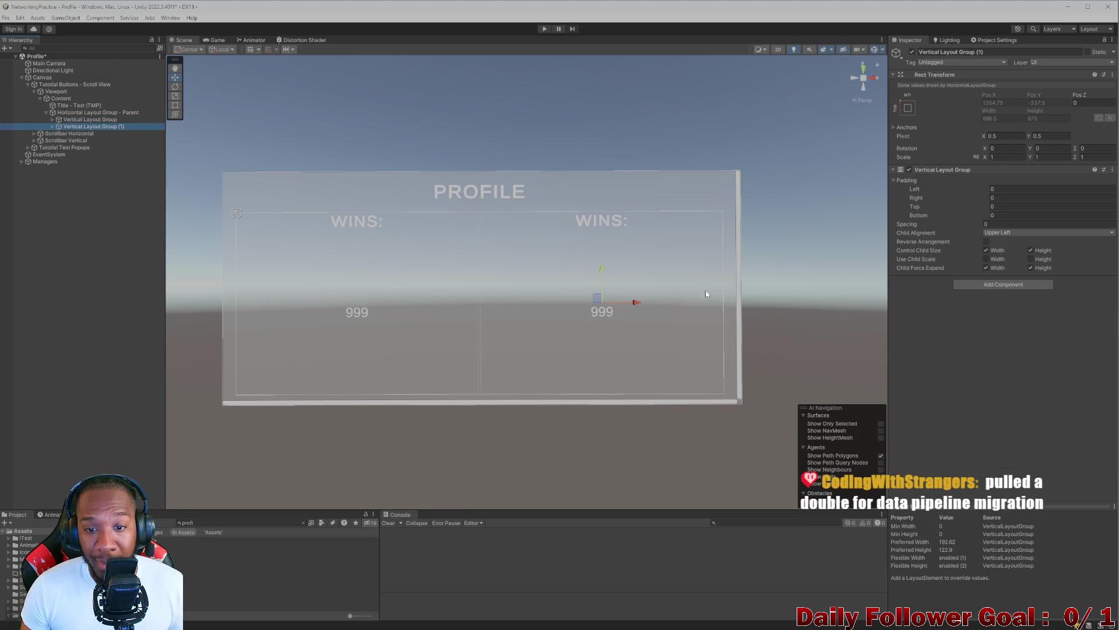
scroll(412, 319, "up", 1)
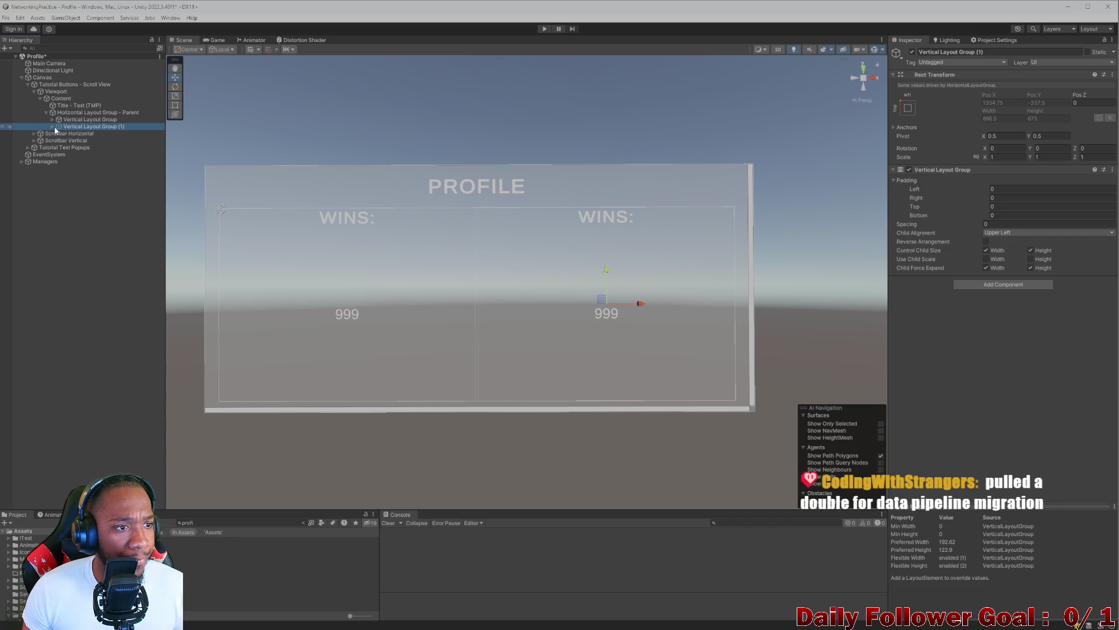
key("Delete")
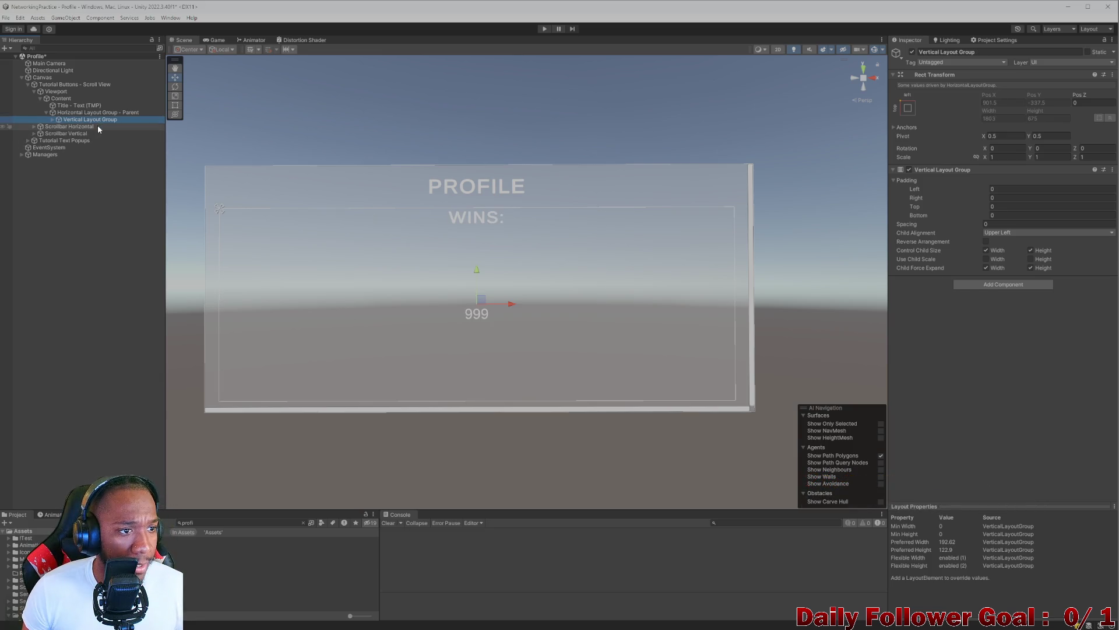
- Select both the WINS: and 999 texts and add a Layout Element component to them
left_click(53, 120)
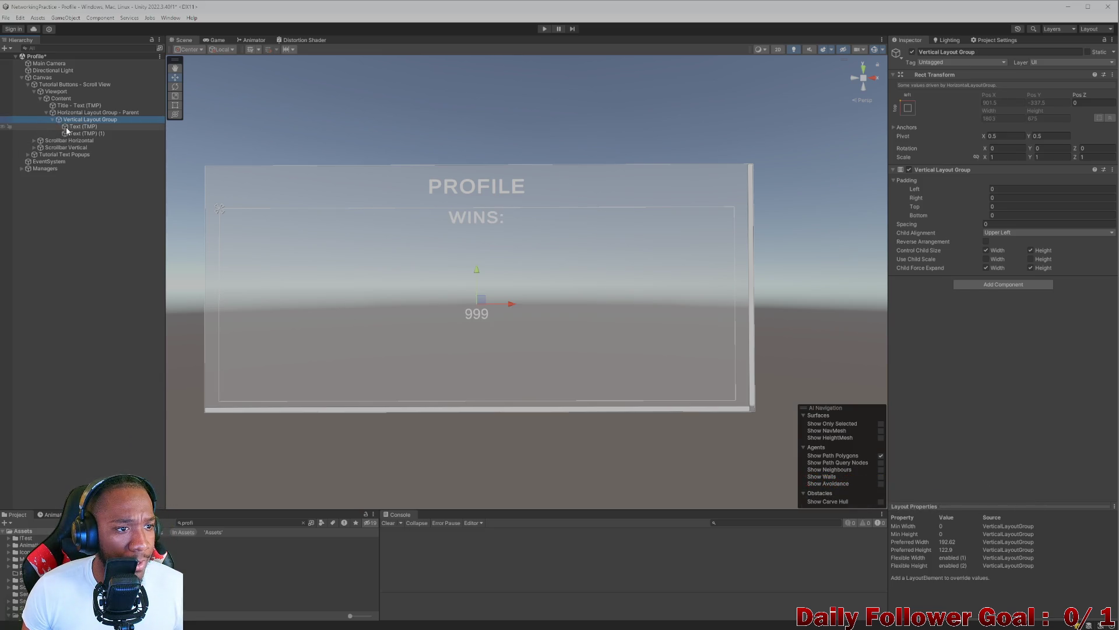
left_click(81, 127)
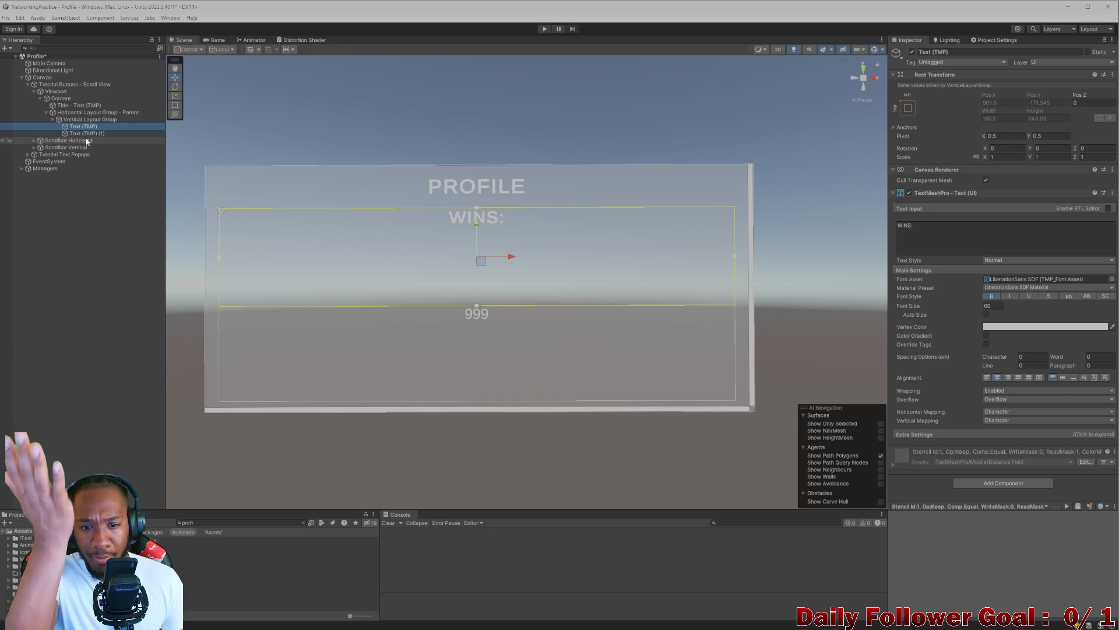
left_click(85, 134)
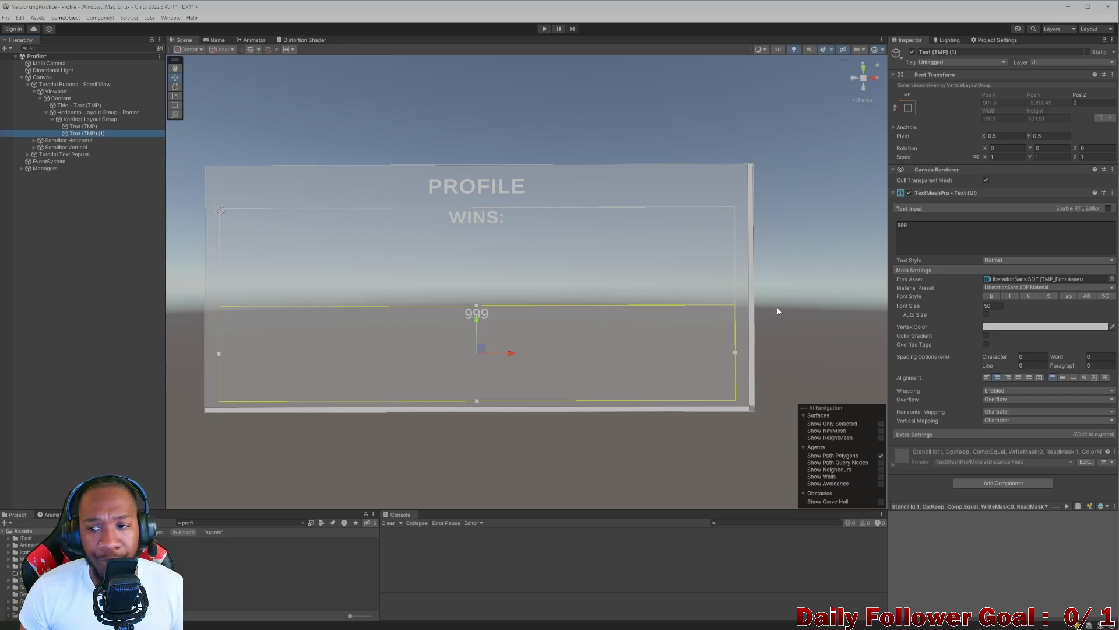
left_click(84, 126)
left_click(103, 134, "ctrl")
left_click(986, 483)
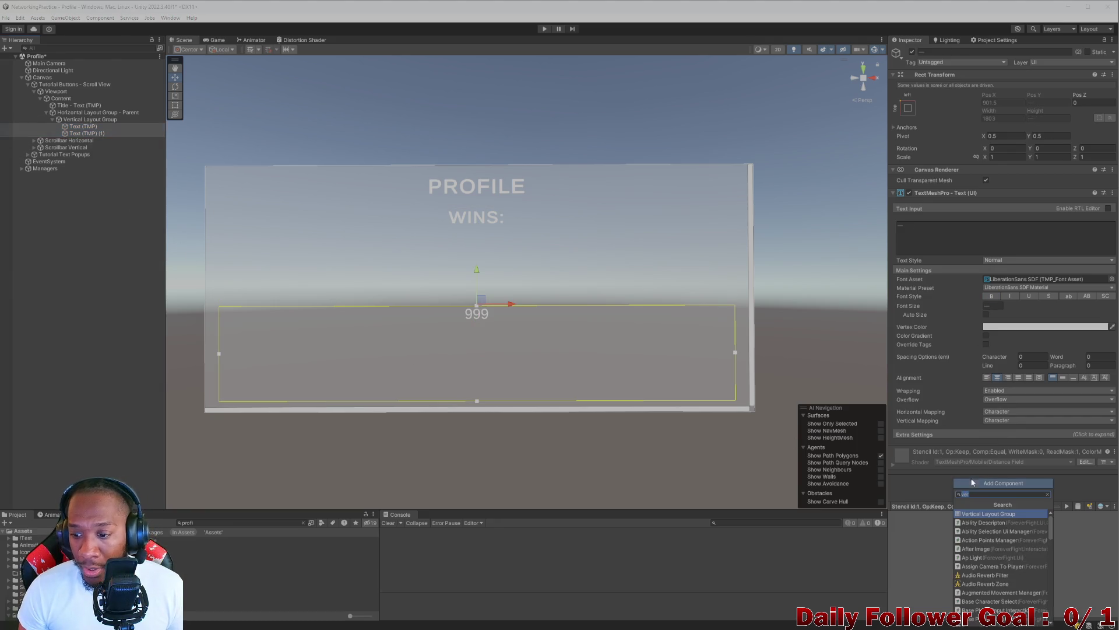
type("lay")
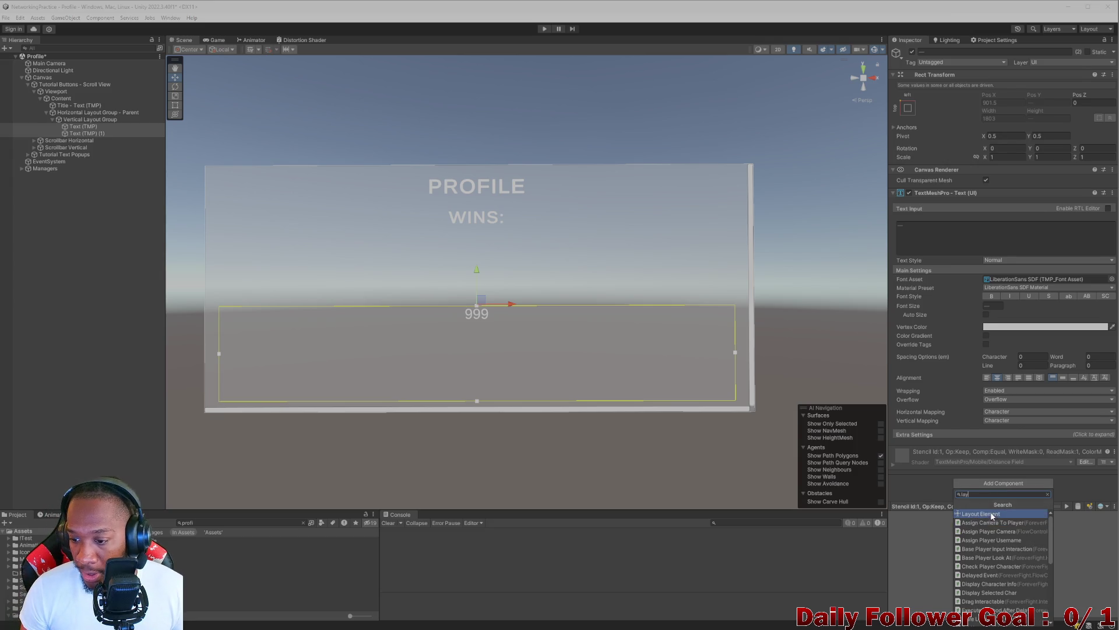
left_click(991, 514)
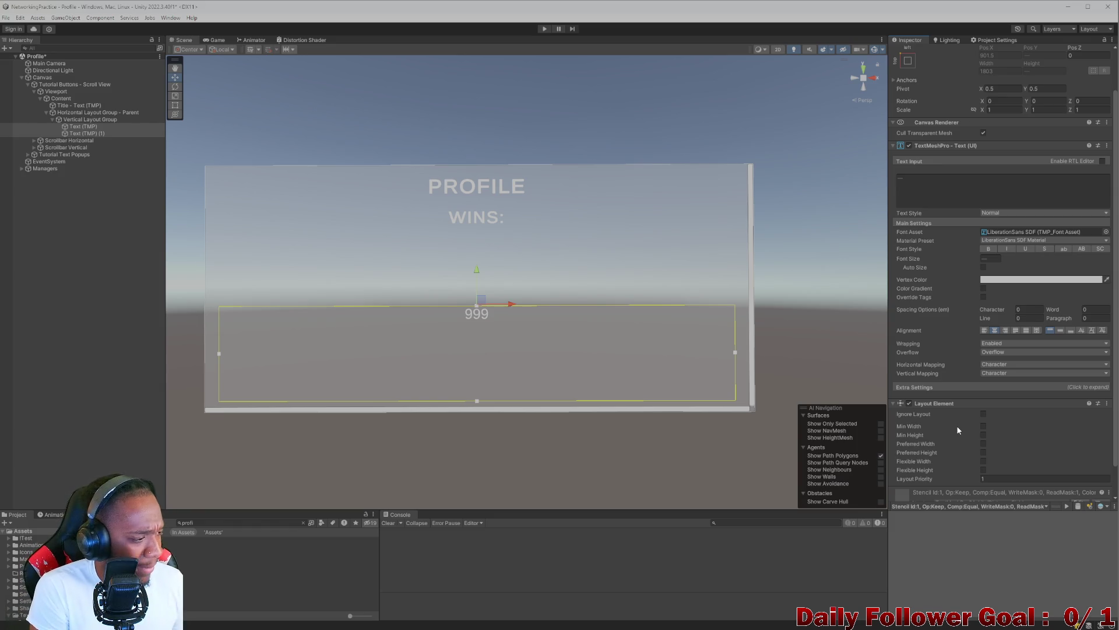
- Enable Flexible Width at 1 on both texts, leaving Flexible Height off
scroll(933, 411, "down", 1)
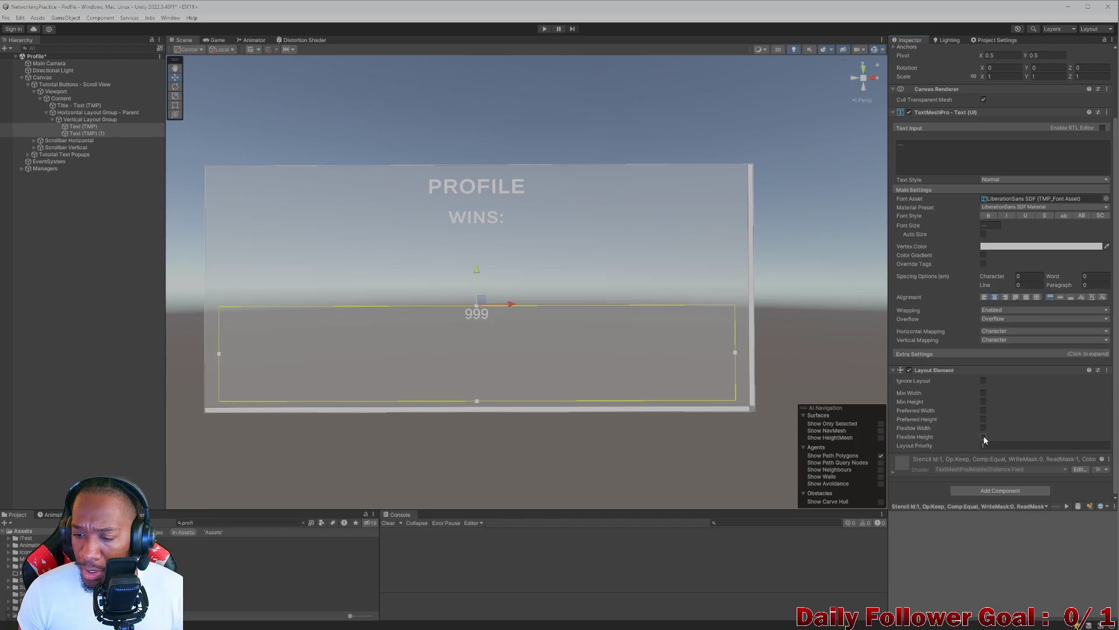
left_click(984, 436)
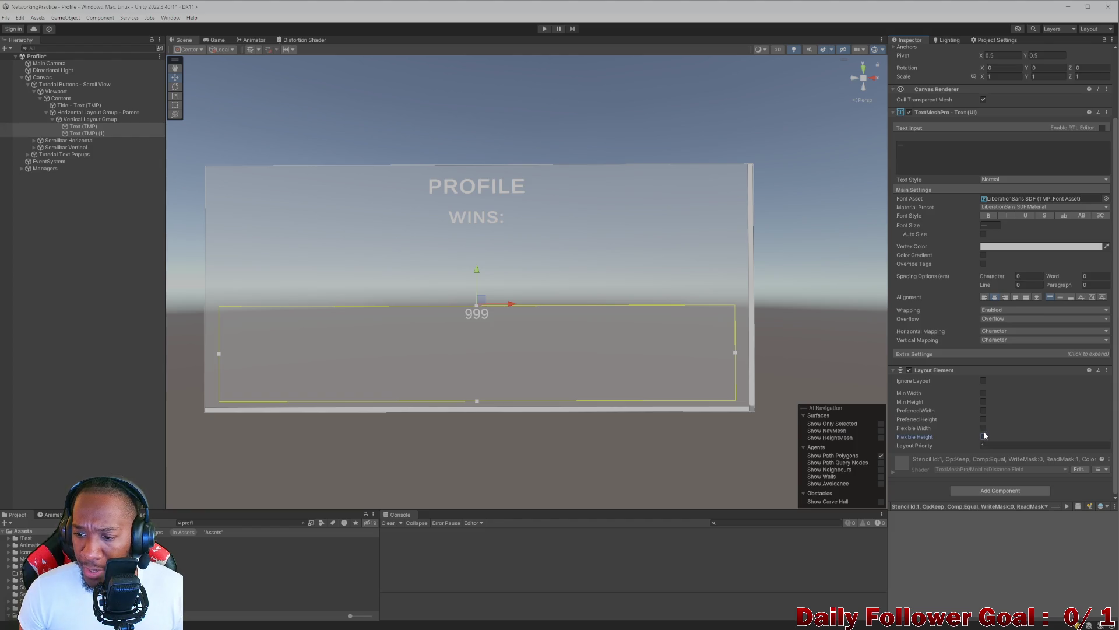
left_click(984, 428)
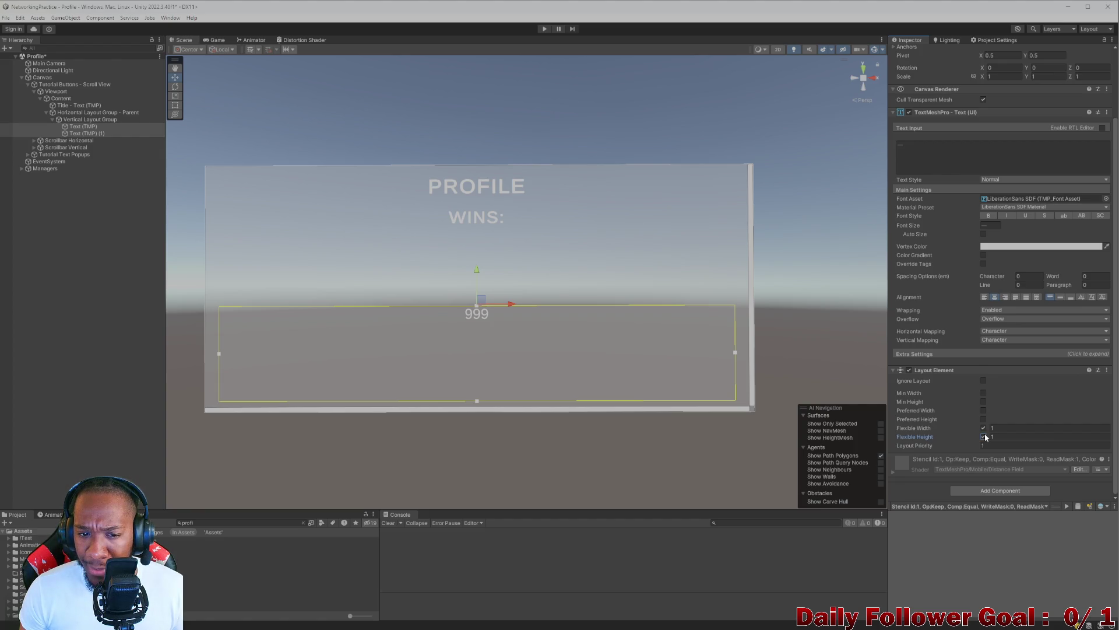
left_click(984, 437)
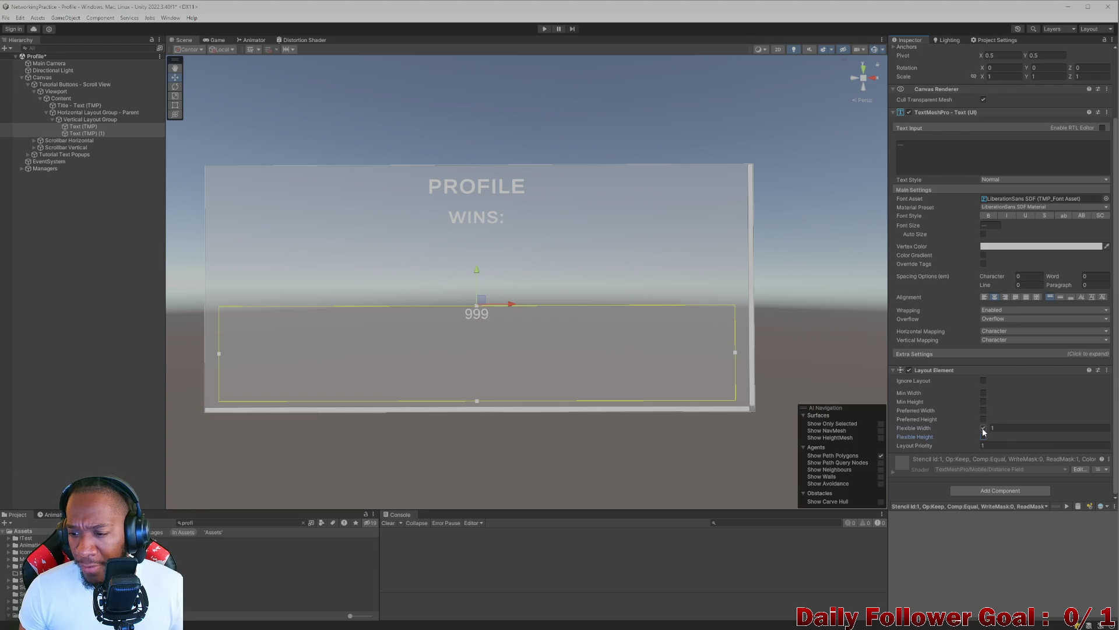
left_click(984, 428)
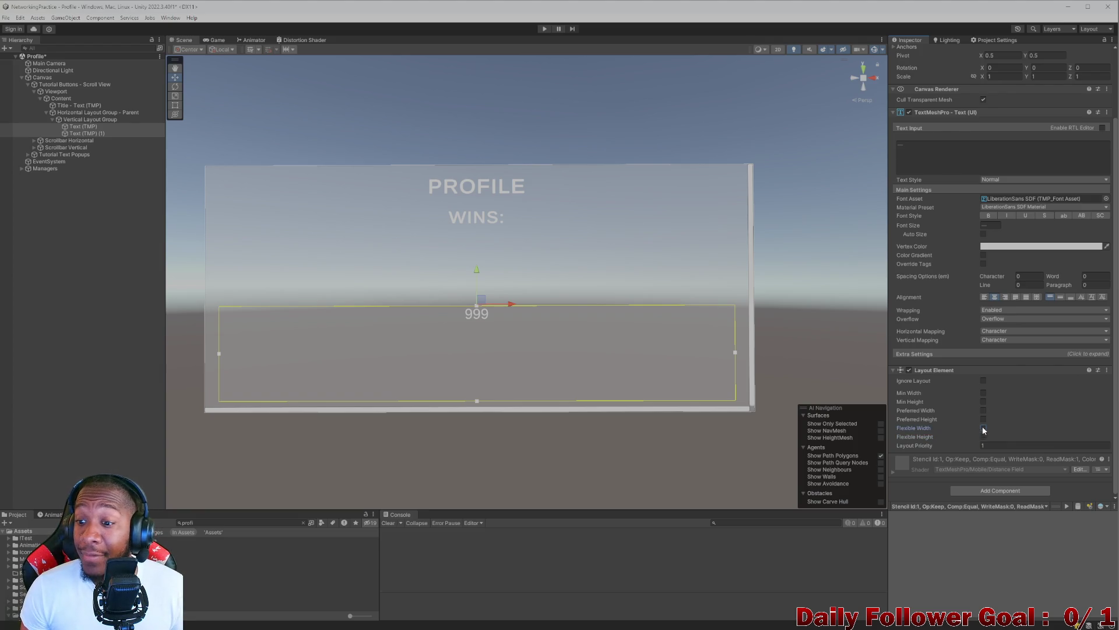
left_click(984, 428)
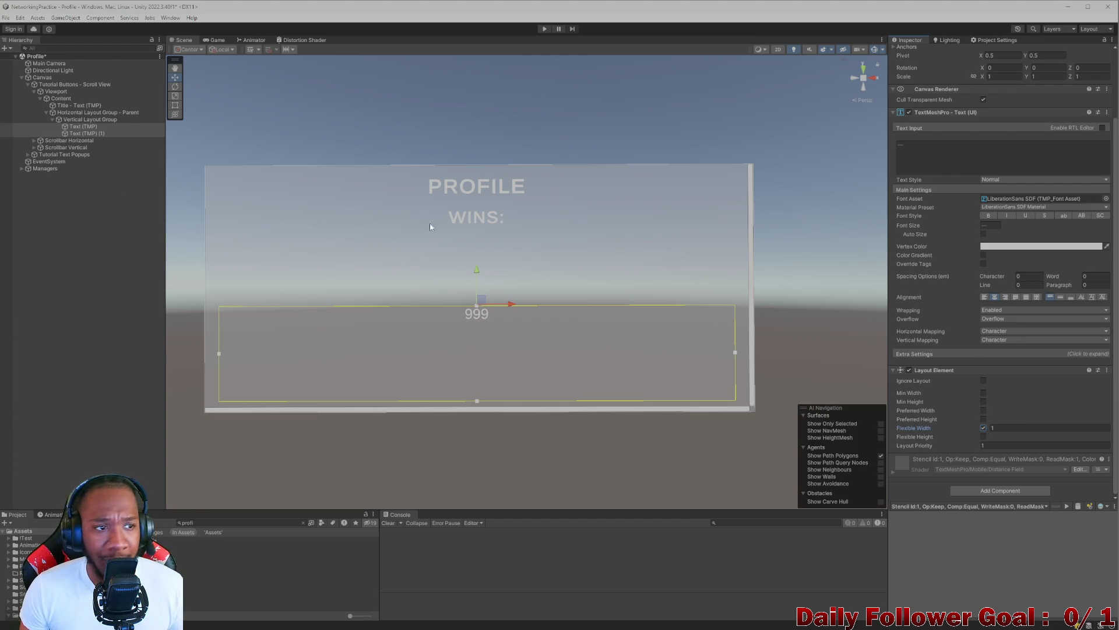
left_click(83, 126)
left_click(84, 134)
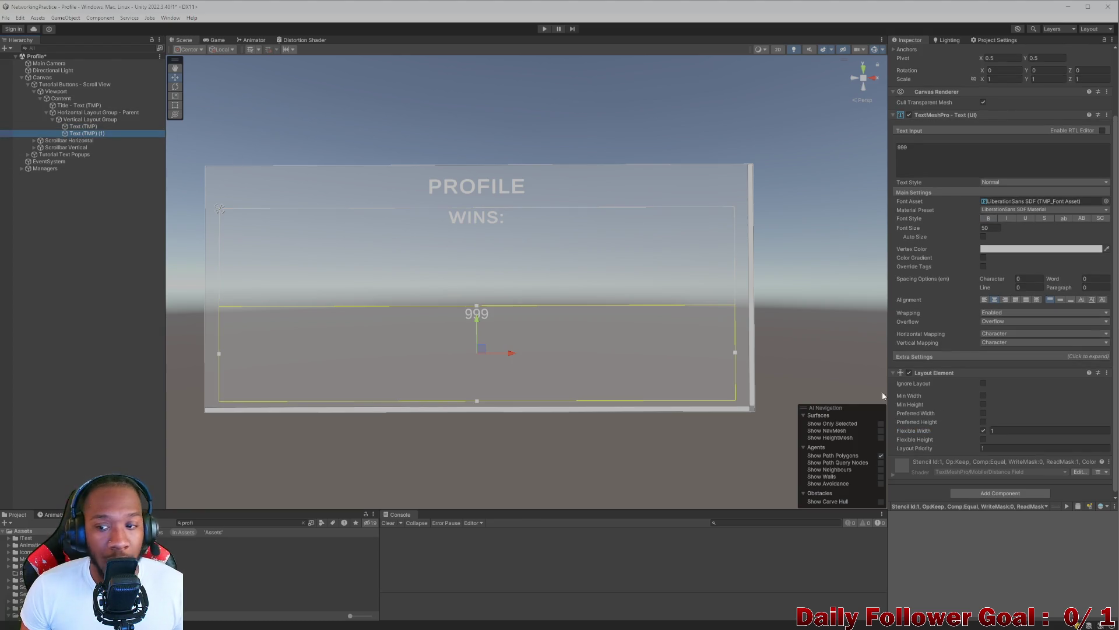
- Give the 999 text's Layout Element a Preferred Height of 500
left_click(984, 423)
left_click(984, 423)
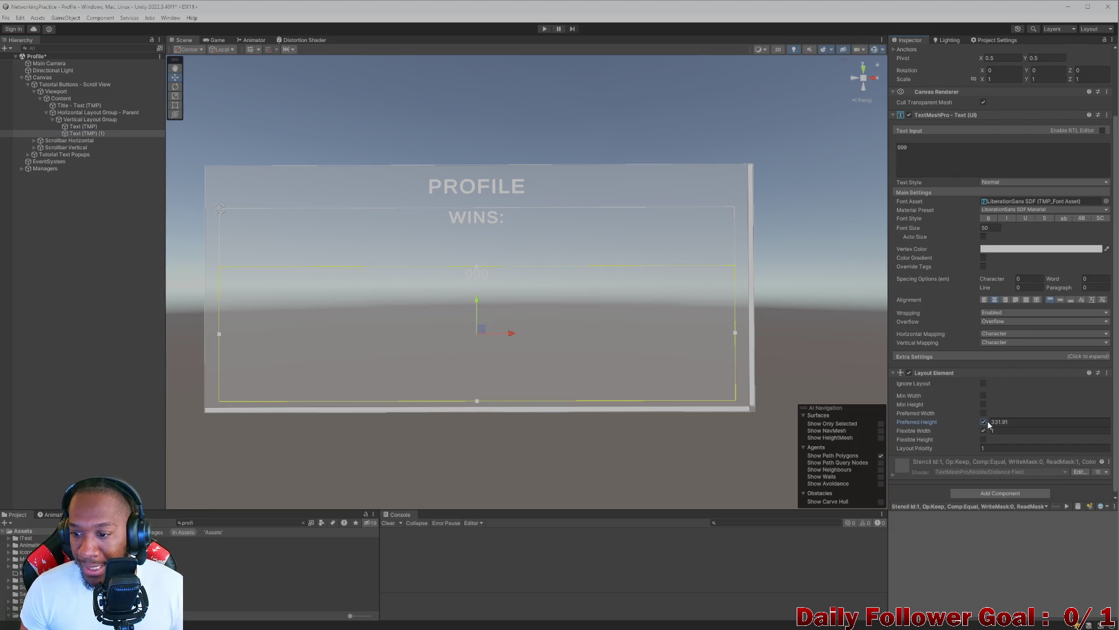
left_click(991, 422)
type("505.7")
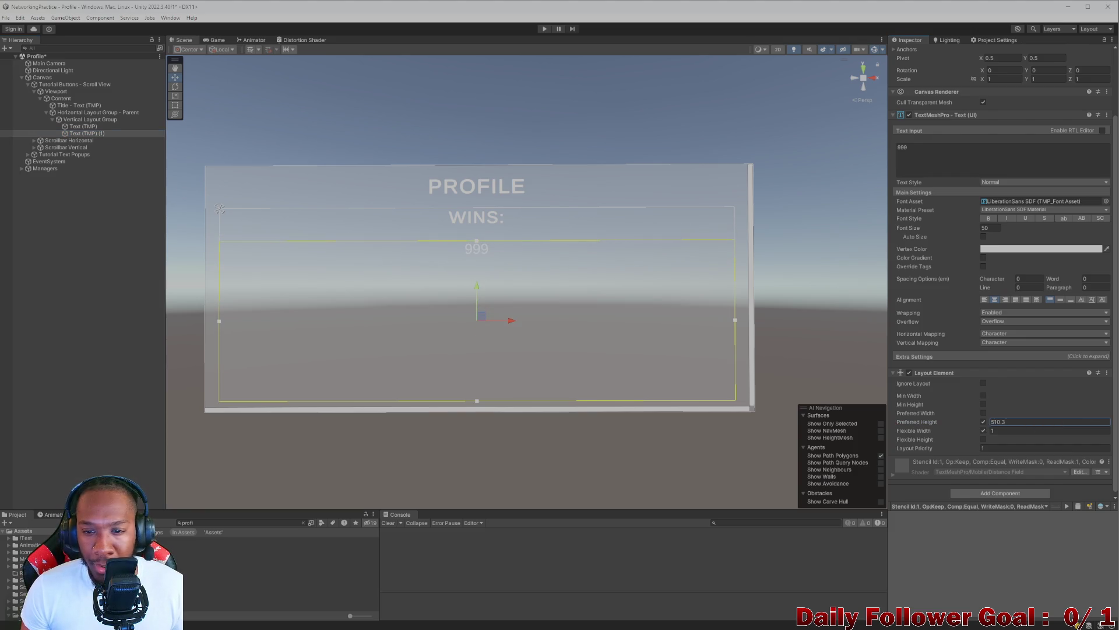
double_click(1033, 420)
type("500")
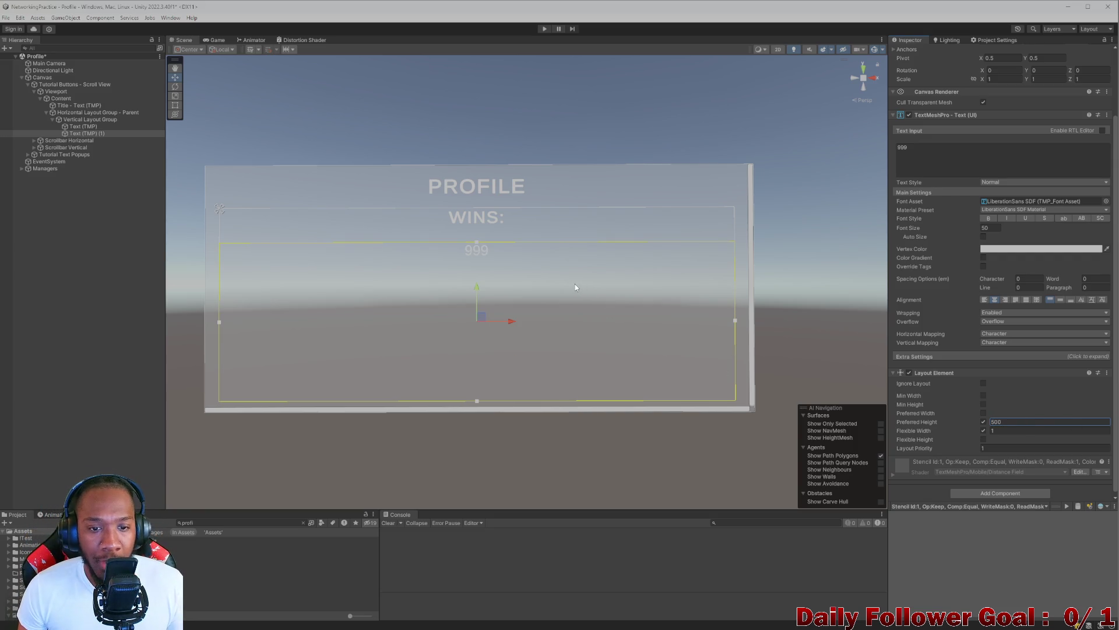
- Set the 999 text's font size to 60 and collapse the WINS column group
left_click(83, 127)
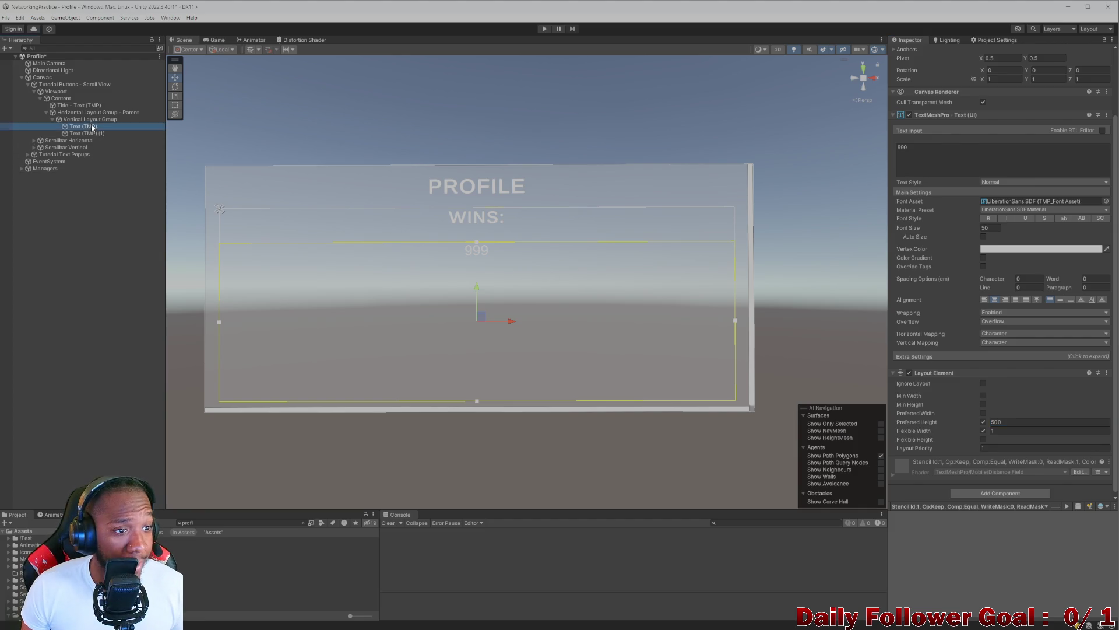
left_click(84, 134)
left_click(990, 228)
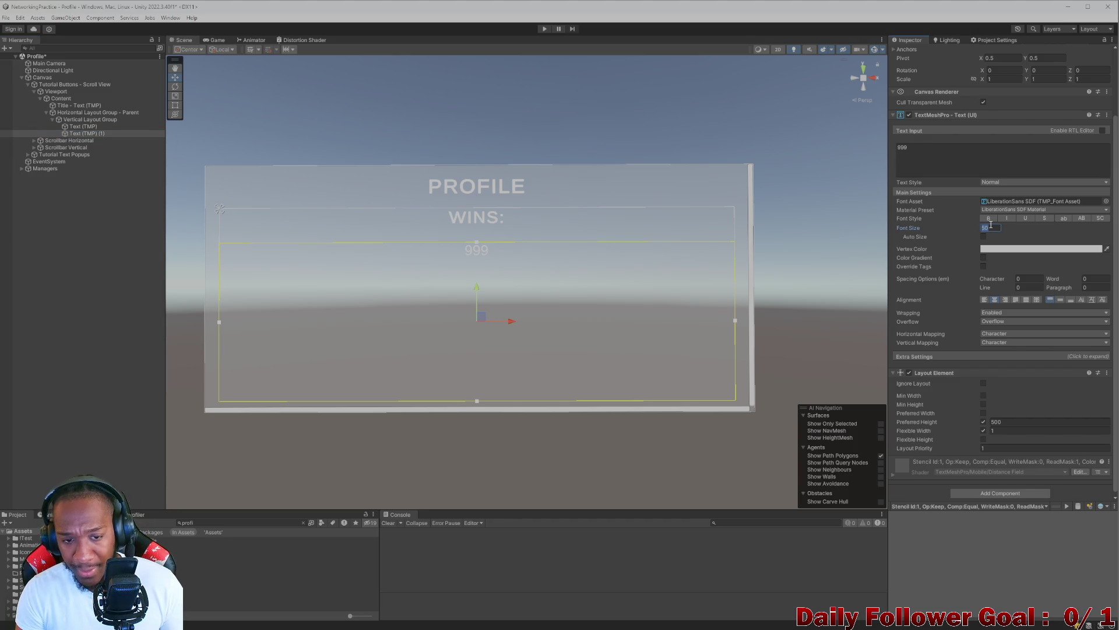
type("60")
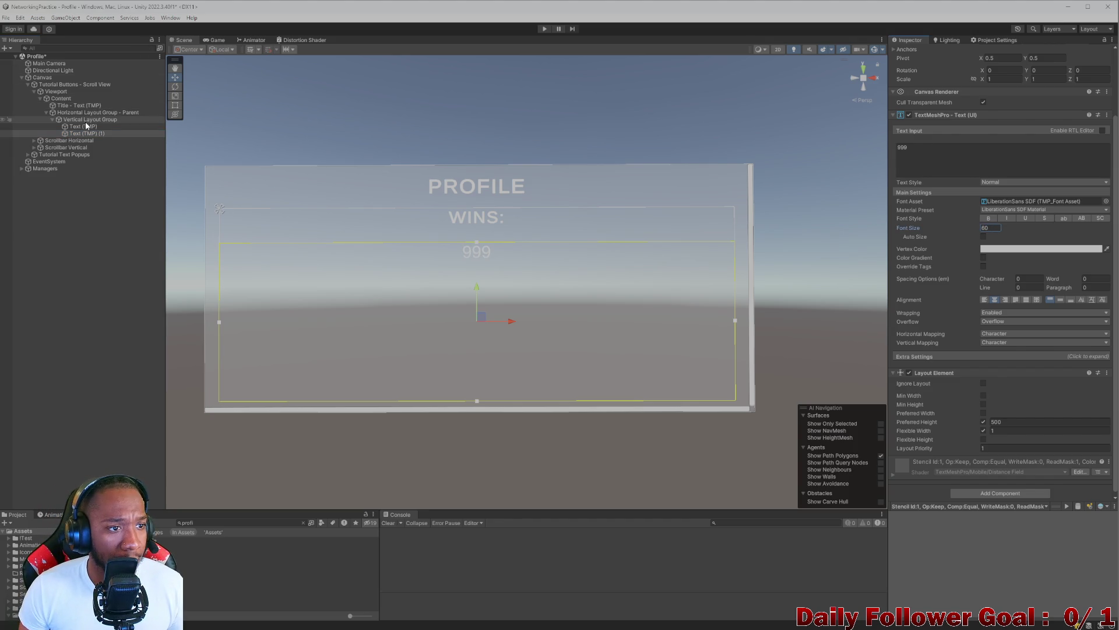
left_click(54, 122)
left_click(53, 120)
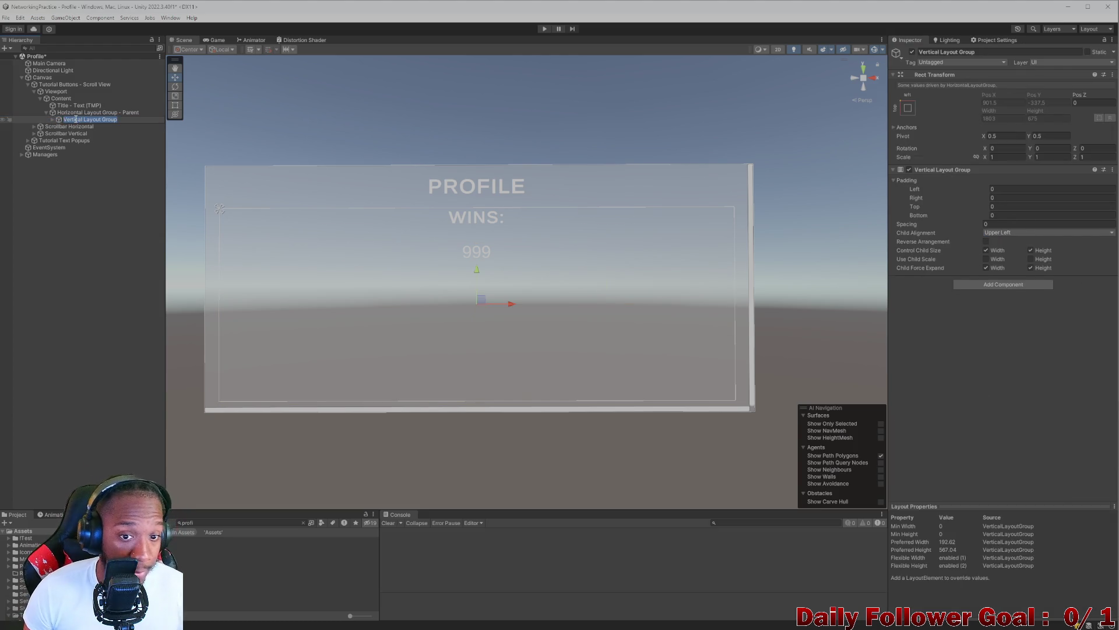
- Duplicate the WINS column group and change the copy's heading text to LOSSES:
key("ctrl+d")
left_click(53, 127)
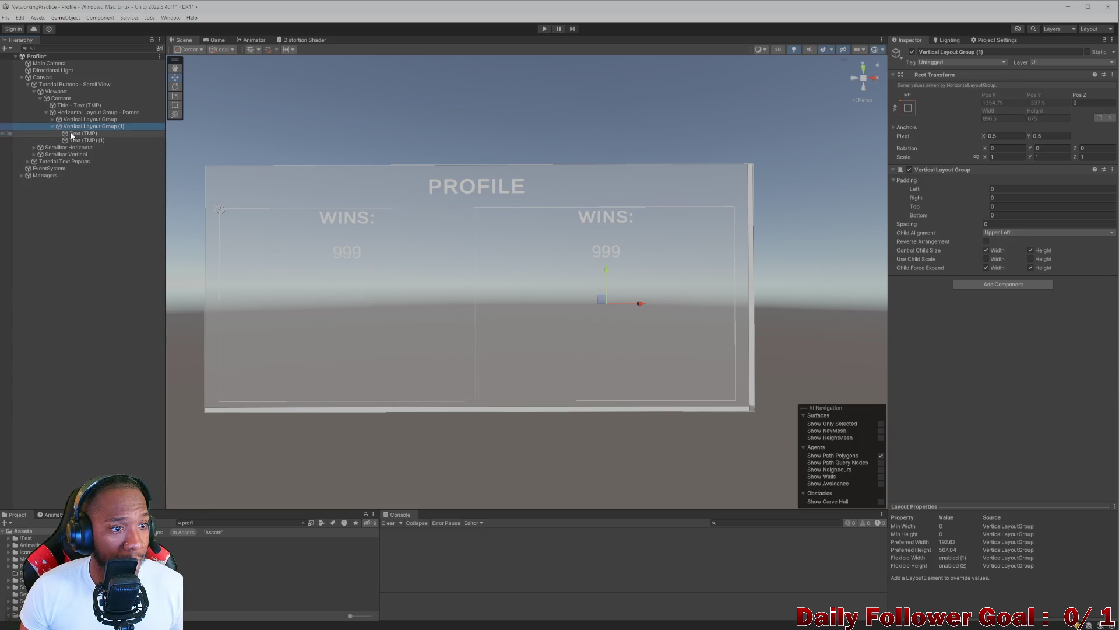
left_click(80, 134)
left_click(967, 227)
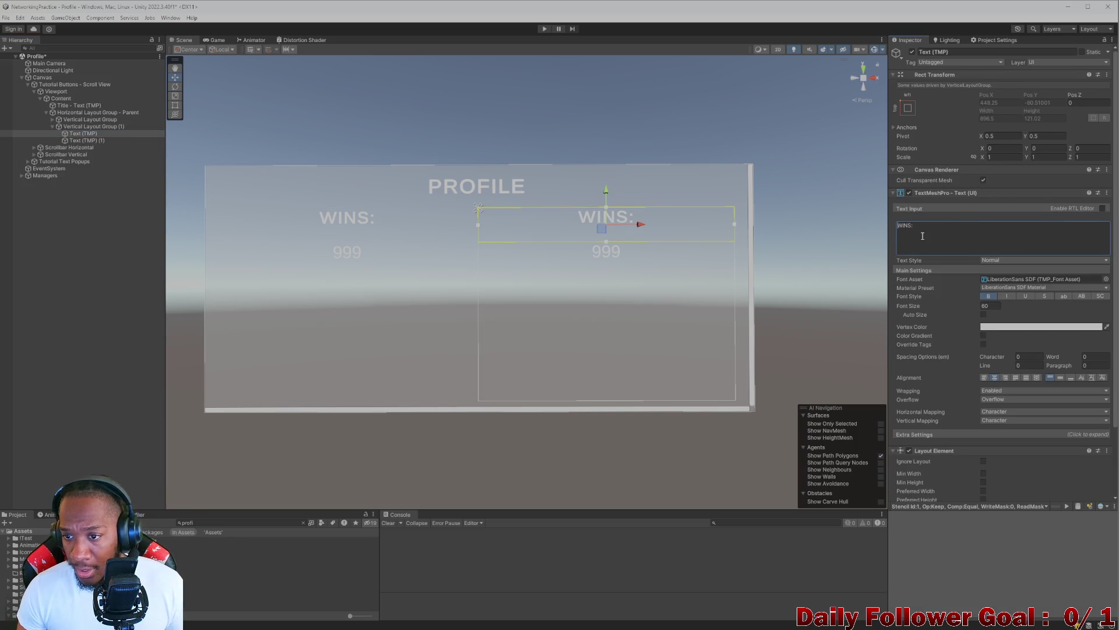
key("BackSpace")
key("BackSpace")
key("BackSpace")
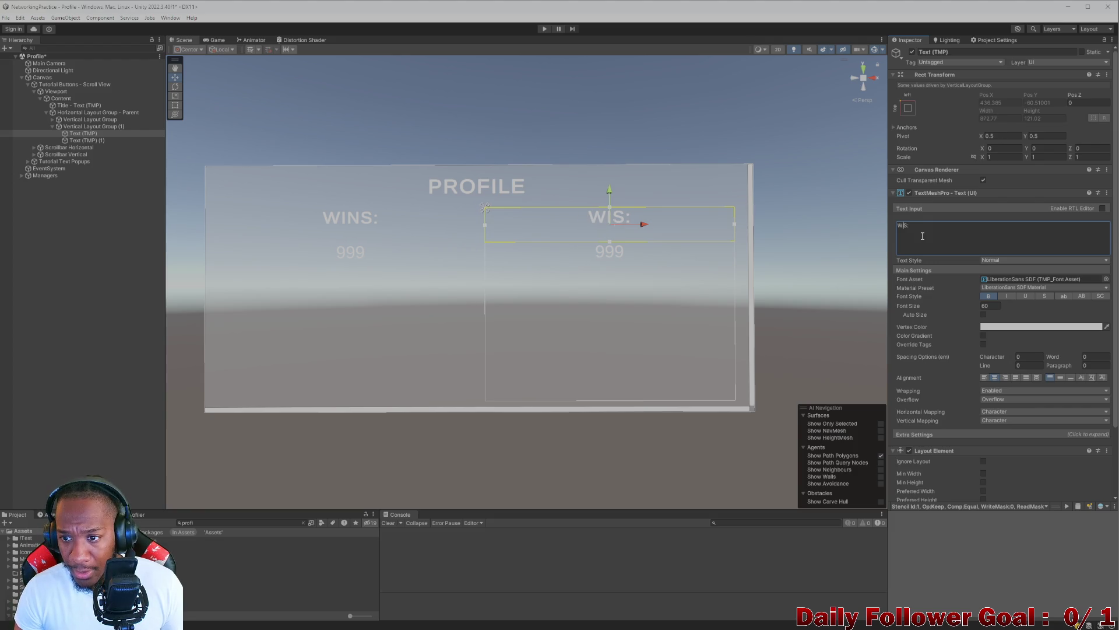
type("Losx")
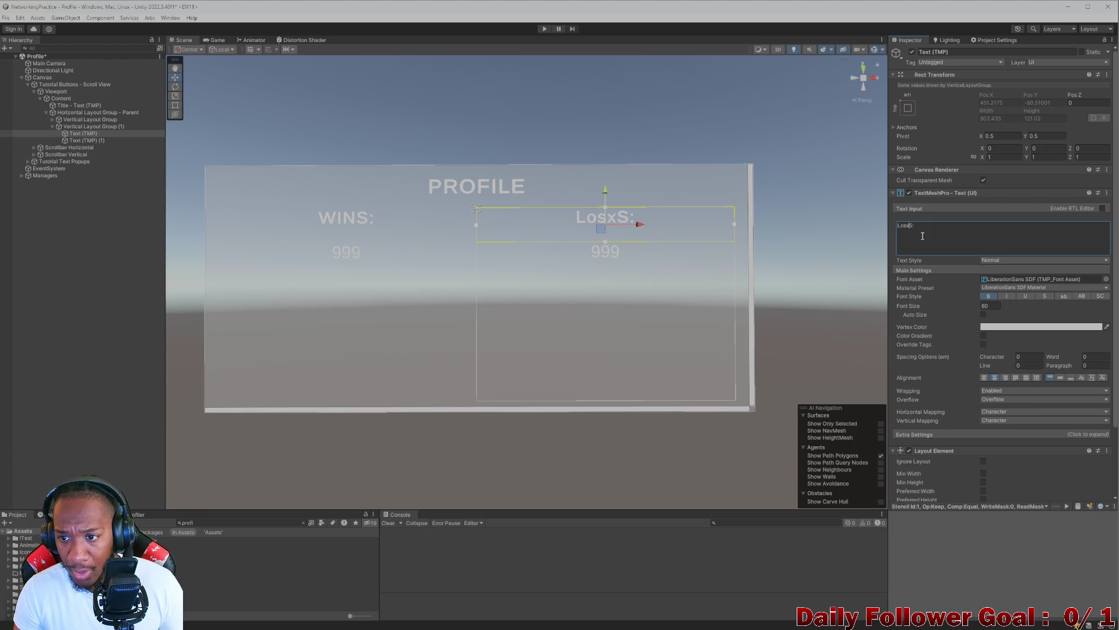
key("BackSpace")
key("BackSpace")
key("BackSpace")
key("BackSpace")
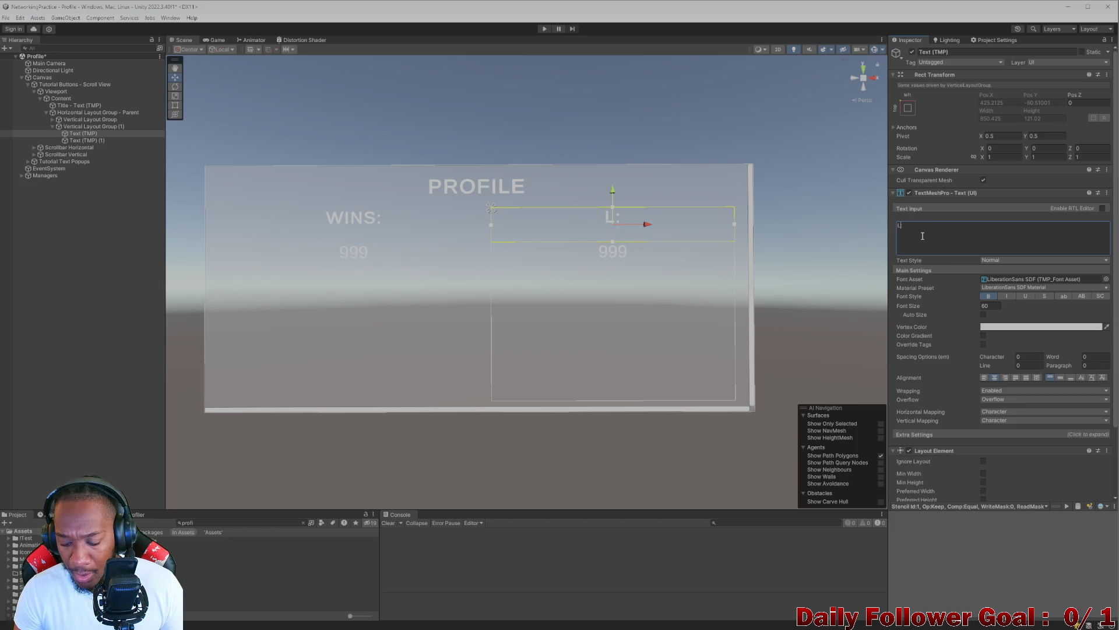
type("OSS")
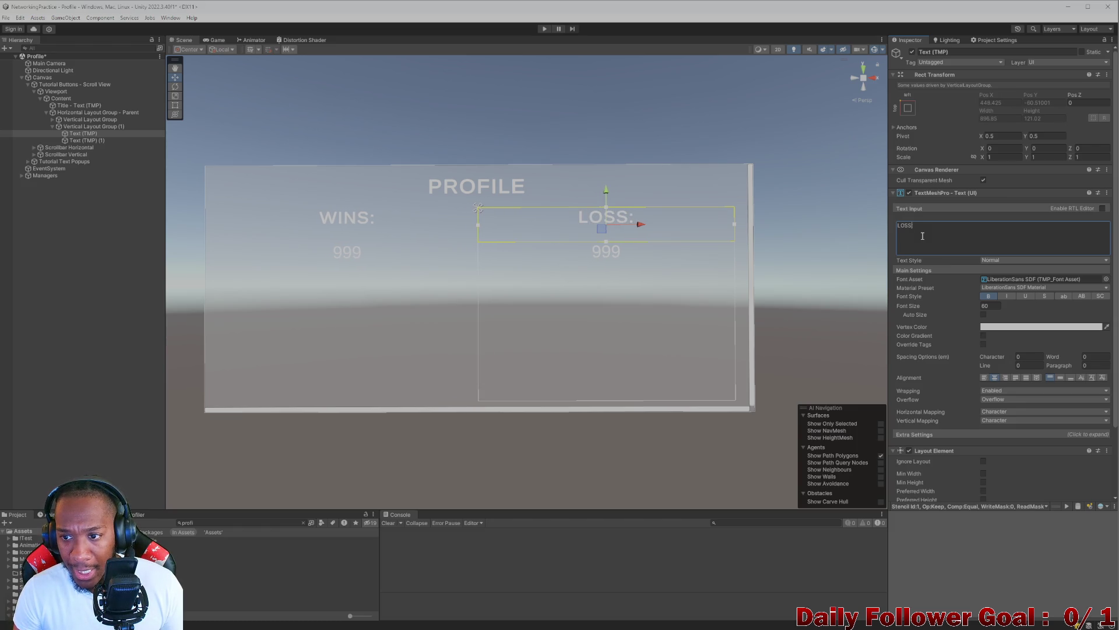
type("ES")
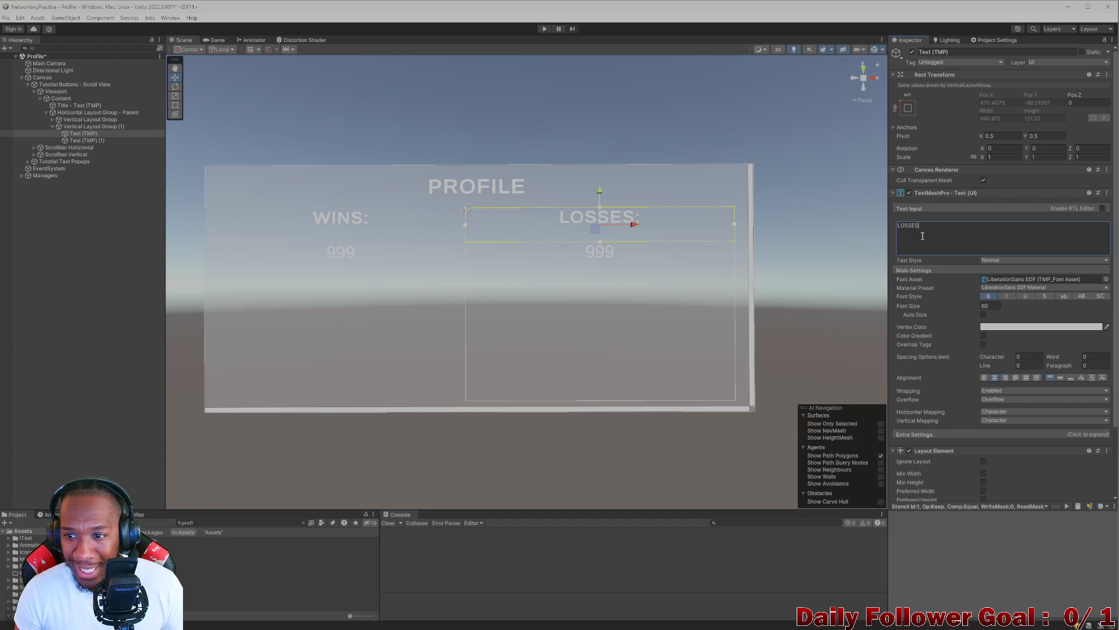
key("ctrl+a")
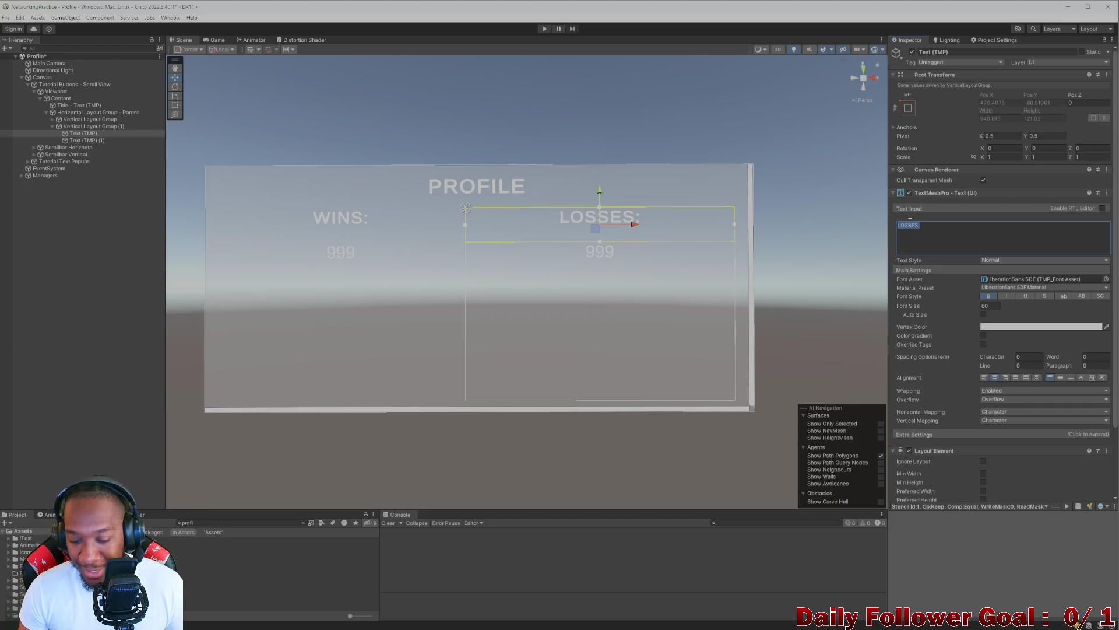
key("alt+Tab")
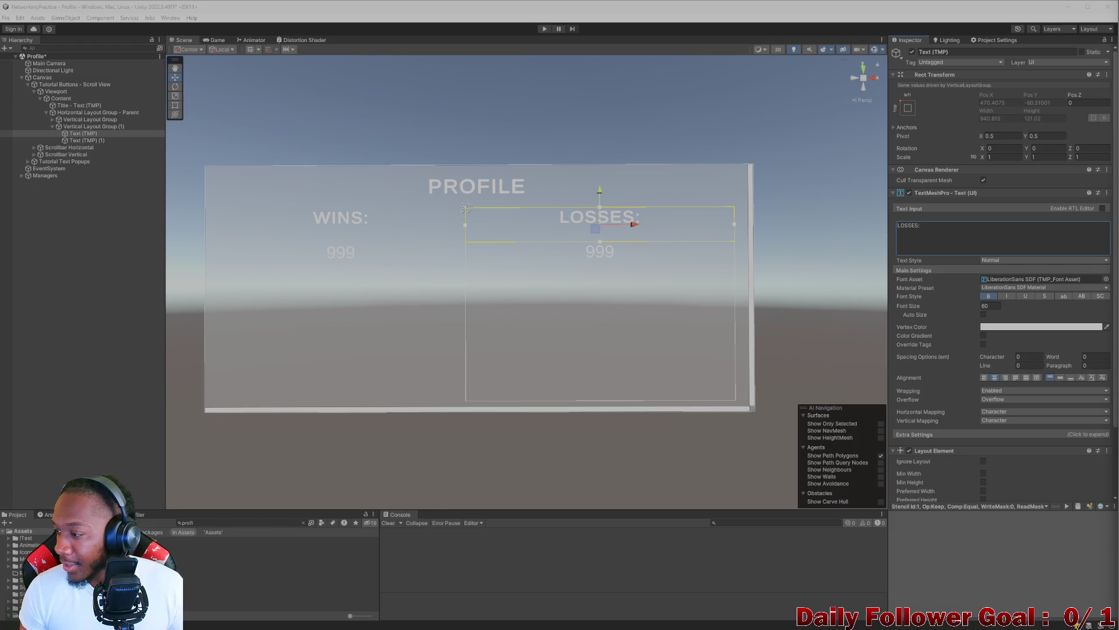
left_click(565, 305)
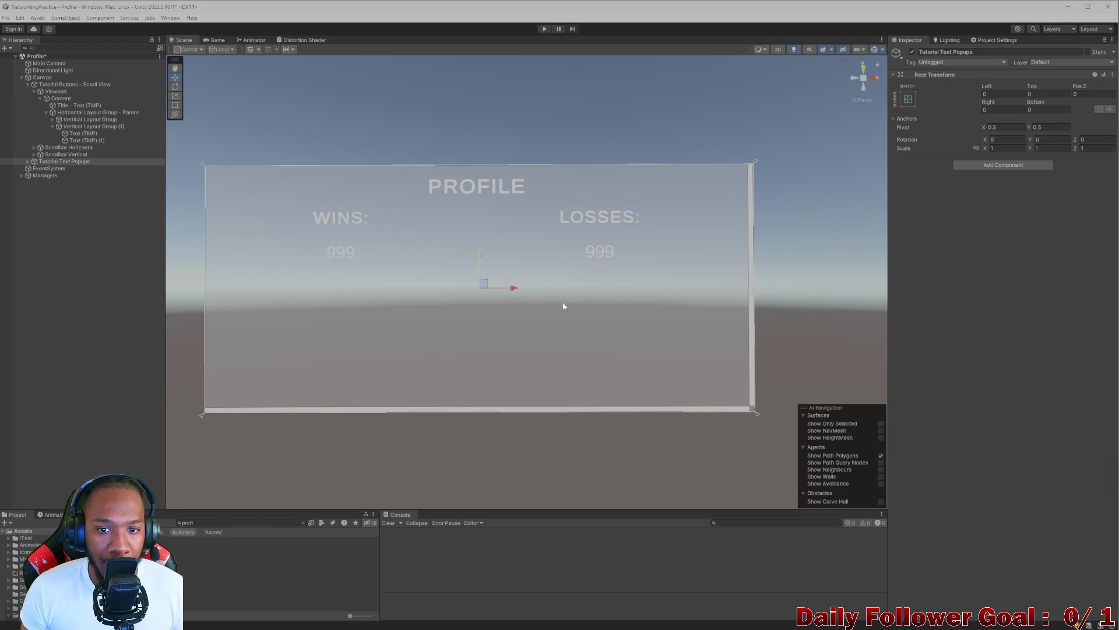
left_click(424, 281)
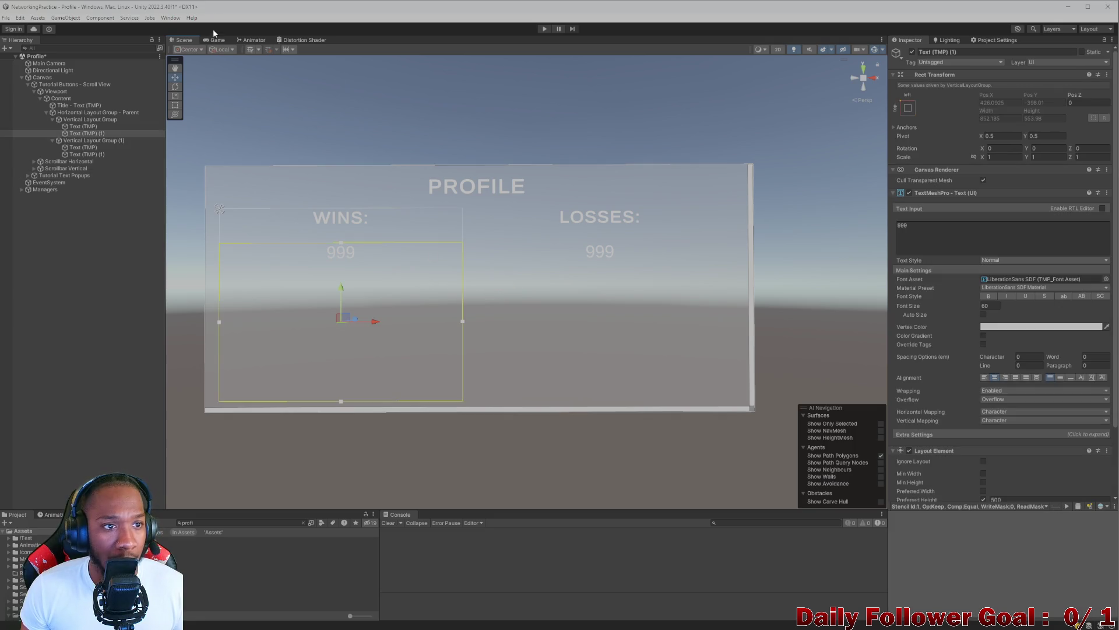
left_click(219, 40)
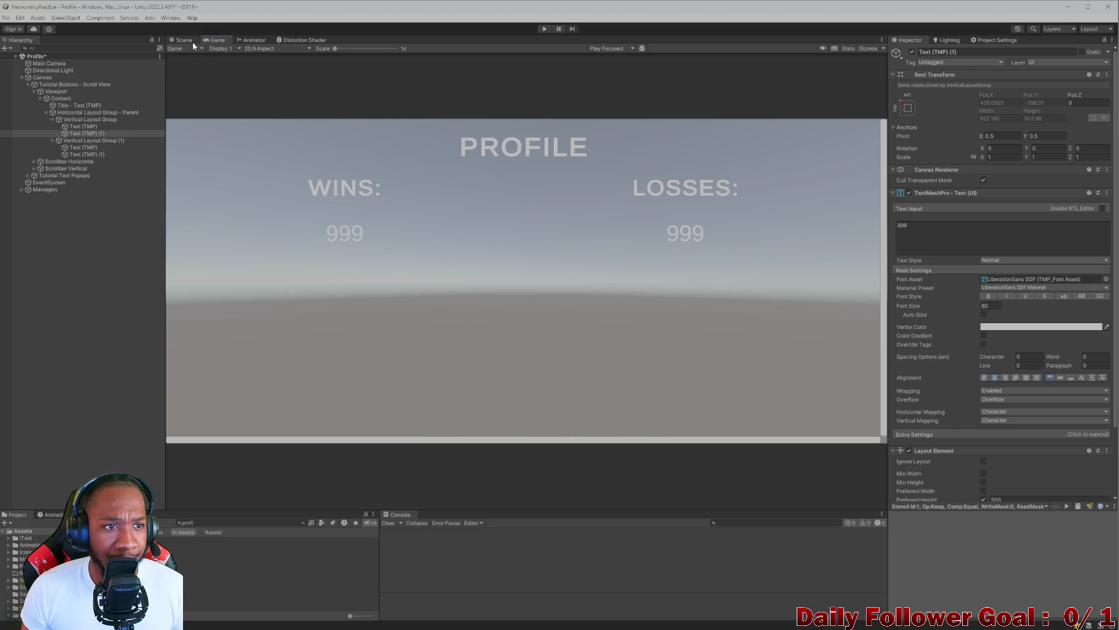
left_click(185, 40)
left_click(75, 120)
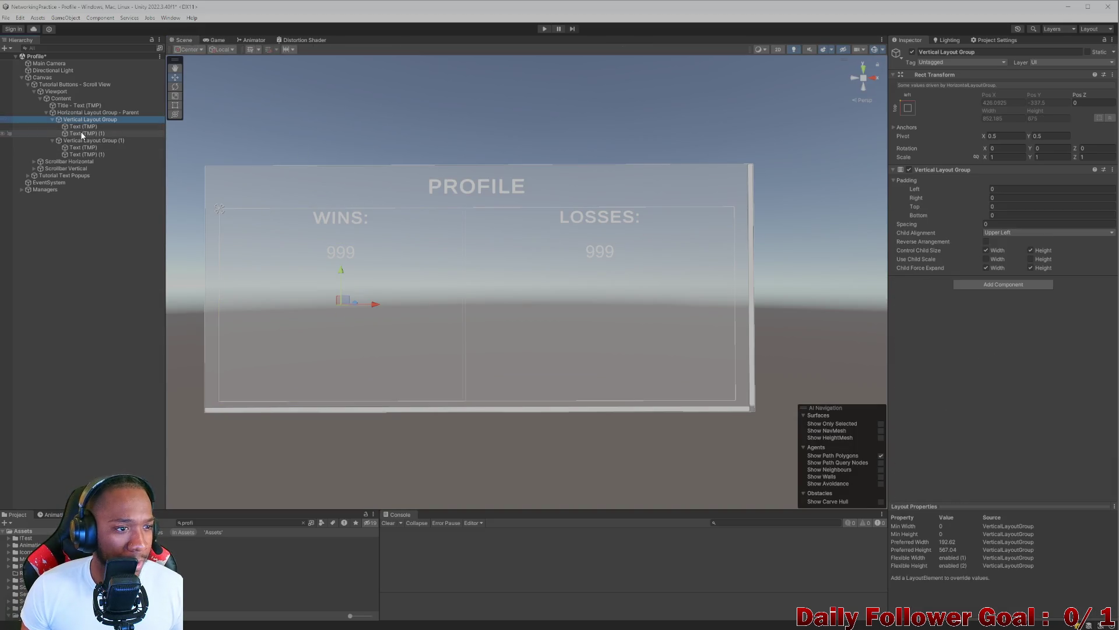
left_click(84, 126)
left_click(86, 120)
key("Up")
key("Up")
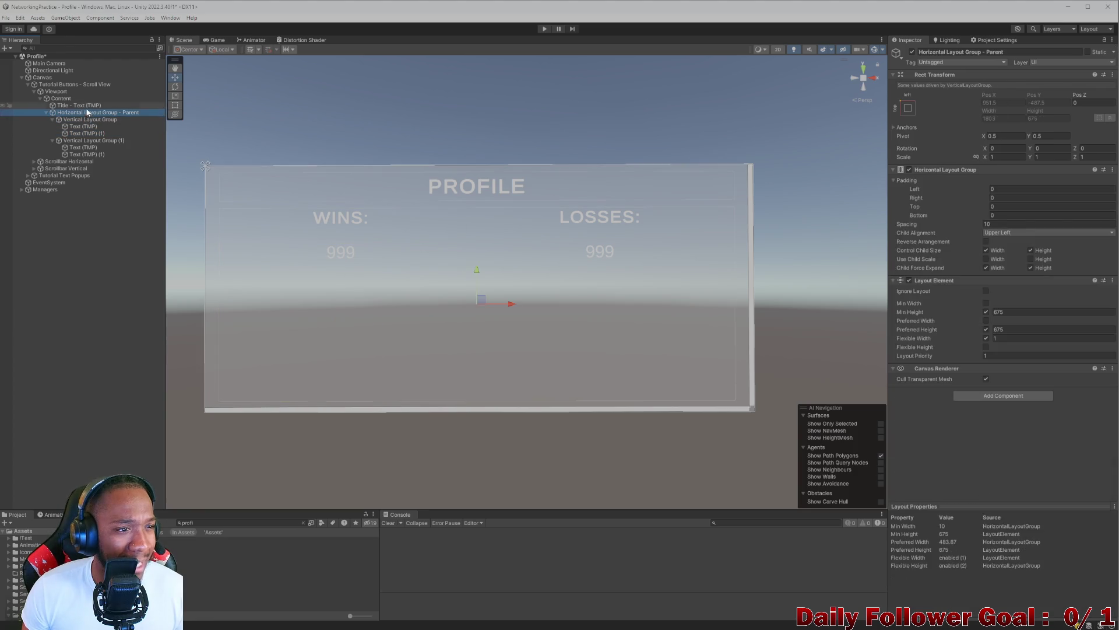
key("Down")
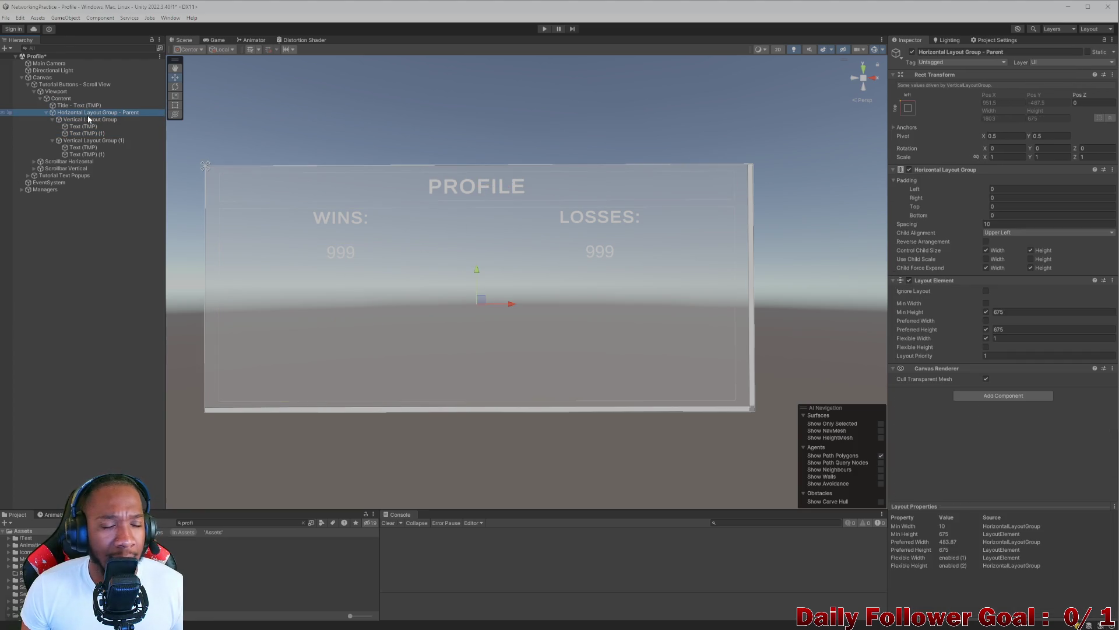
left_click(72, 105)
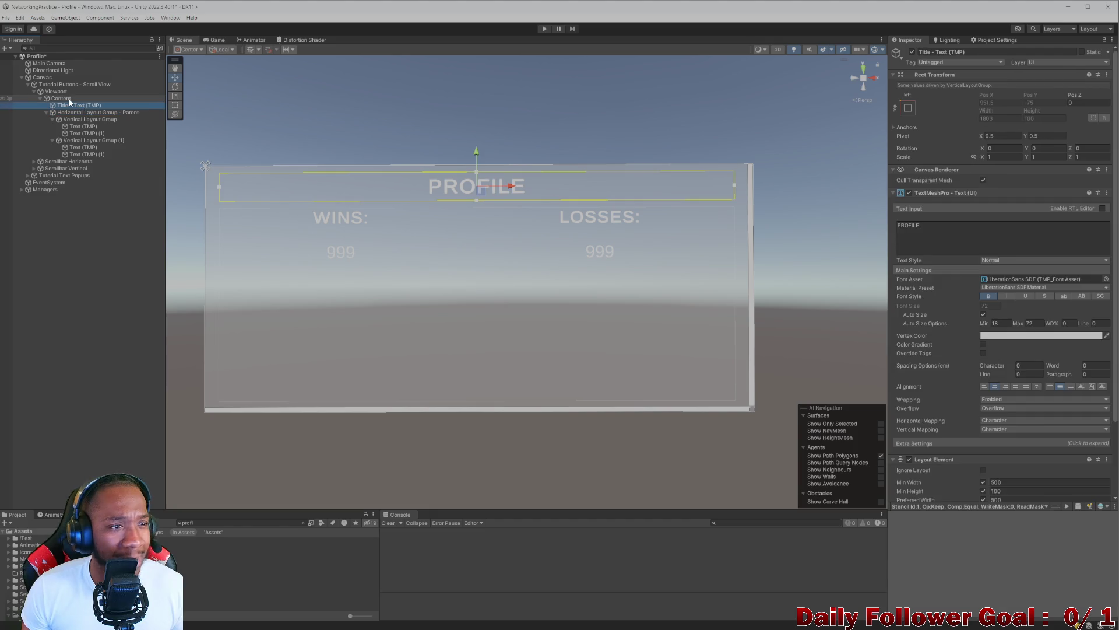
- Set the Content object's Vertical Layout Group spacing to 70
left_click(69, 99)
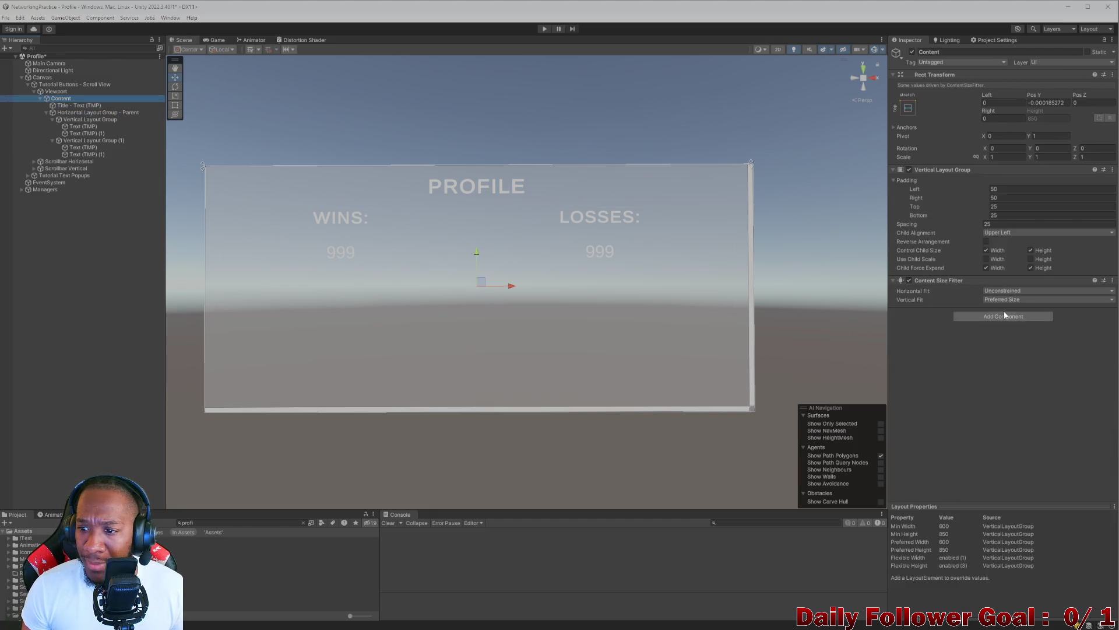
left_click_drag(901, 226, 941, 228)
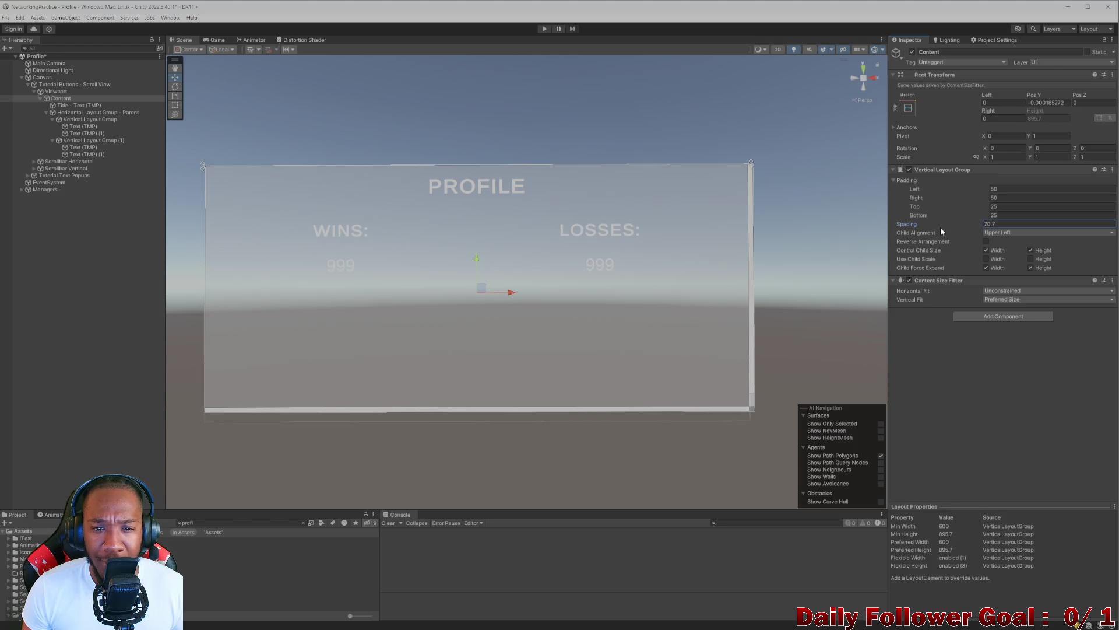
left_click(1025, 226)
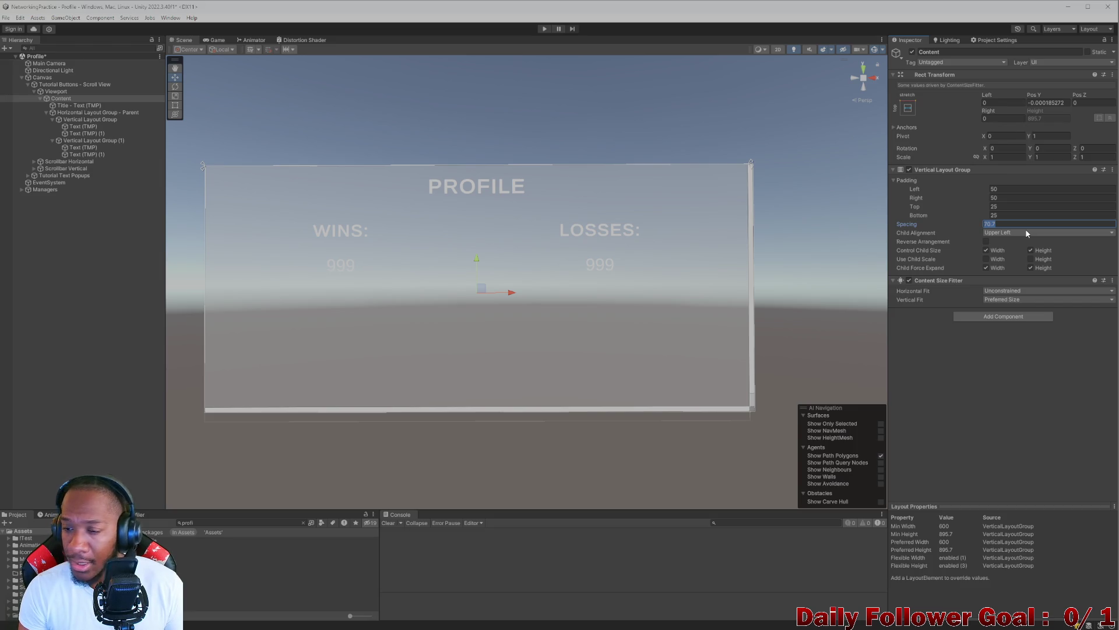
type("70")
- Preview the Profile panel in the Game view, then select the Tutorial Buttons - Scroll View panel
left_click(51, 327)
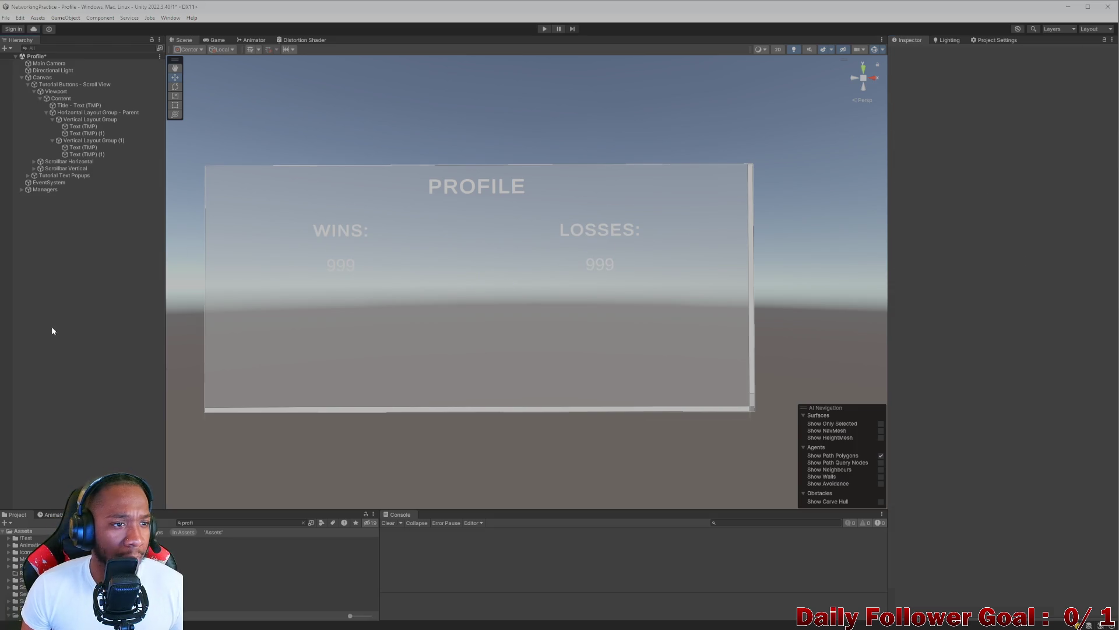
left_click(214, 40)
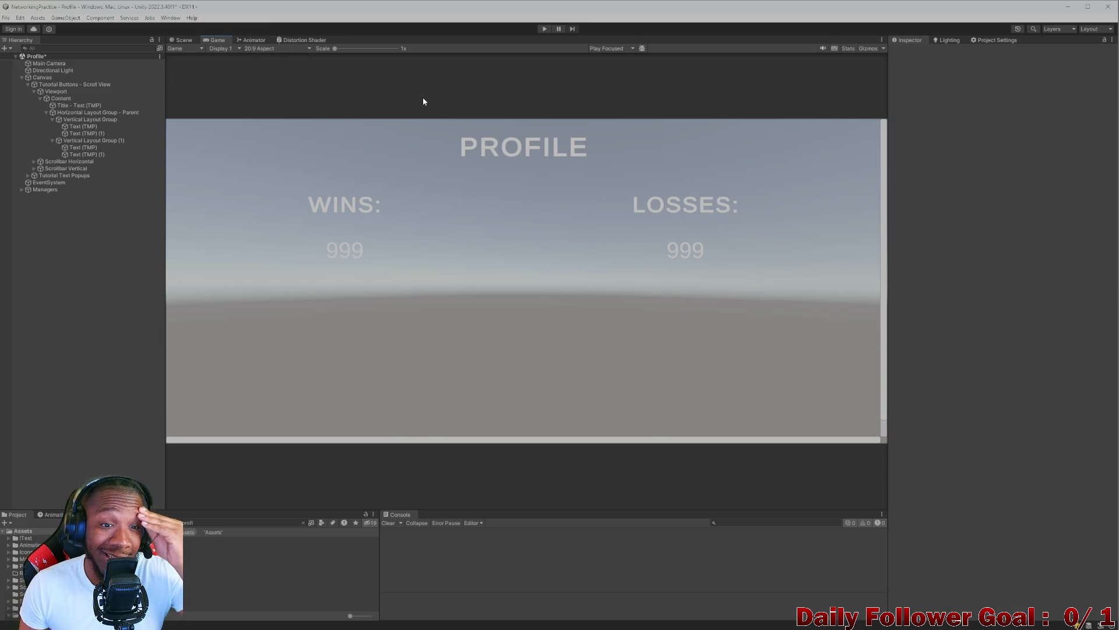
left_click(180, 40)
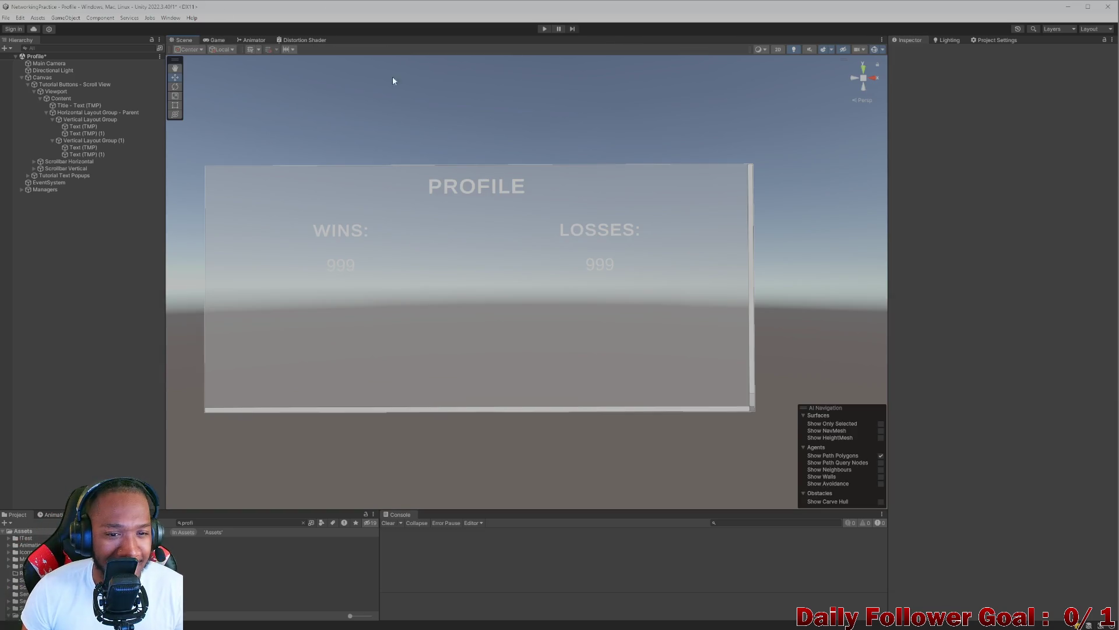
left_click(519, 260)
left_click(516, 256)
left_click(516, 257)
left_click(391, 197)
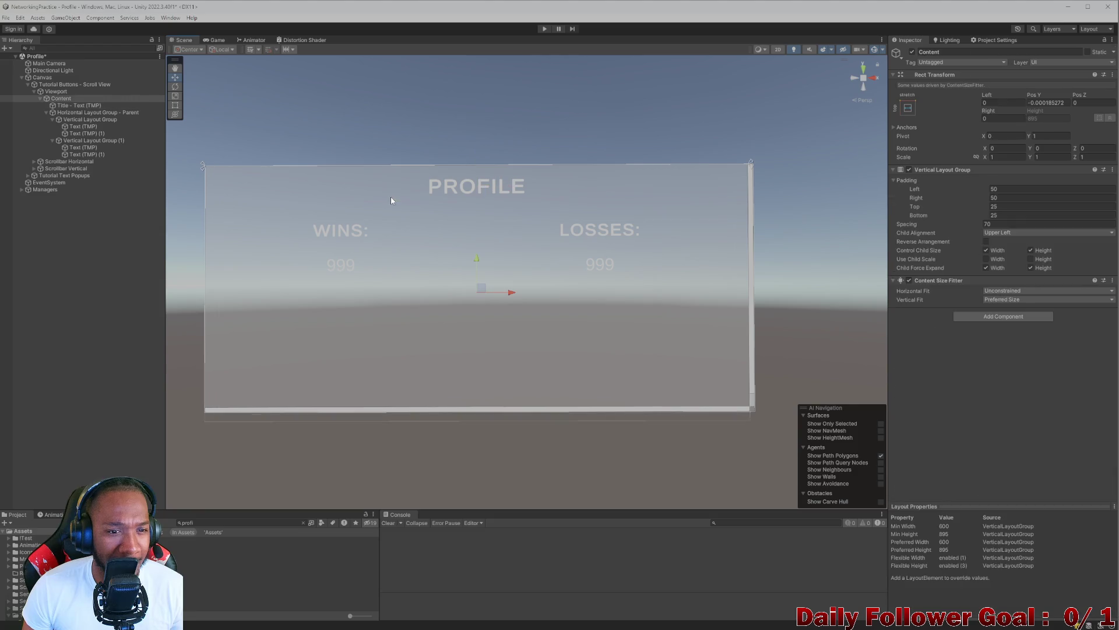
left_click(236, 187)
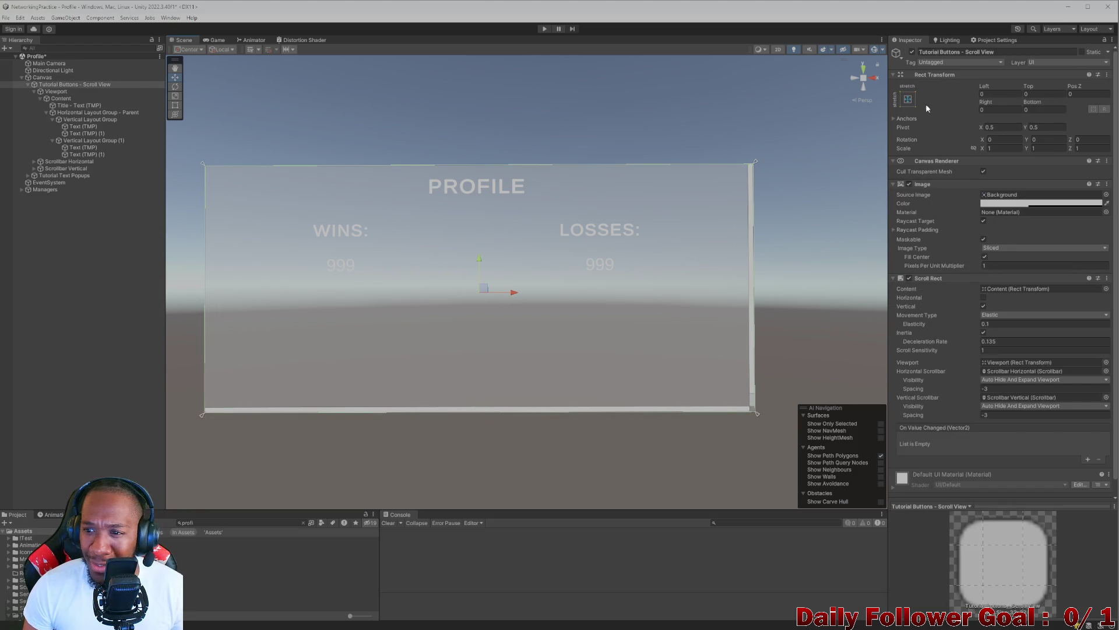
- Darken the panel background colour to black and preview it in the Game view
left_click(1041, 202)
left_click_drag(1036, 250, 1030, 327)
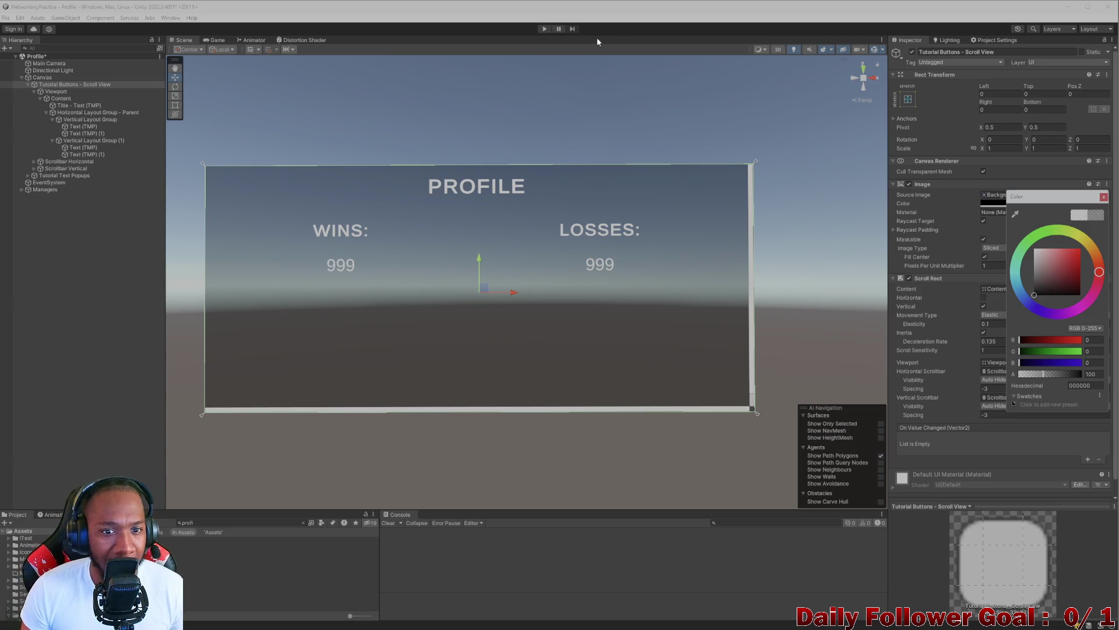
left_click(537, 97)
left_click(215, 41)
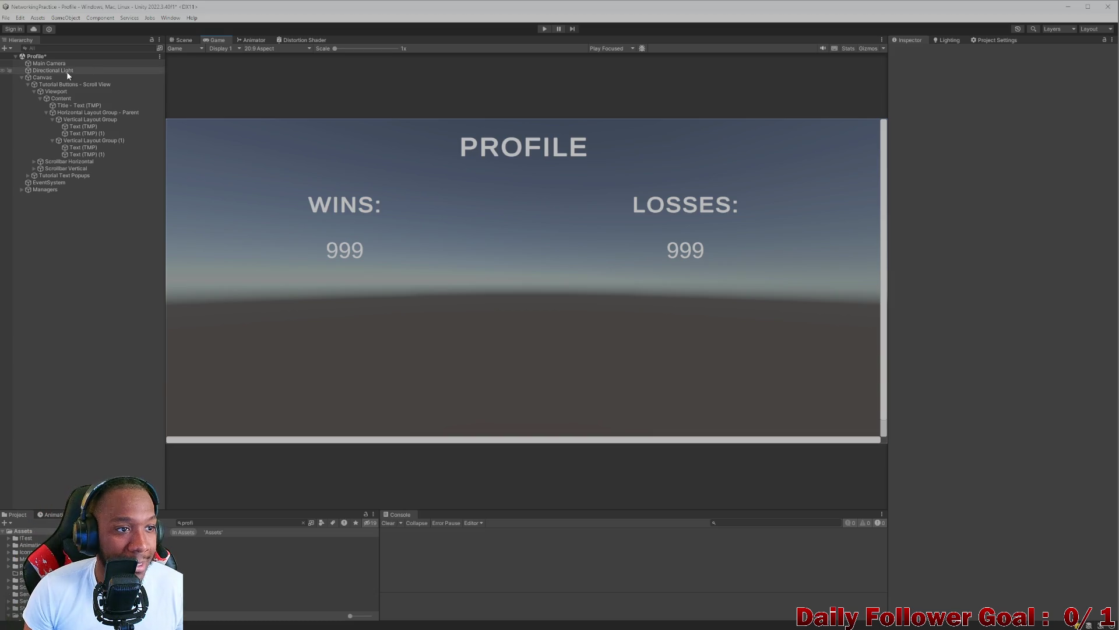
- Set the Main Camera background to Skybox and recheck the Profile screen in the Game view
left_click(49, 63)
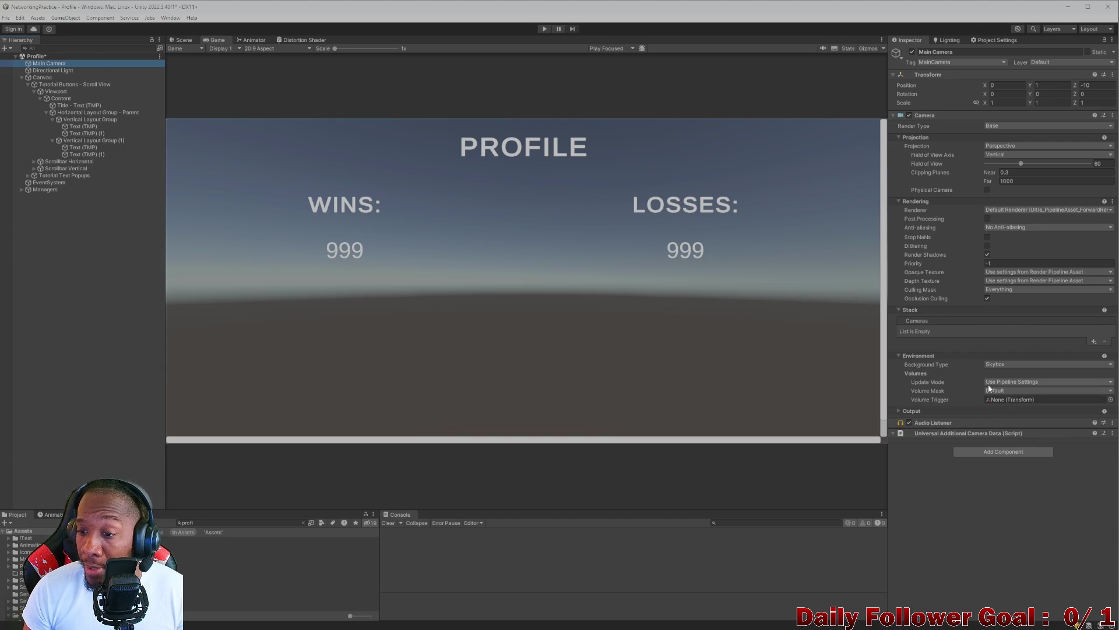
left_click(1008, 365)
left_click(1015, 384)
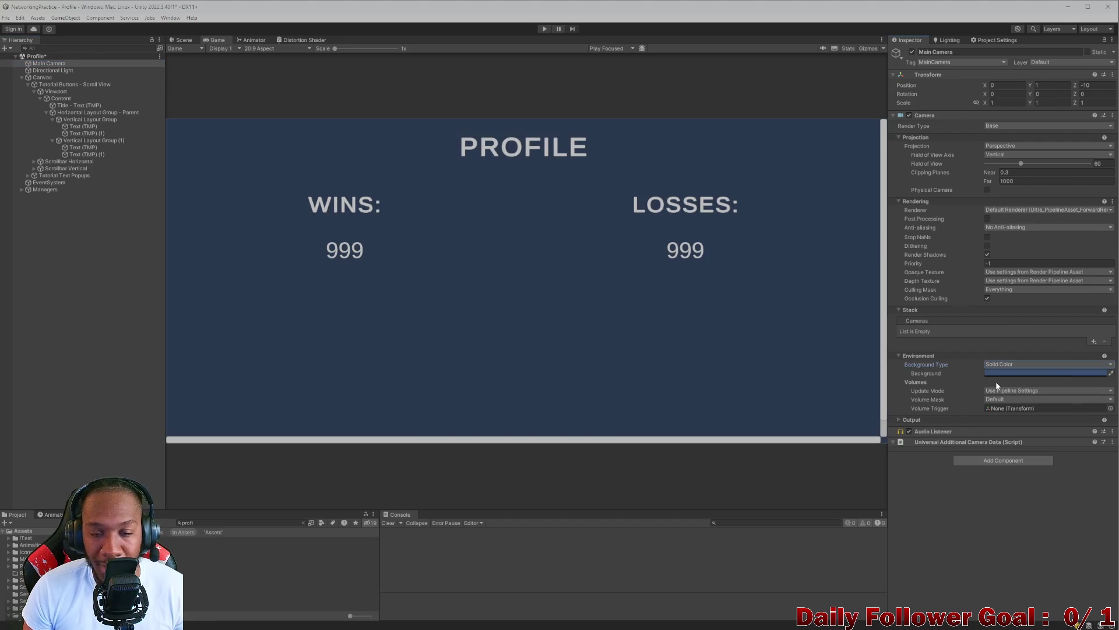
left_click(1002, 366)
left_click(1006, 374)
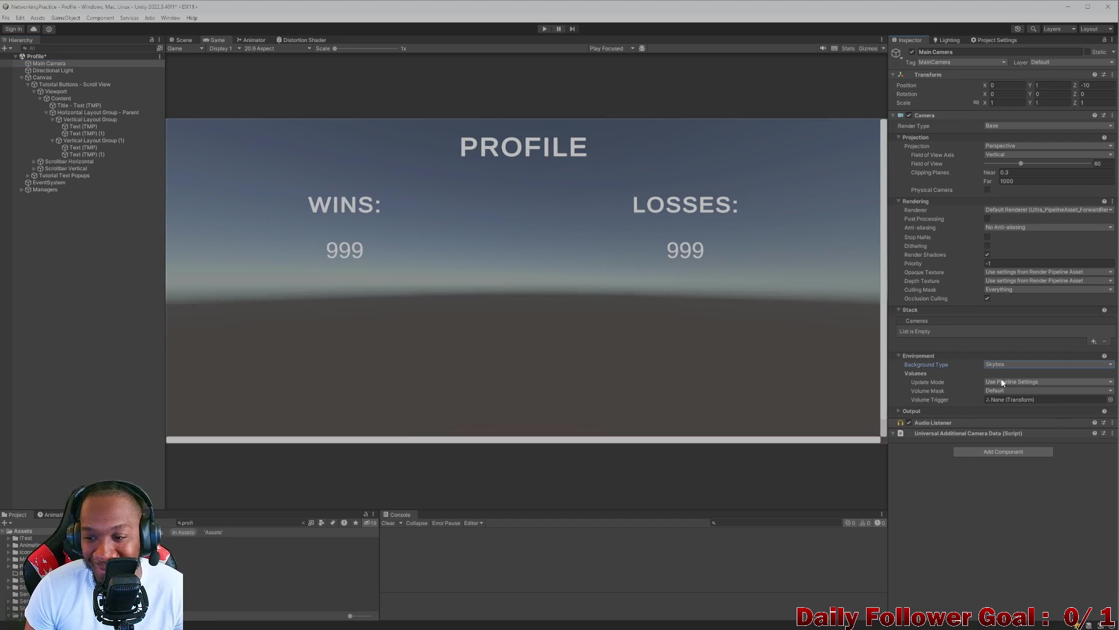
left_click(180, 41)
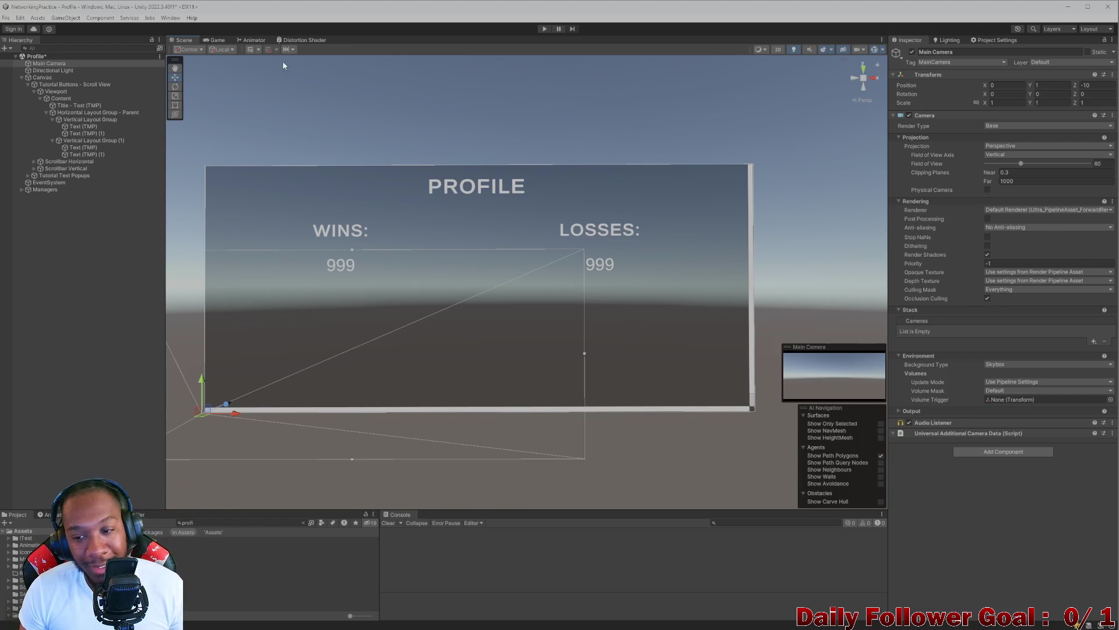
left_click(217, 41)
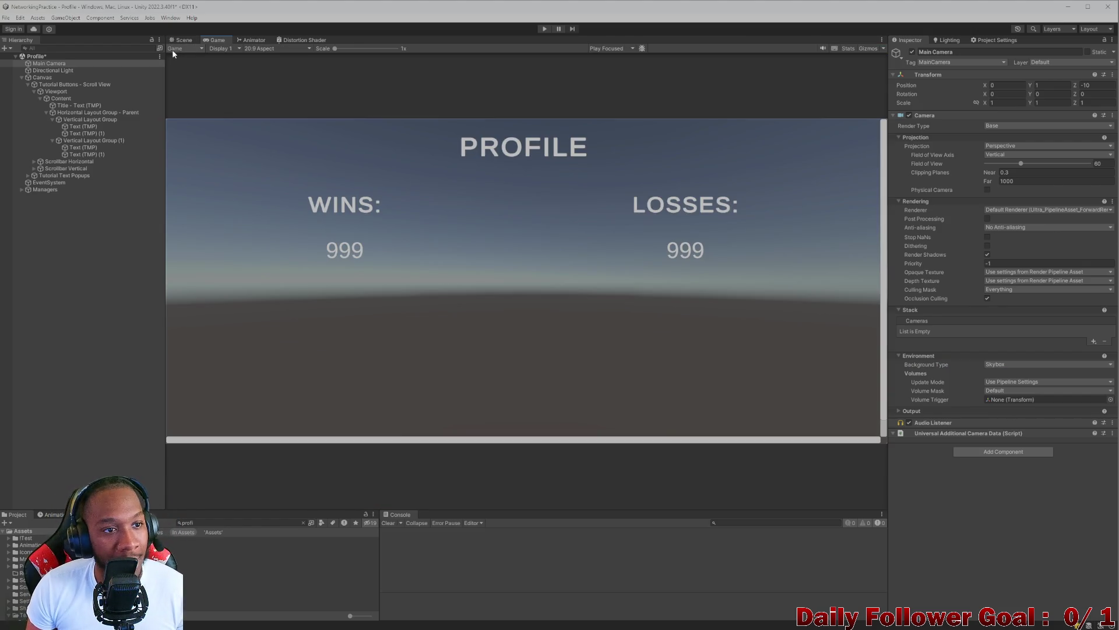
left_click(181, 41)
left_click(73, 111)
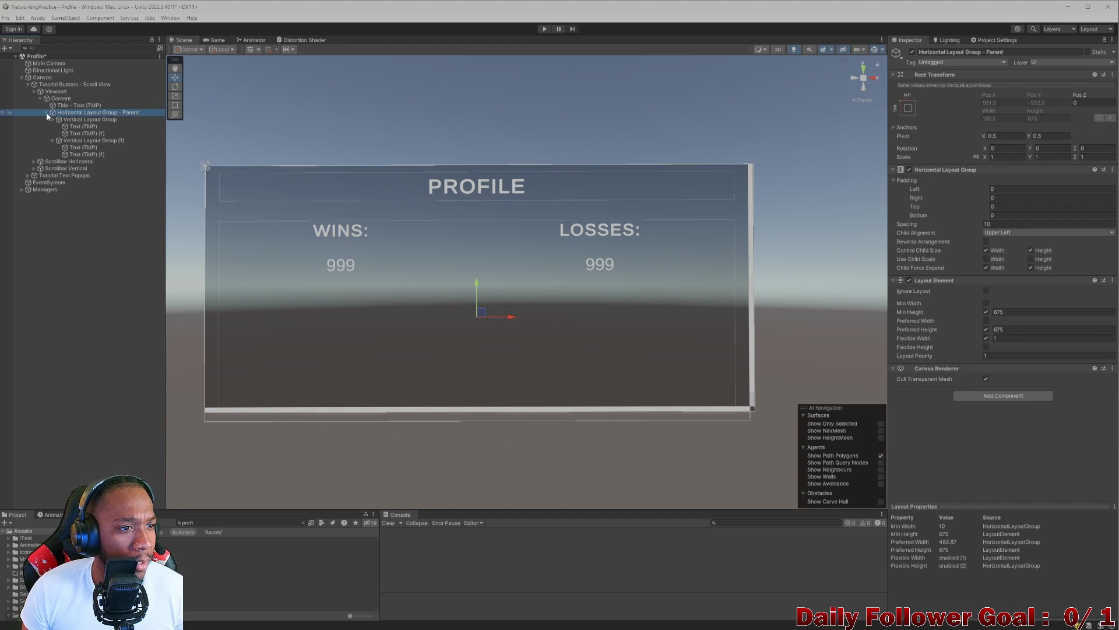
- Rename the Tutorial Buttons - Scroll View object to 'Win Loss Text - Scroll View'
left_click(46, 112)
left_click(28, 84)
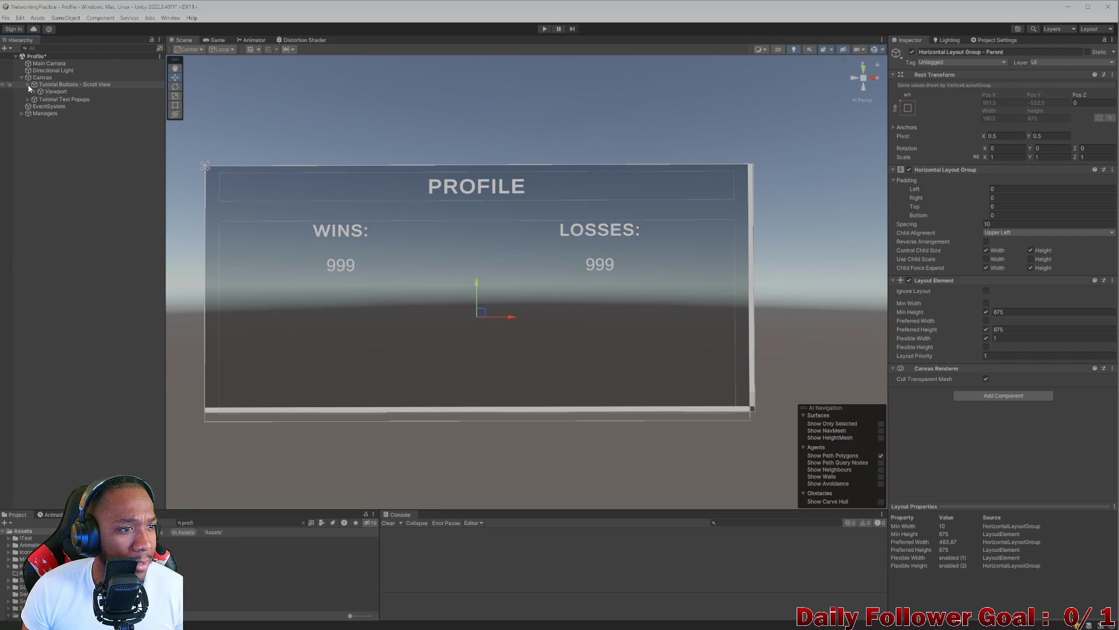
left_click(59, 85)
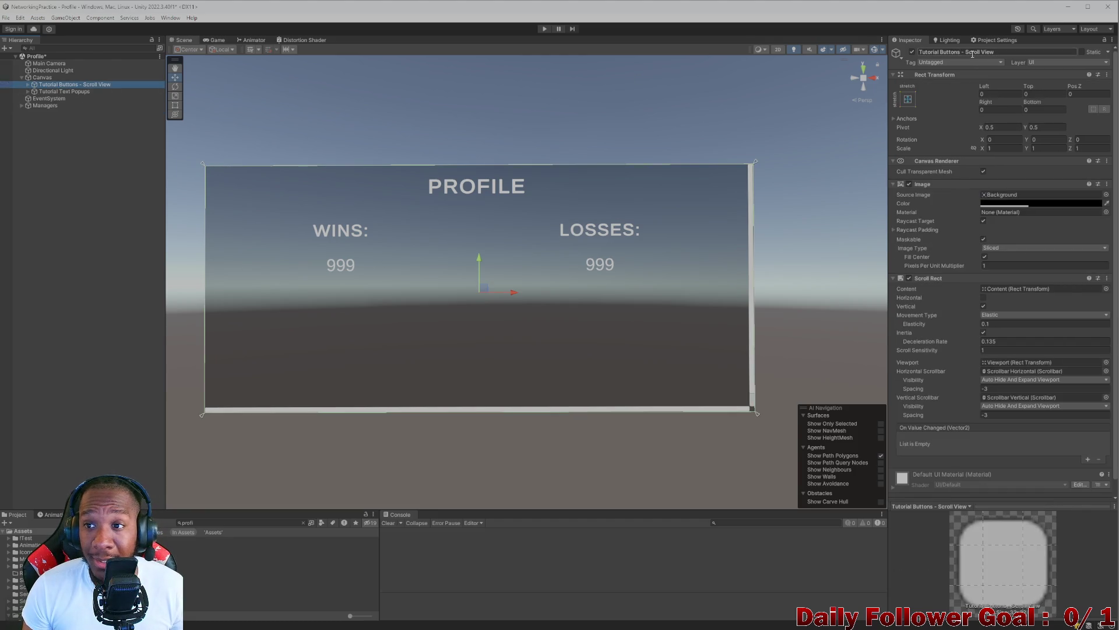
left_click(982, 55)
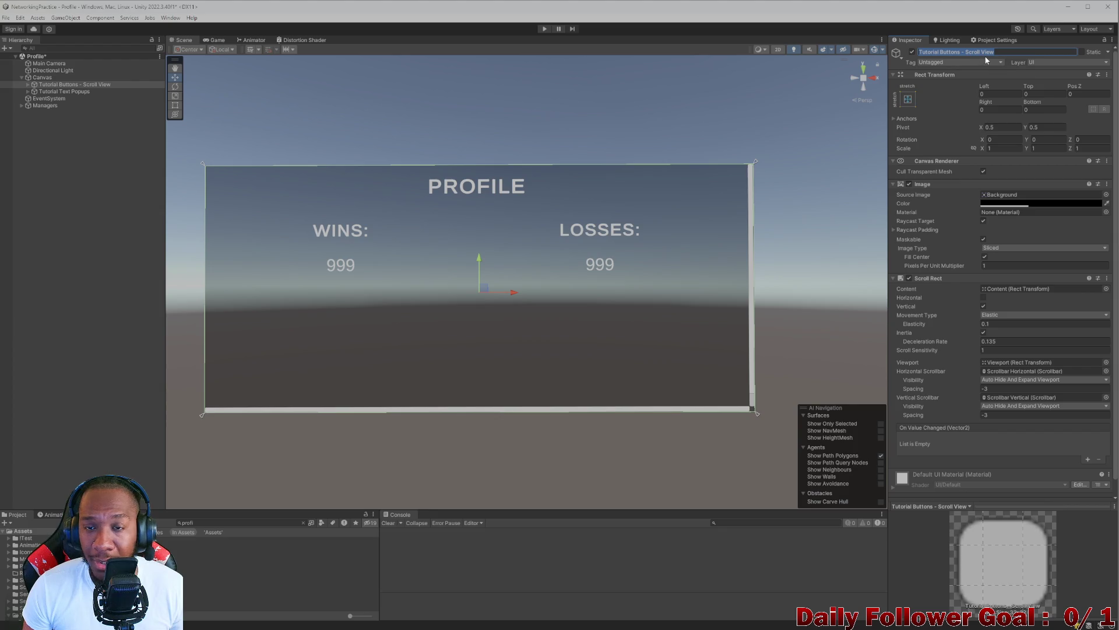
key("Home")
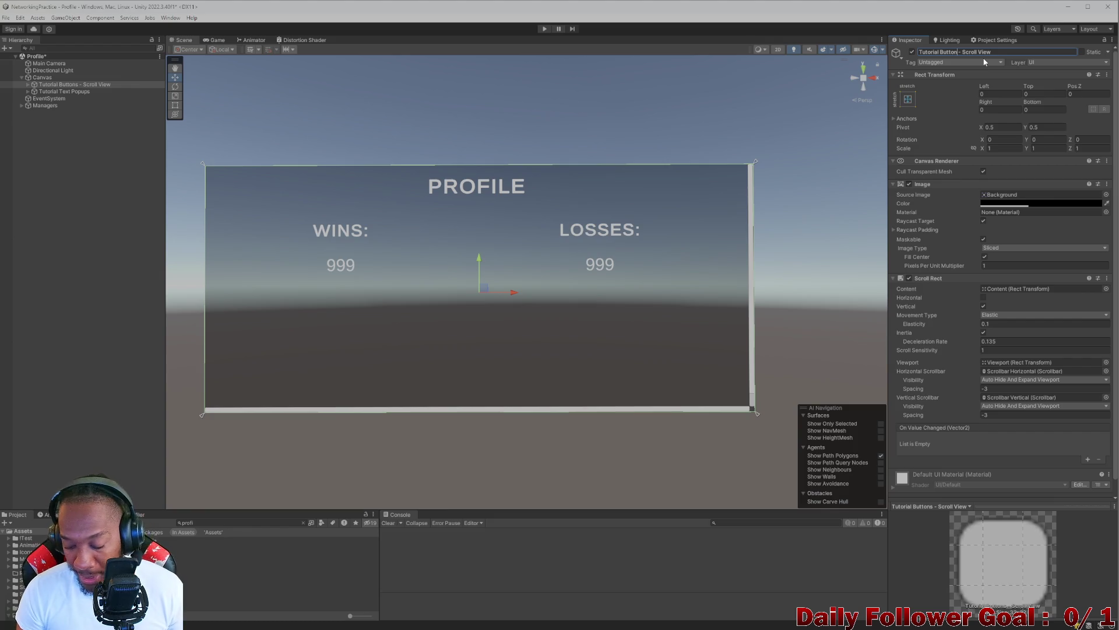
key("BackSpace")
key("BackSpace")
key("BackSpace")
type("P")
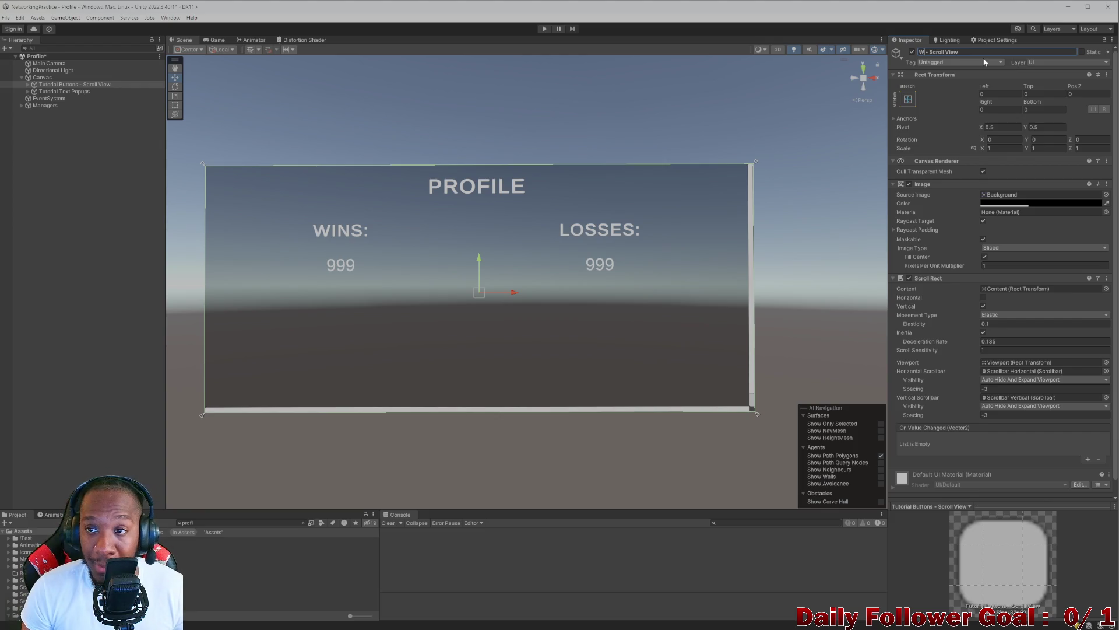
type("inL")
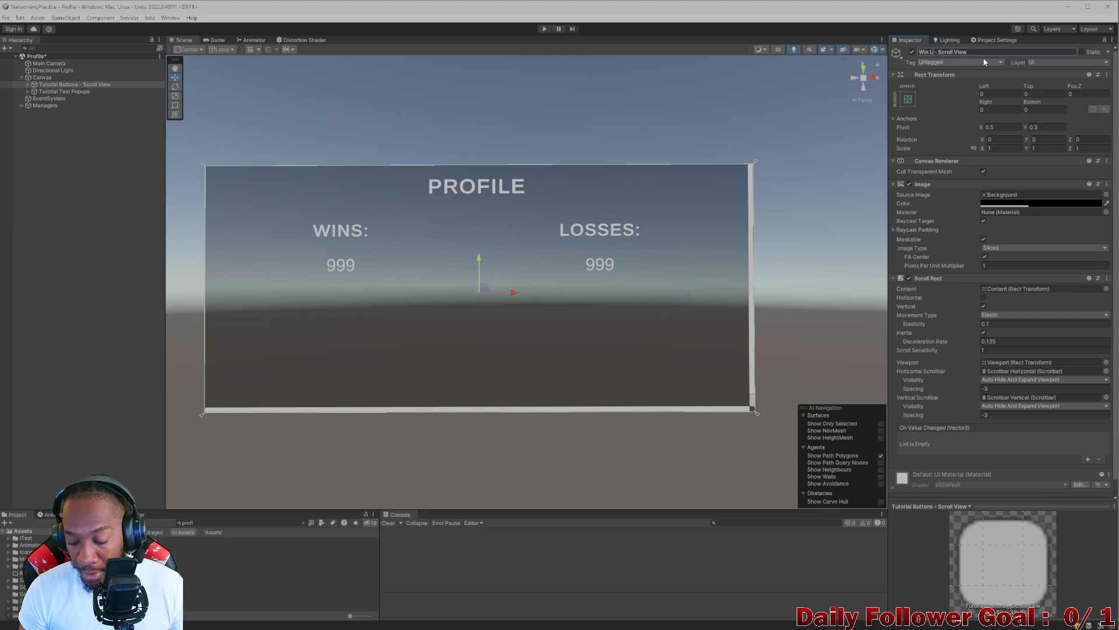
type("oss Text")
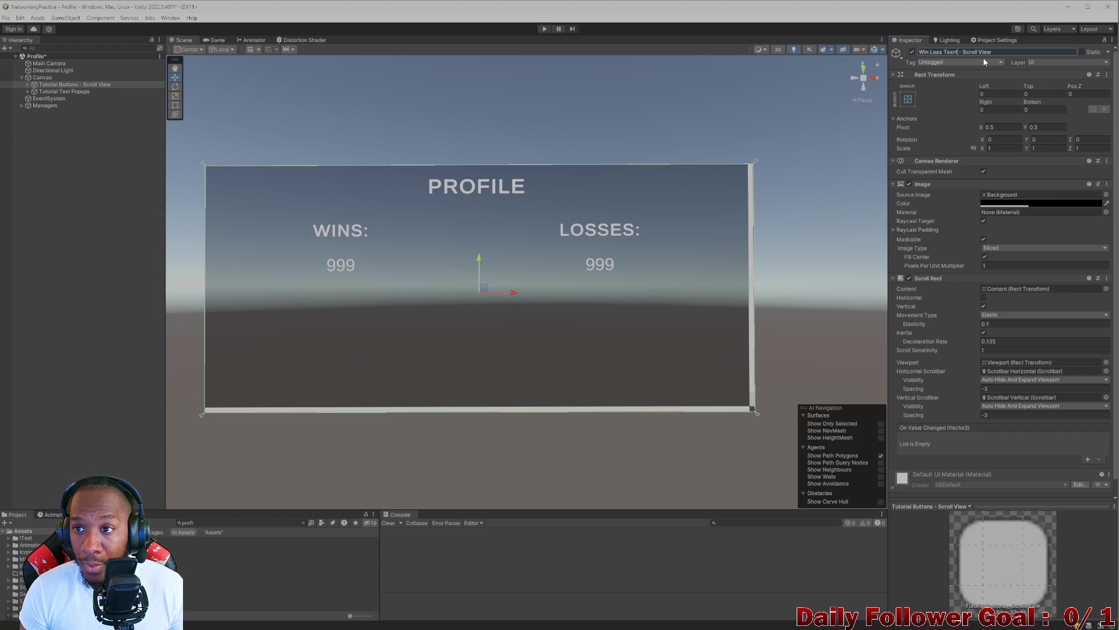
key("Return")
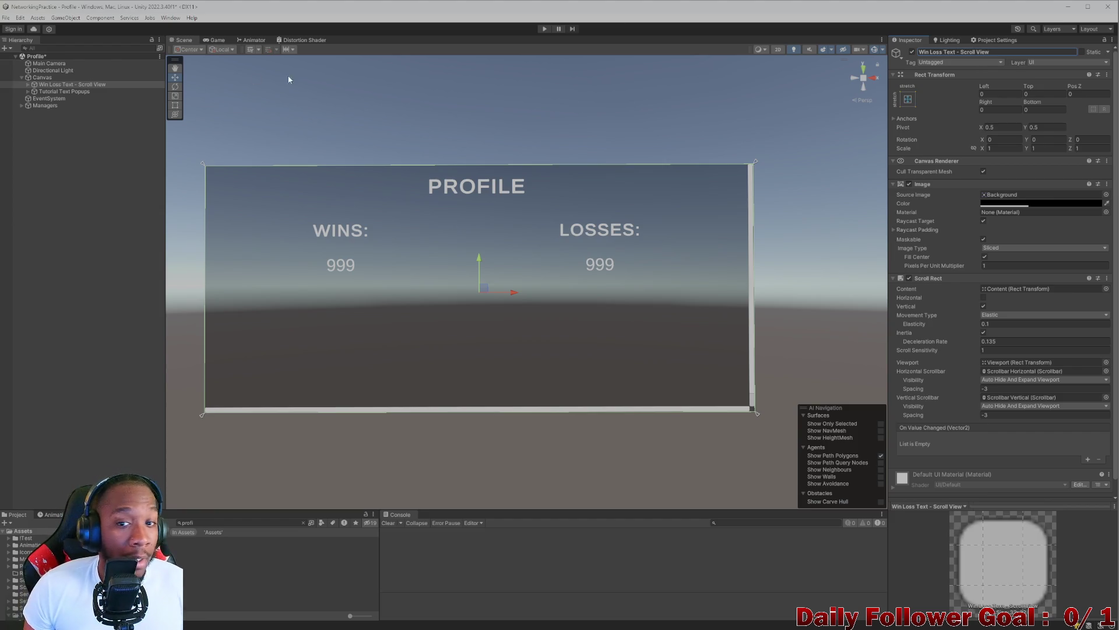
- Add the Update Win Loss Text script component to the scroll view
scroll(1008, 440, "down", 1)
left_click(989, 490)
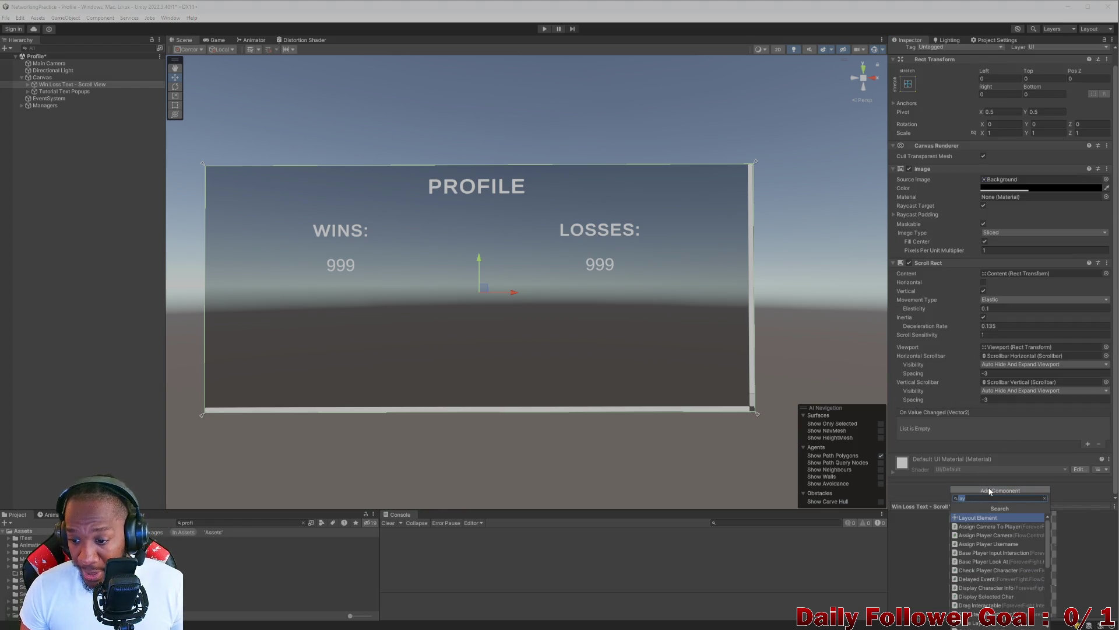
type("win")
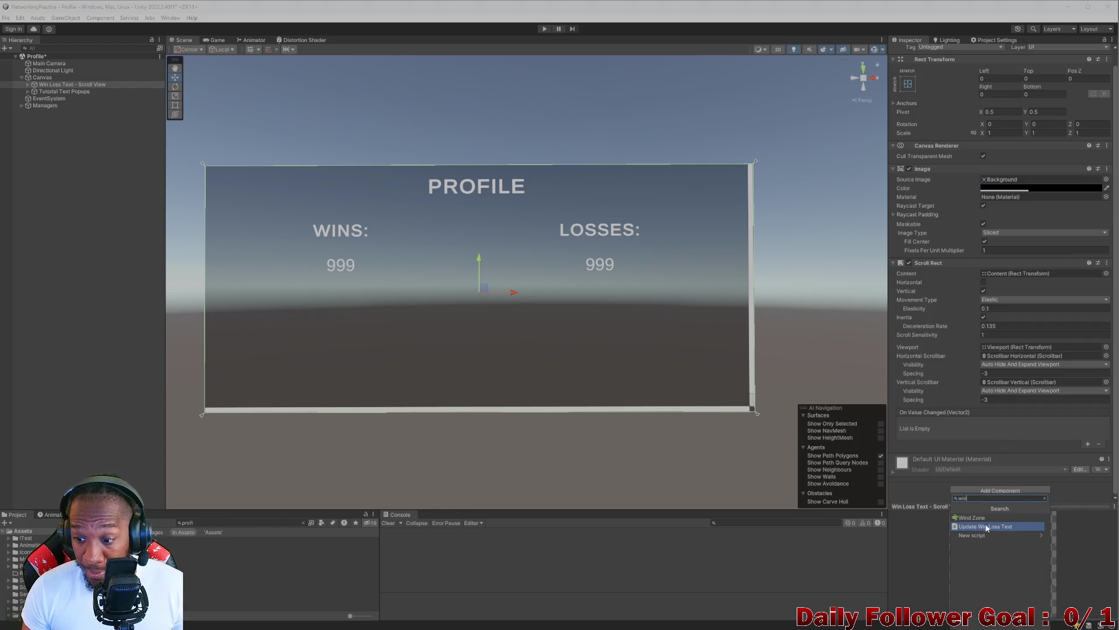
left_click(989, 526)
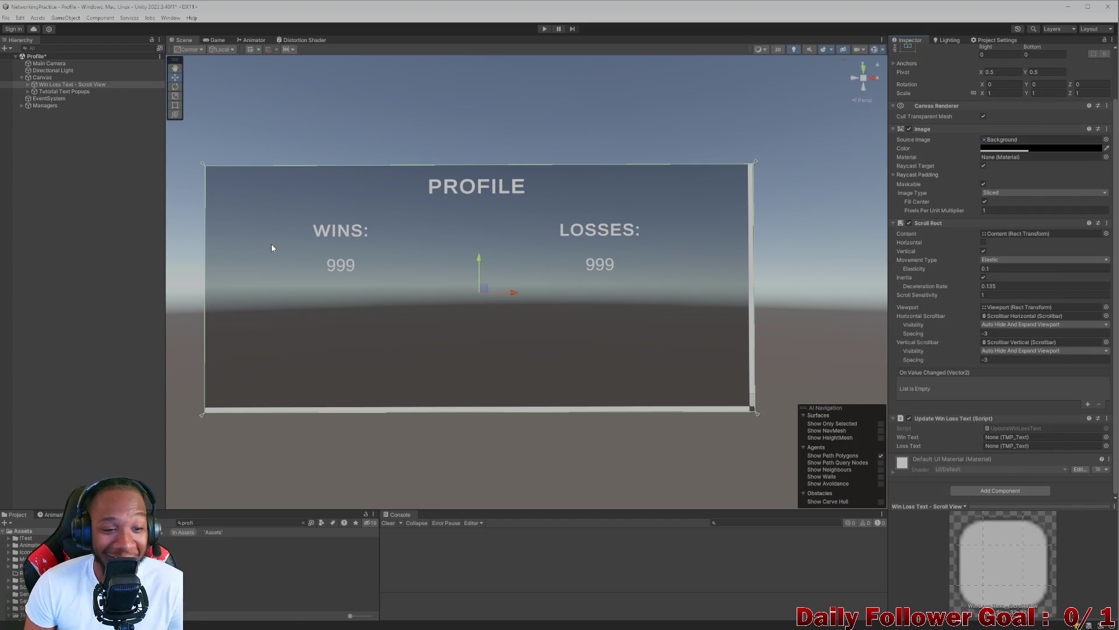
- Delete the Tutorial Text Popups object from the Hierarchy
left_click(29, 92)
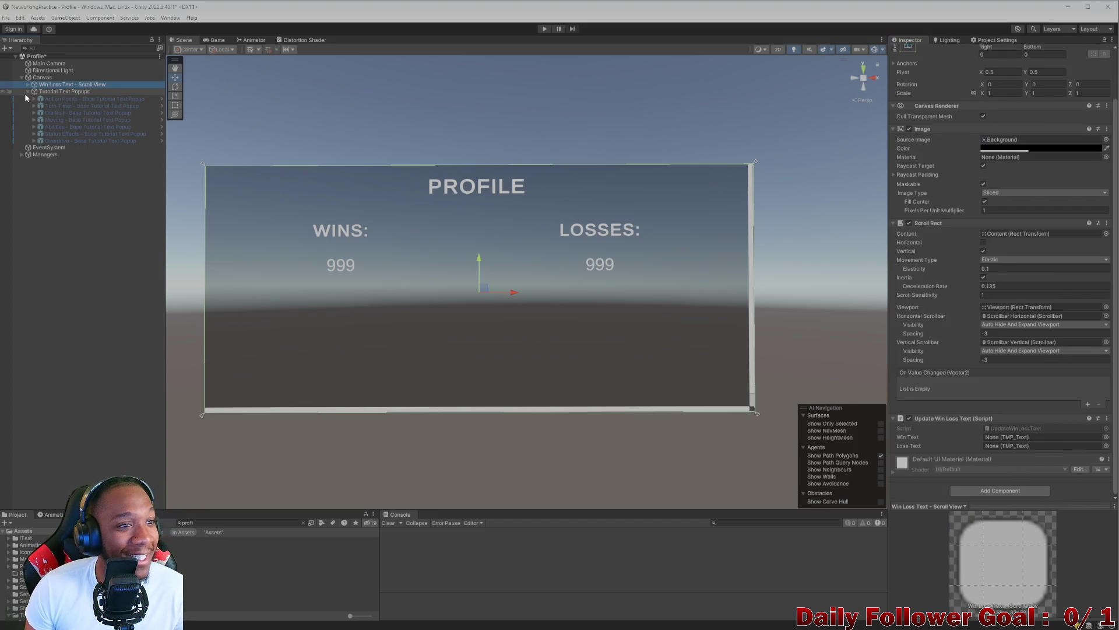
left_click(32, 92)
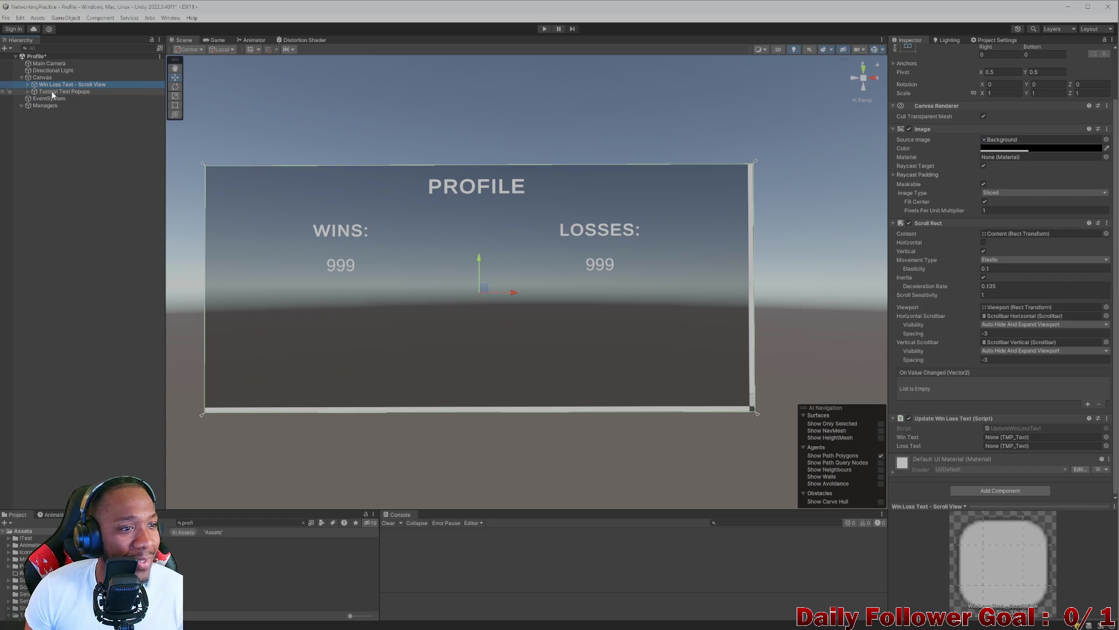
left_click(53, 91)
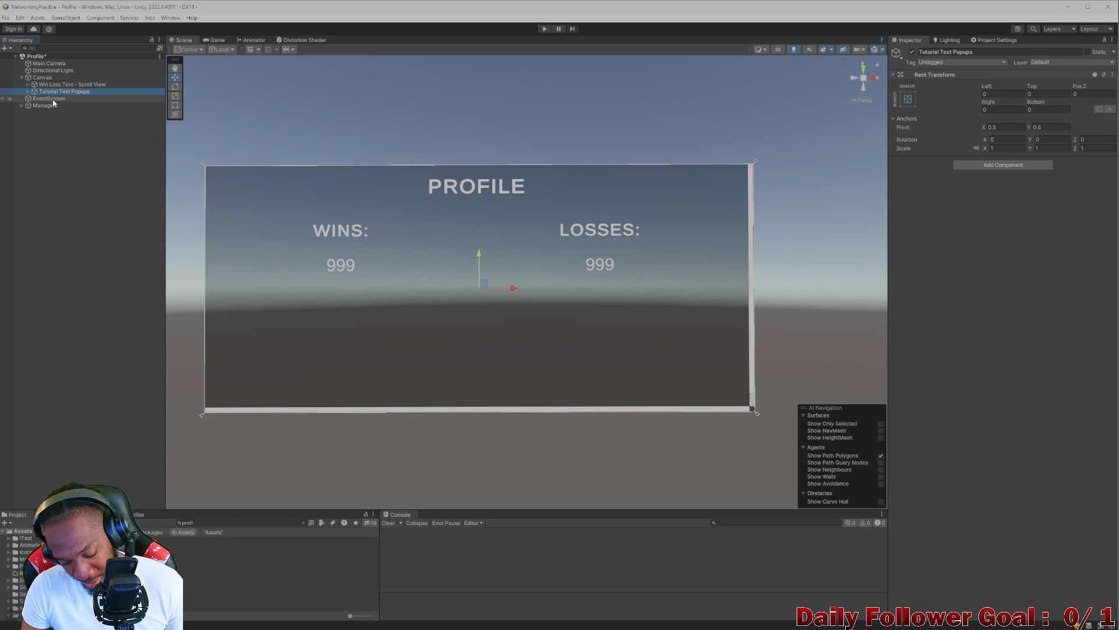
key("Delete")
- Assign the two Text (TMP) (1) labels to Win Text and Loss Text, then save the scene
left_click(28, 84)
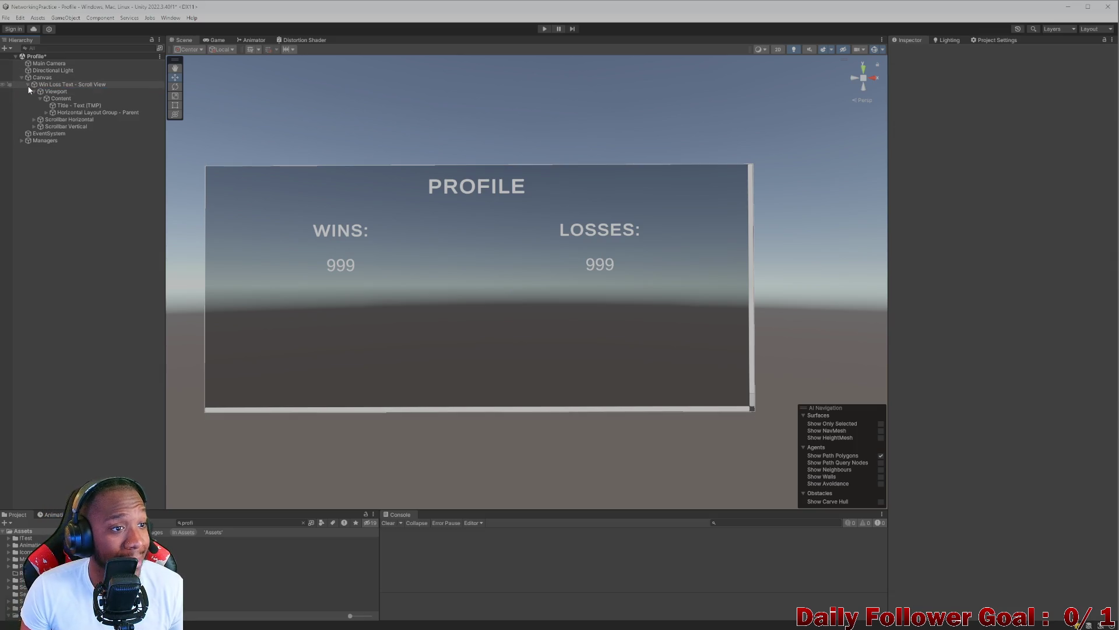
left_click(46, 113)
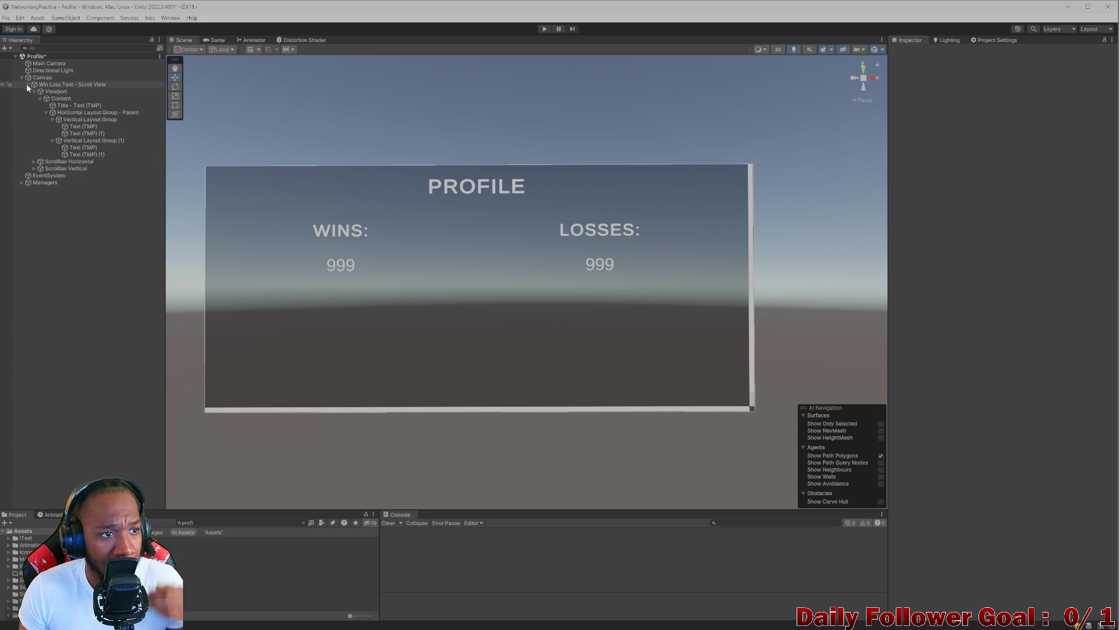
left_click(48, 84)
left_click_drag(66, 138, 350, 236)
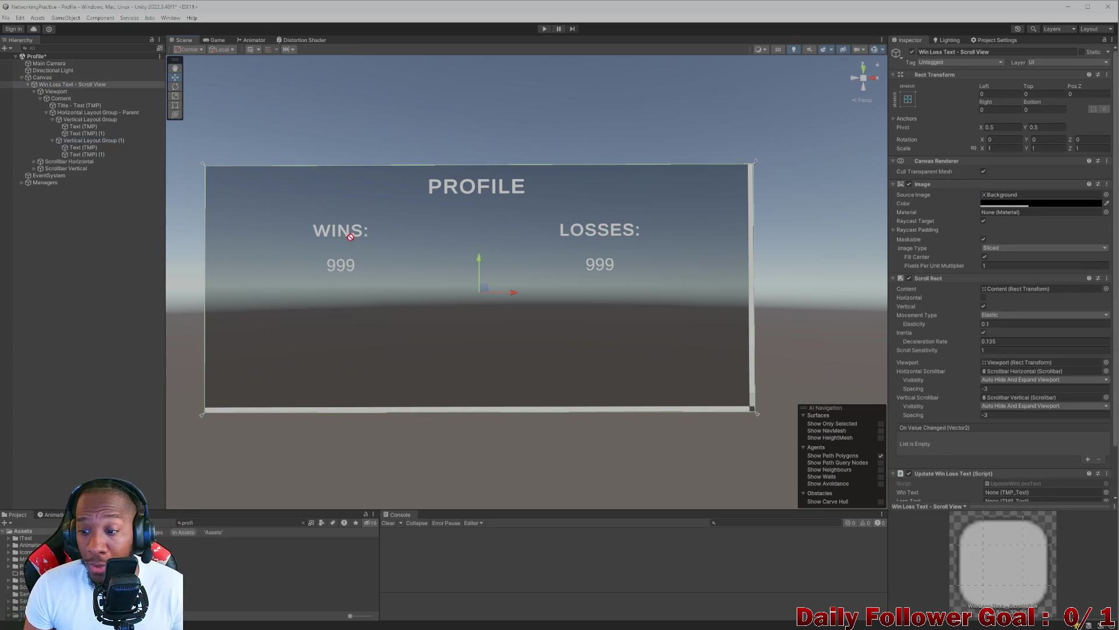
scroll(1008, 464, "down", 1)
mouse_move(1006, 461)
left_mouse_down()
mouse_move(1013, 467)
mouse_move(1001, 467)
left_mouse_up()
left_click_drag(88, 134, 967, 415)
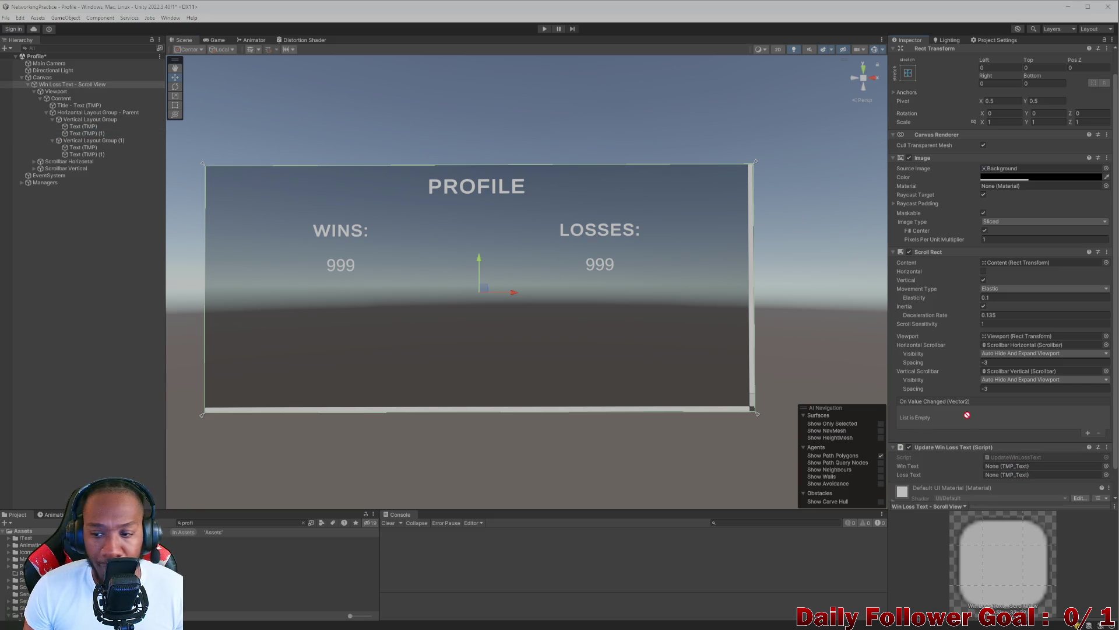
left_click_drag(1028, 461, 1020, 466)
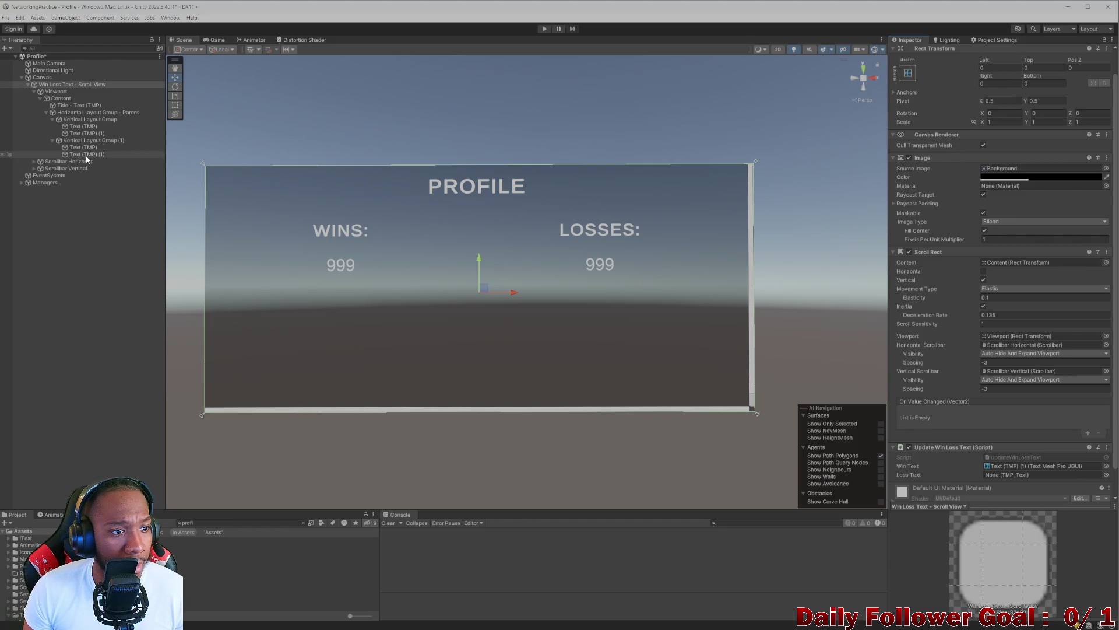
mouse_move(81, 154)
left_mouse_down()
mouse_move(837, 382)
mouse_move(1026, 474)
left_mouse_up()
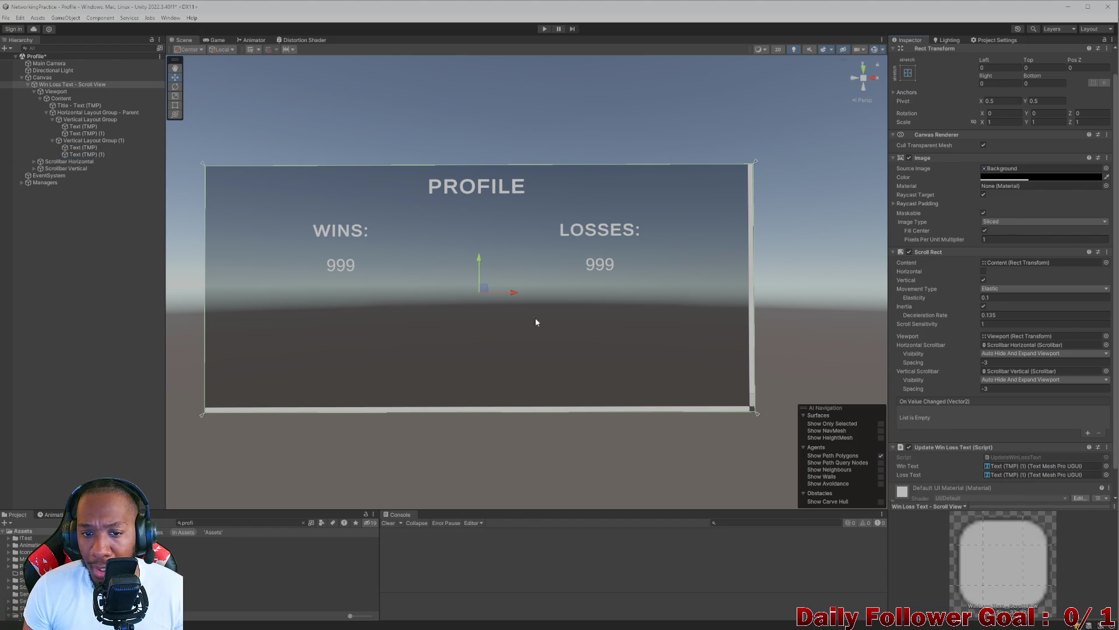
left_click(51, 234)
key("ctrl+s")
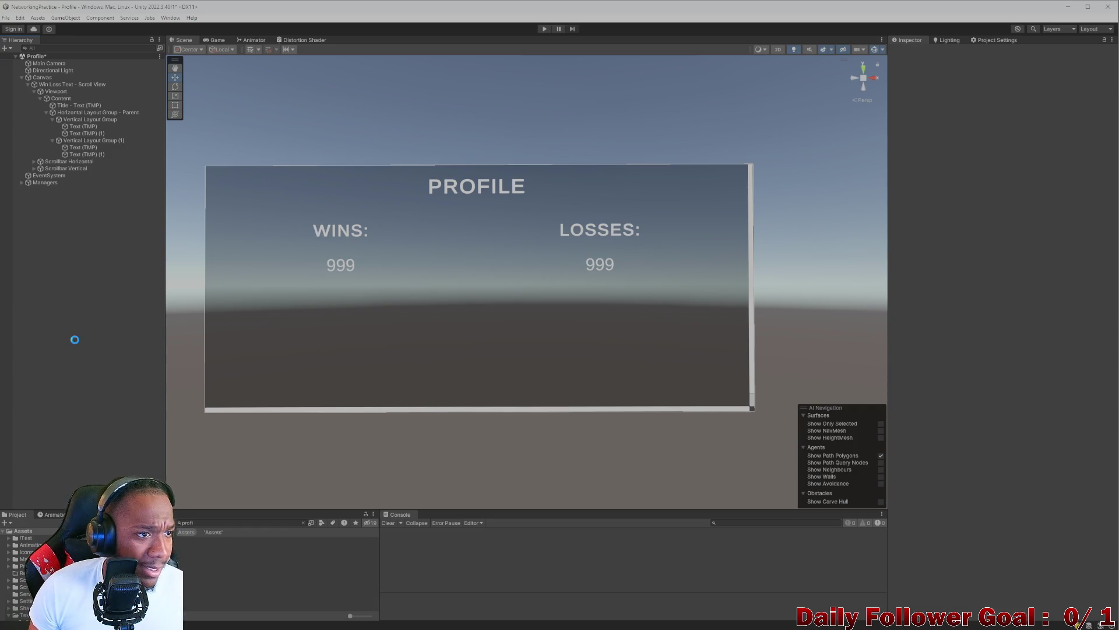
left_click(214, 40)
left_click(184, 40)
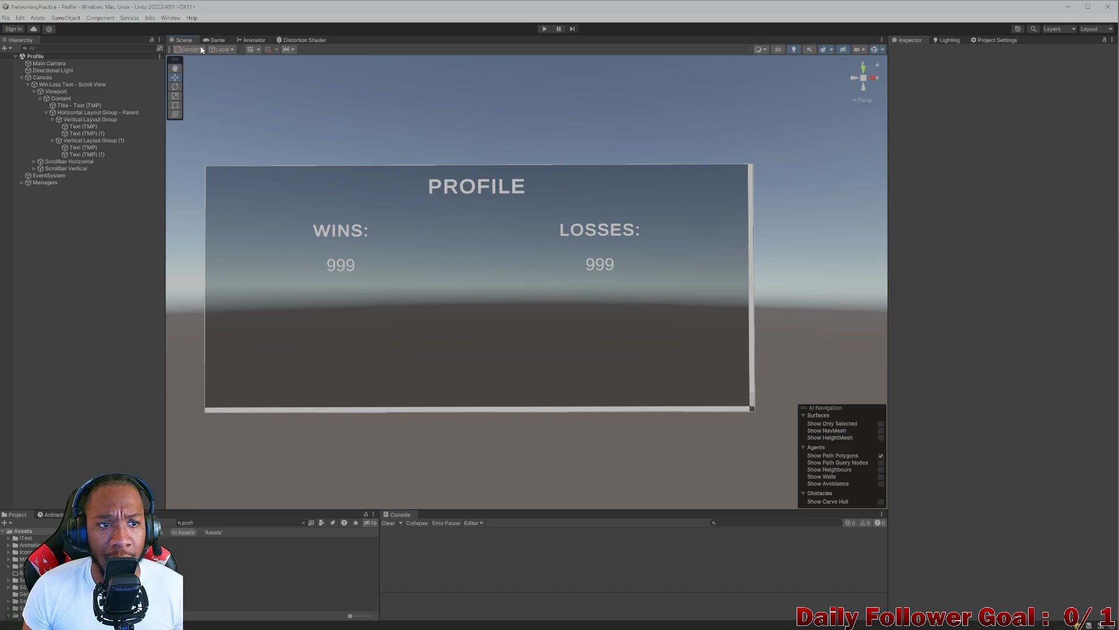
left_click(226, 523)
type("main")
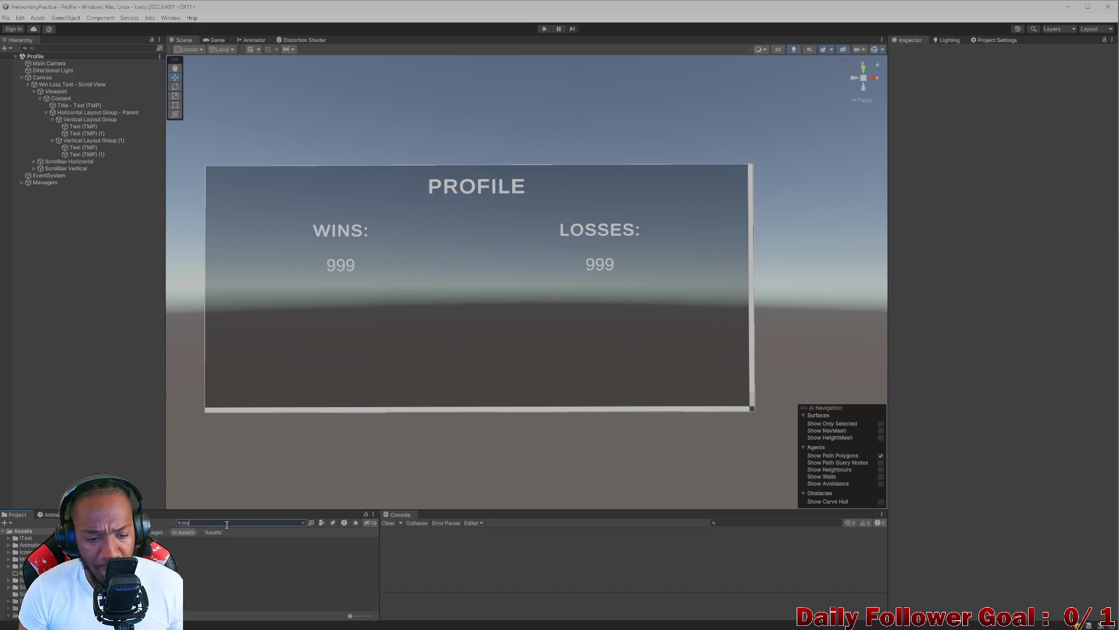
double_click(227, 540)
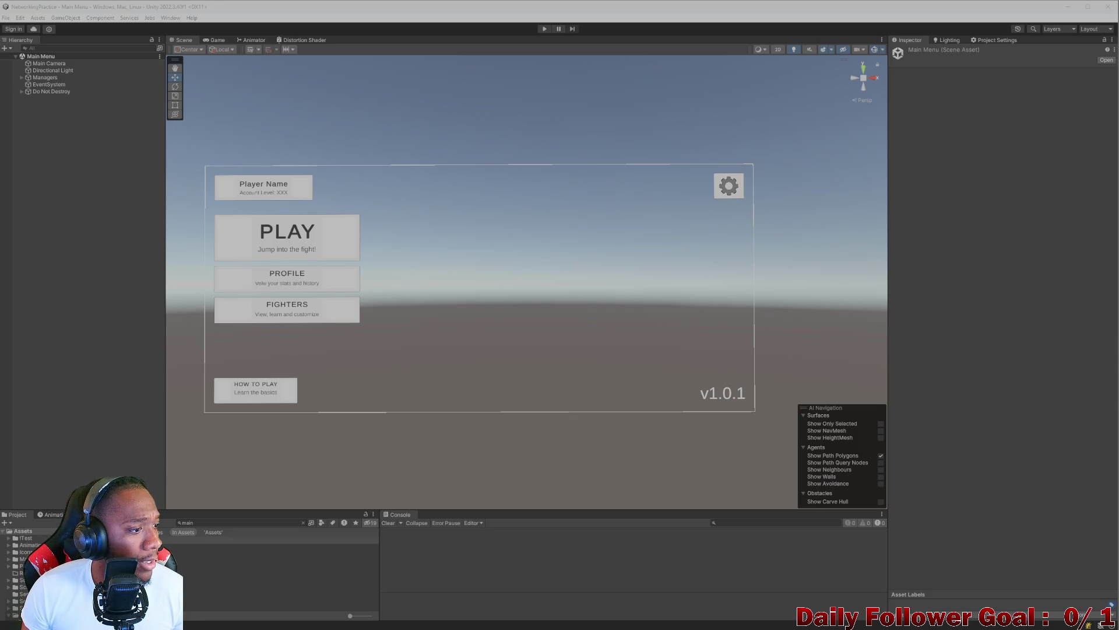
scroll(234, 220, "down", 2)
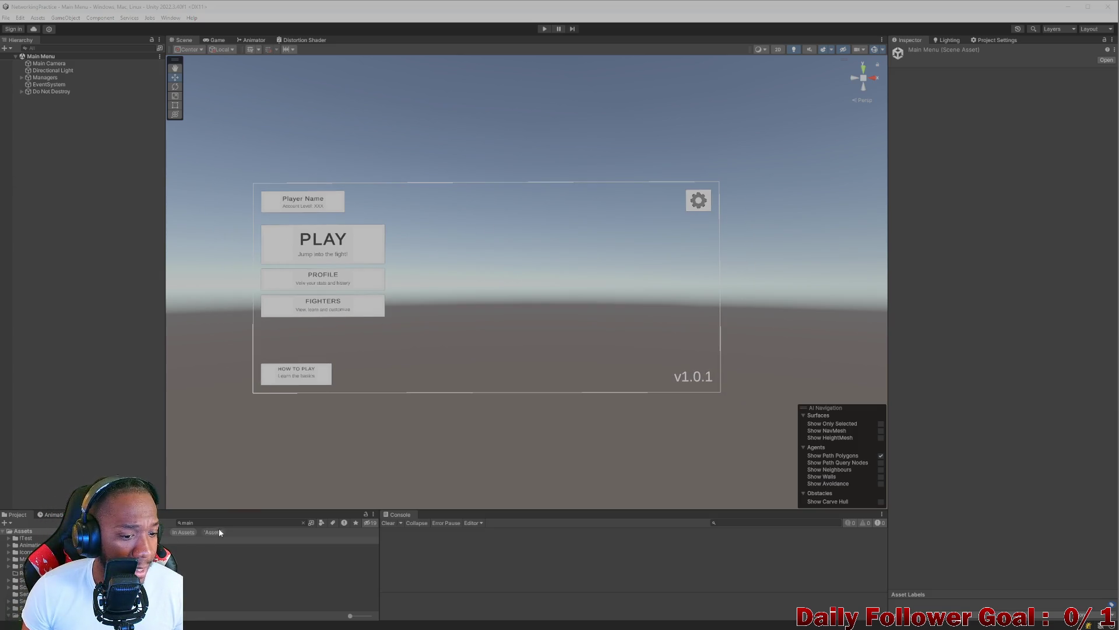
left_click(304, 523)
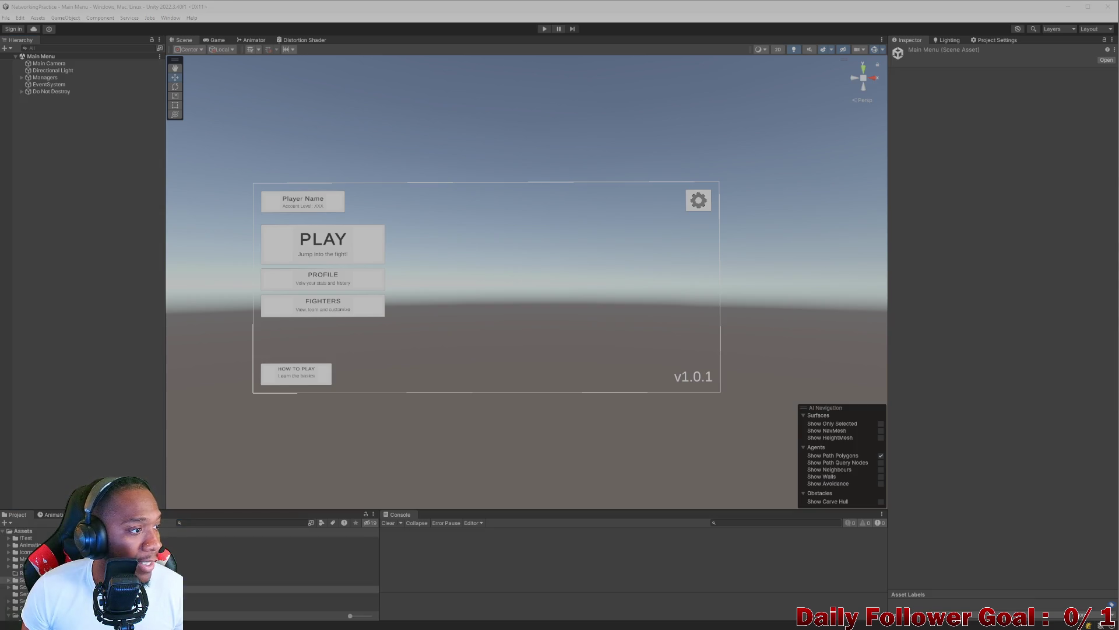
left_click(422, 281)
left_click(215, 40)
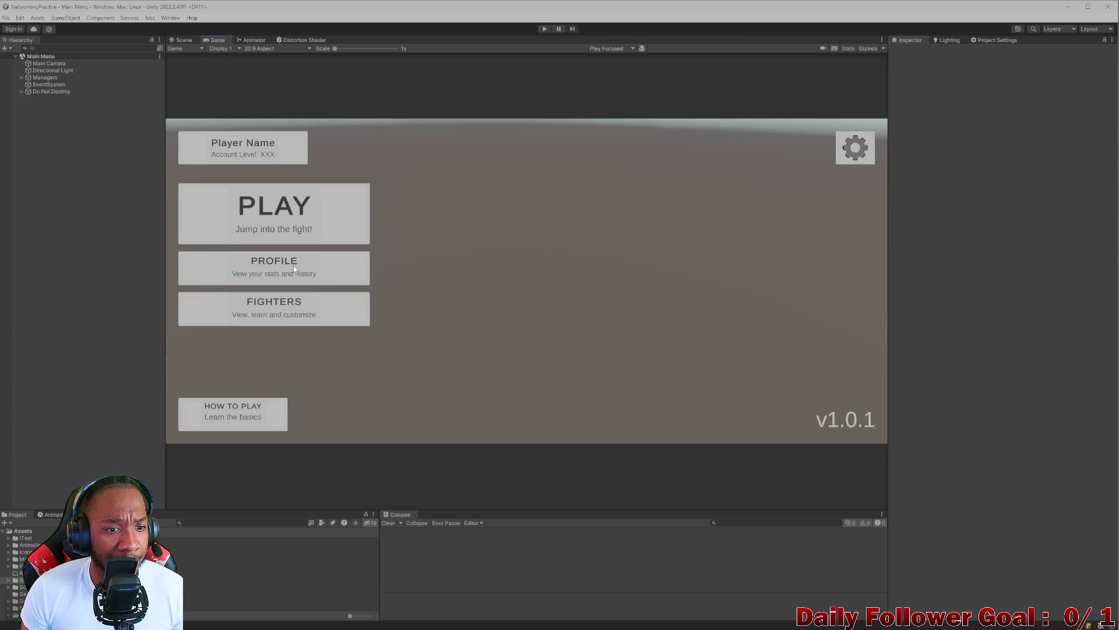
left_click(182, 40)
left_click(337, 281)
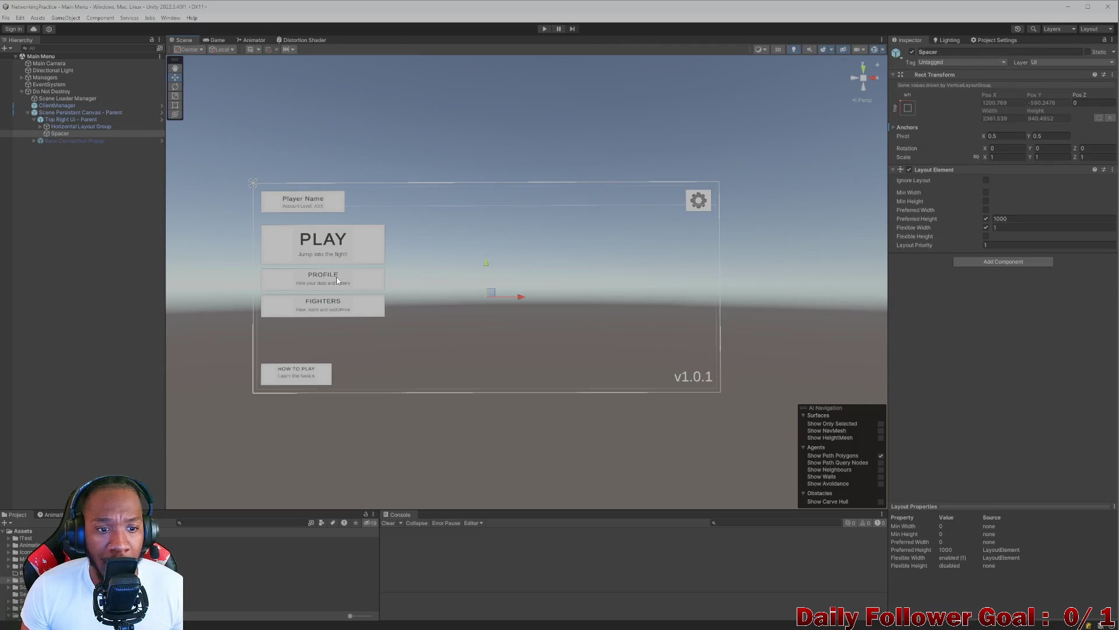
left_click(337, 280)
left_click(352, 246)
left_click(352, 246)
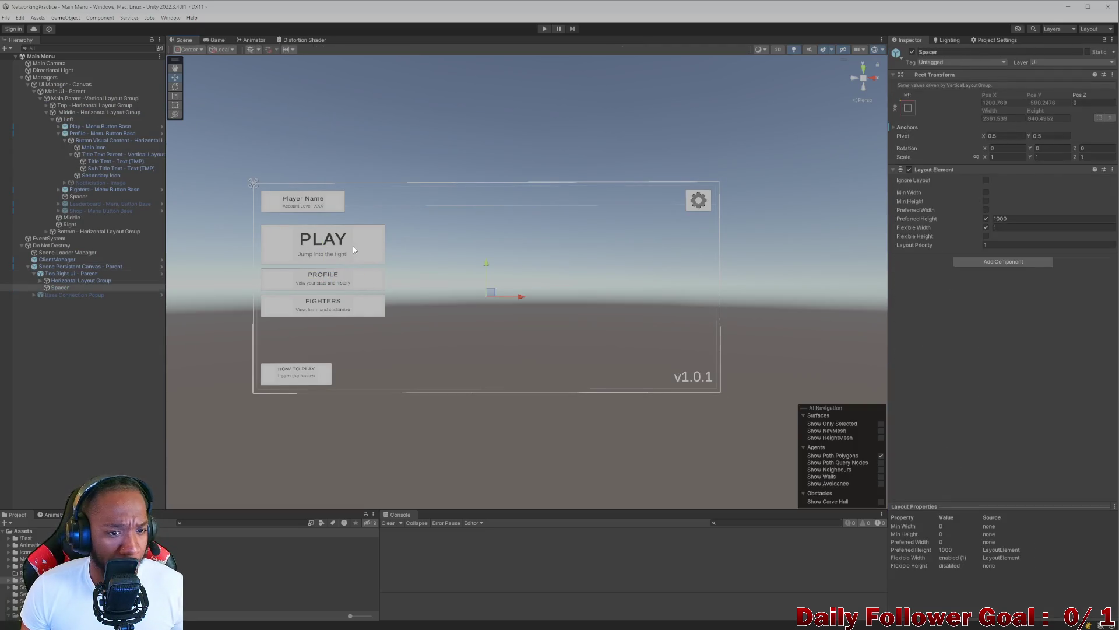
left_click(352, 246)
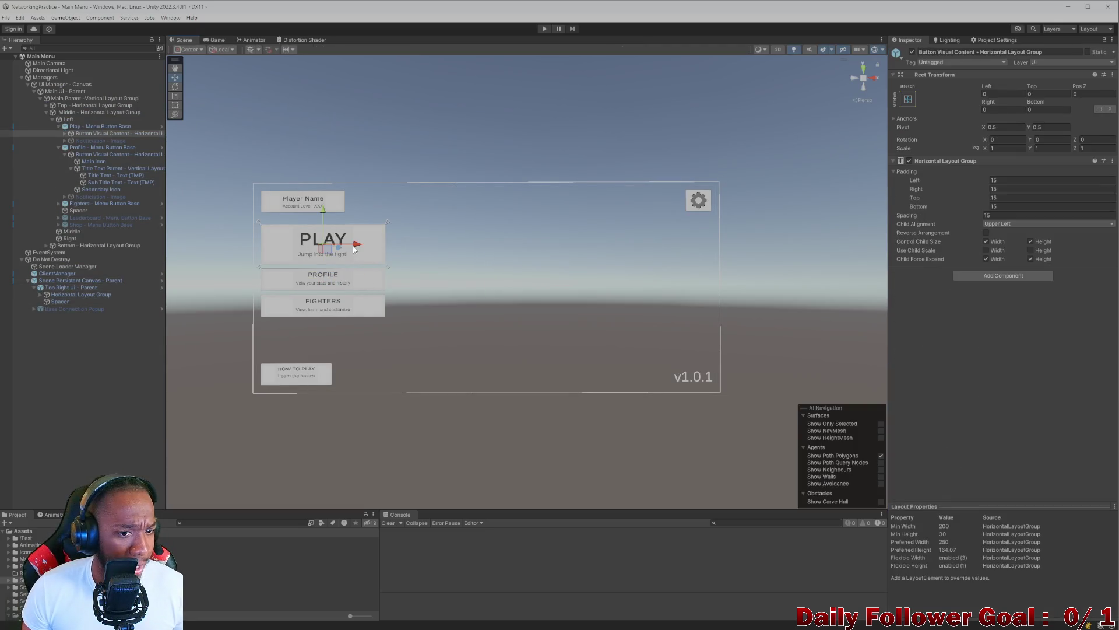
left_click(100, 127)
scroll(969, 384, "down", 3)
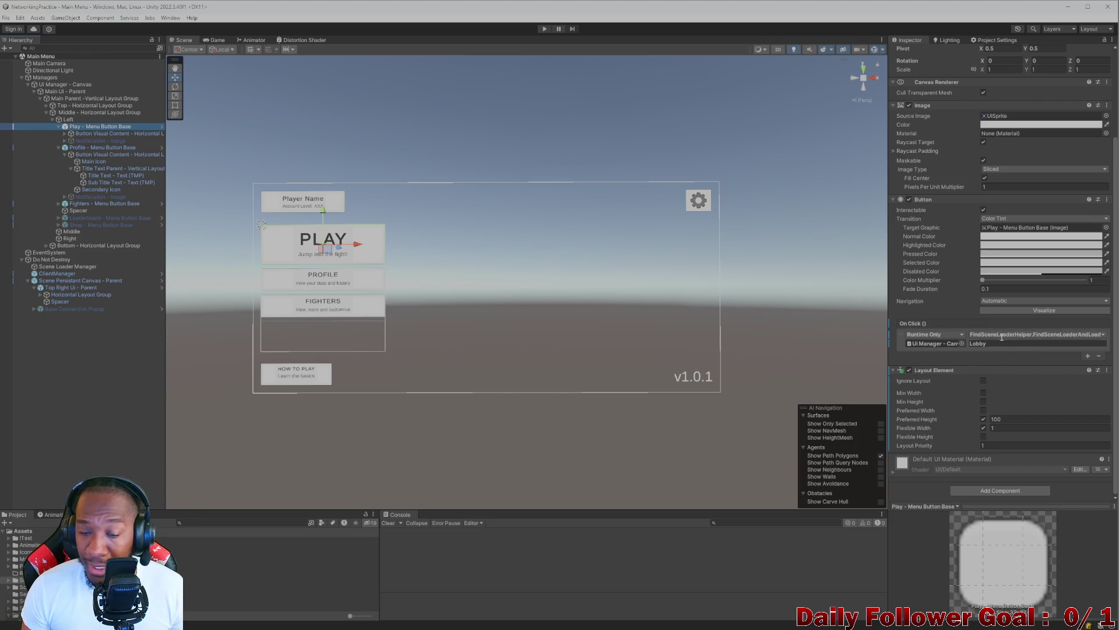
left_click(373, 280)
left_click(351, 285)
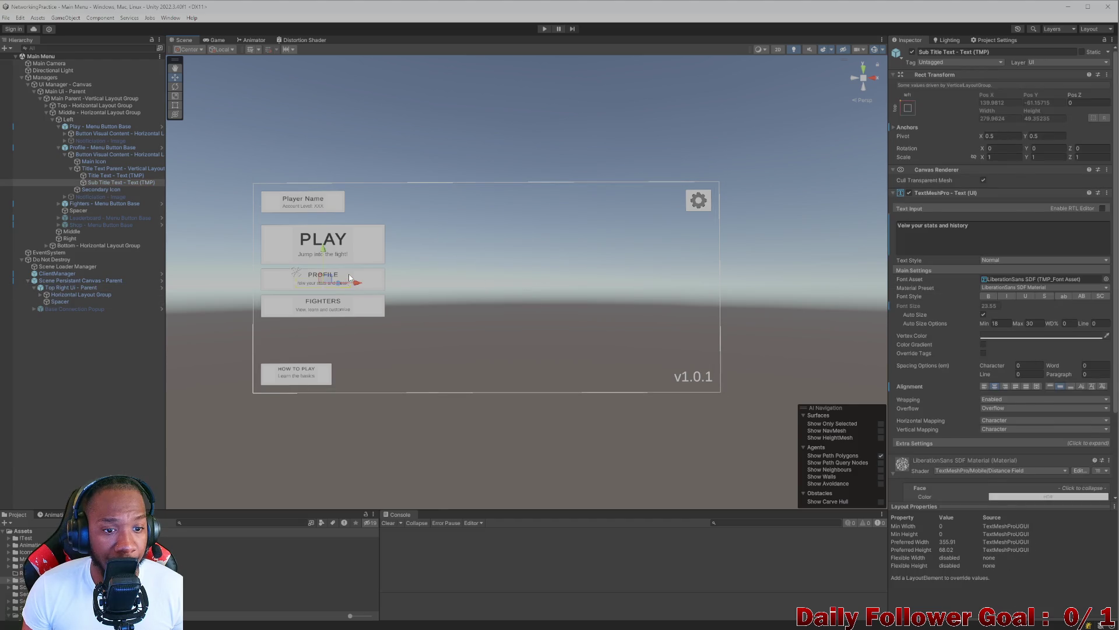
left_click(350, 277)
left_click(350, 278)
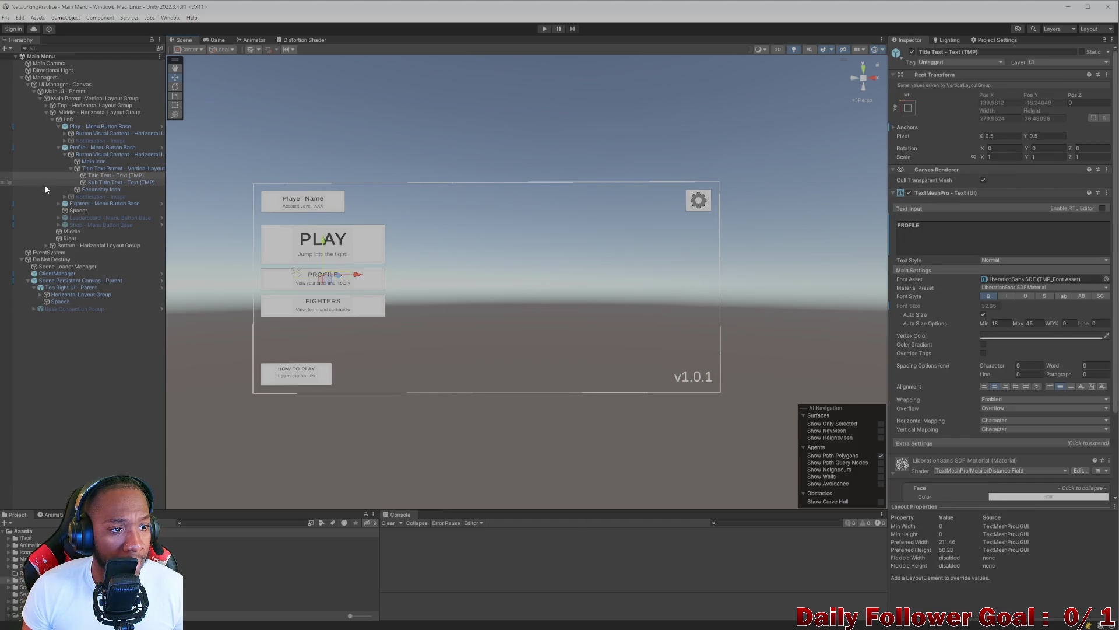
left_click(71, 169)
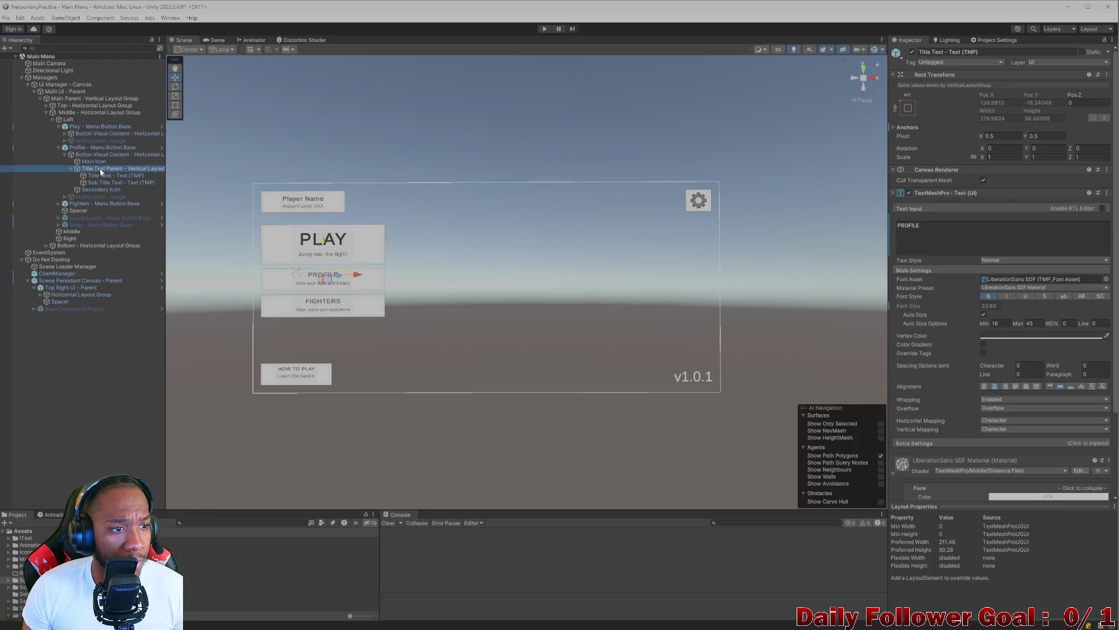
left_click(93, 155)
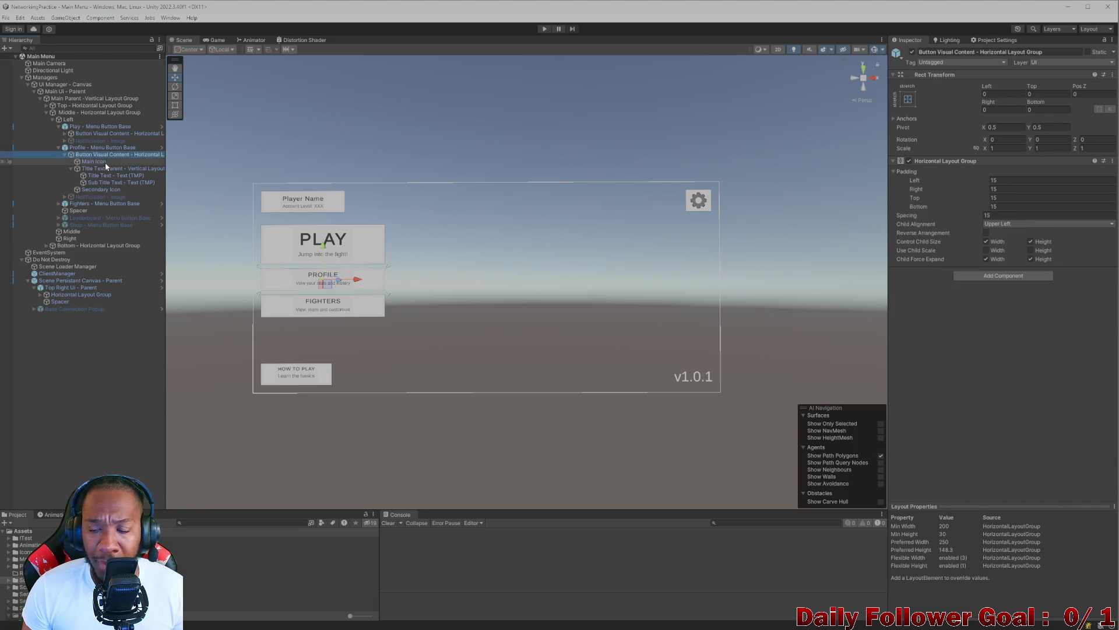
left_click(65, 154)
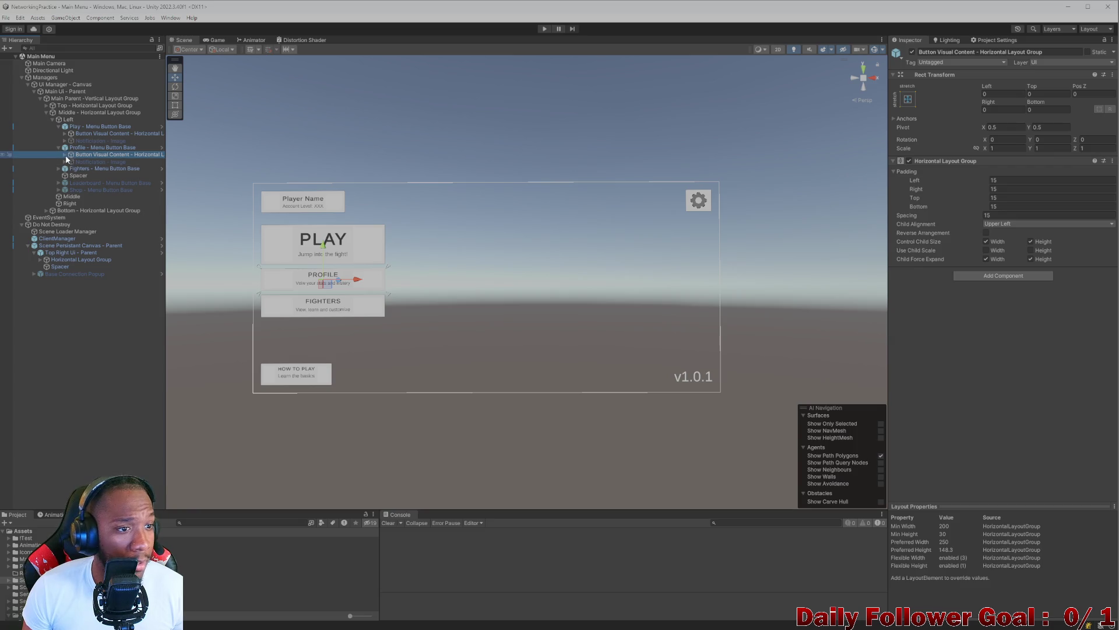
left_click(65, 154)
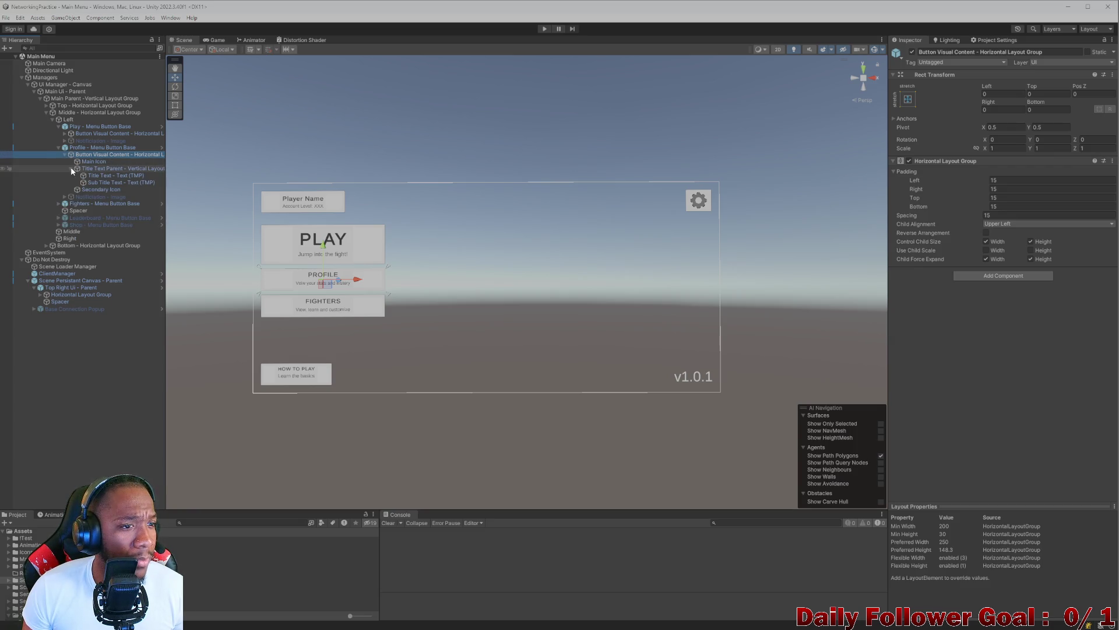
left_click(100, 147)
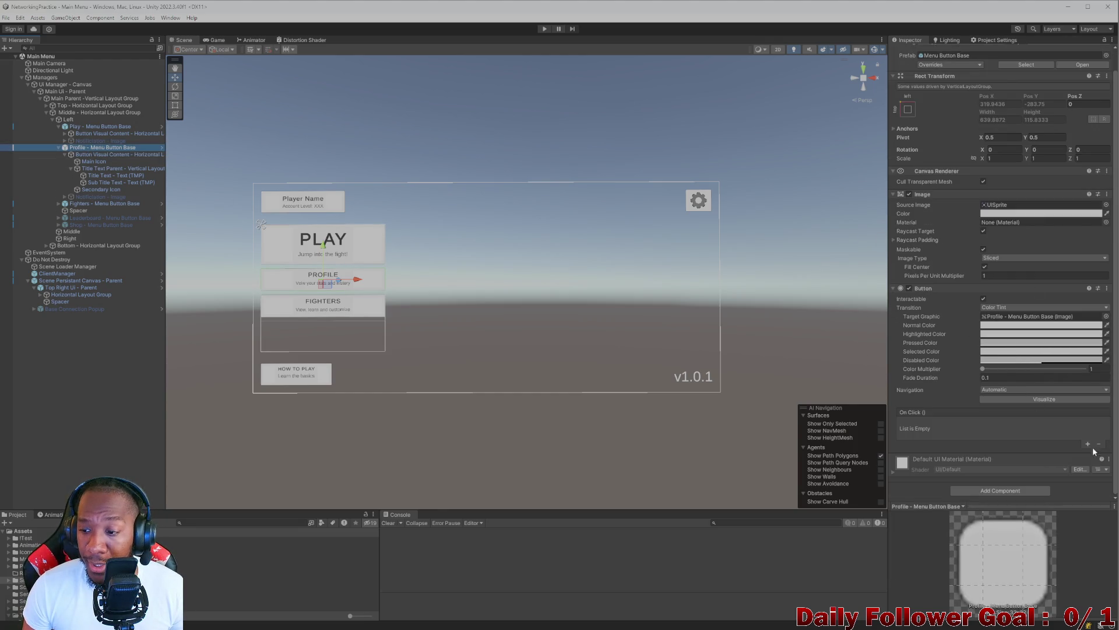
- Add a new On Click entry to the Profile button and check what the Play button's event targets
left_click(1088, 445)
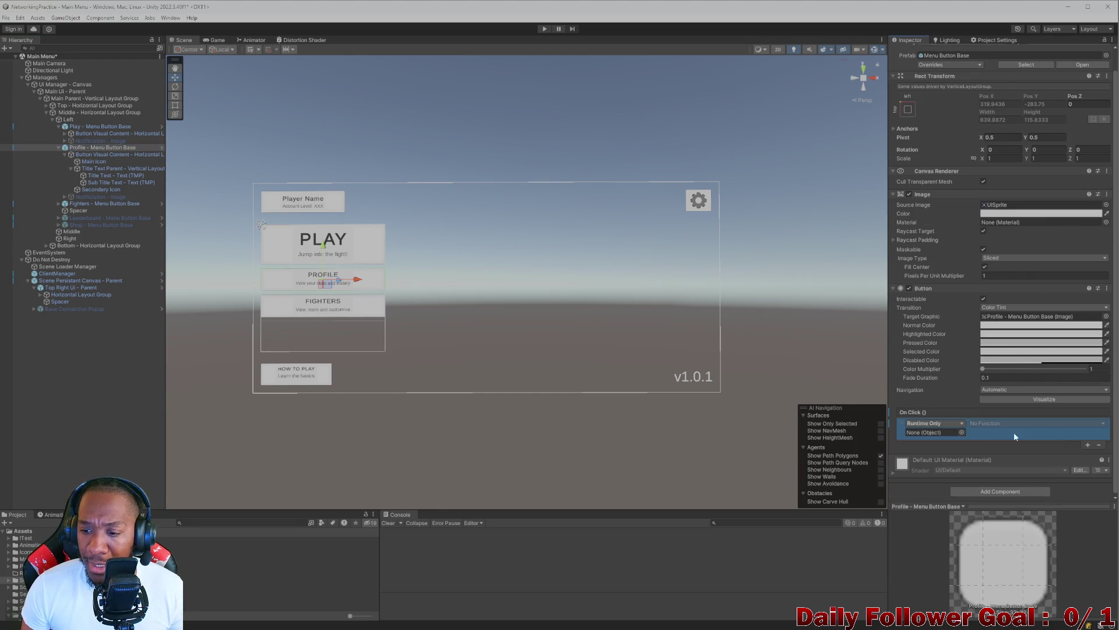
left_click(65, 155)
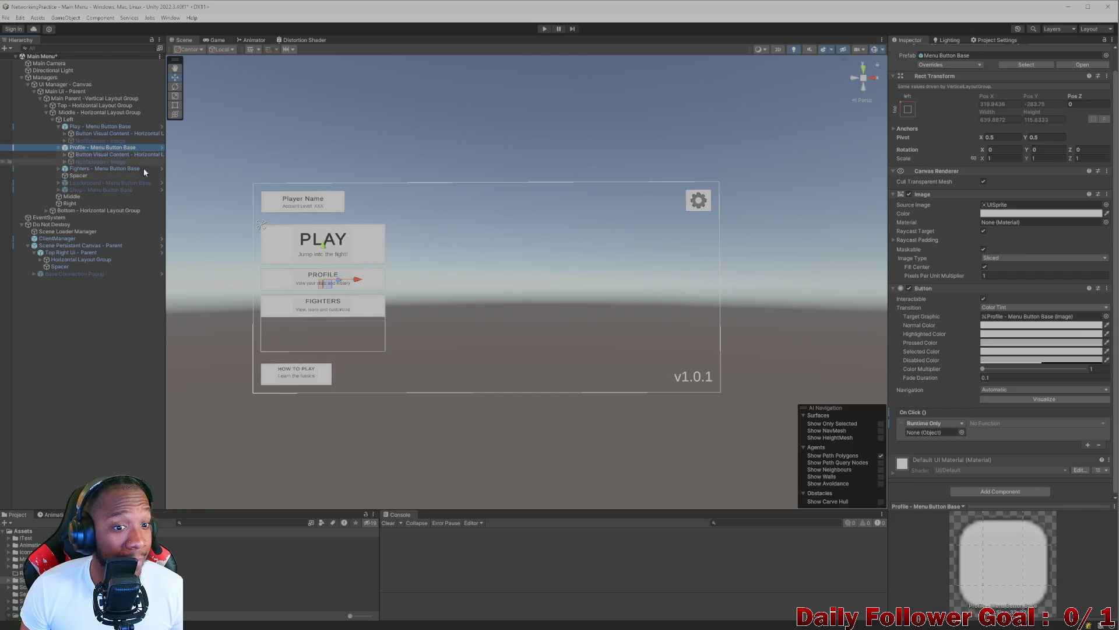
left_click(327, 236)
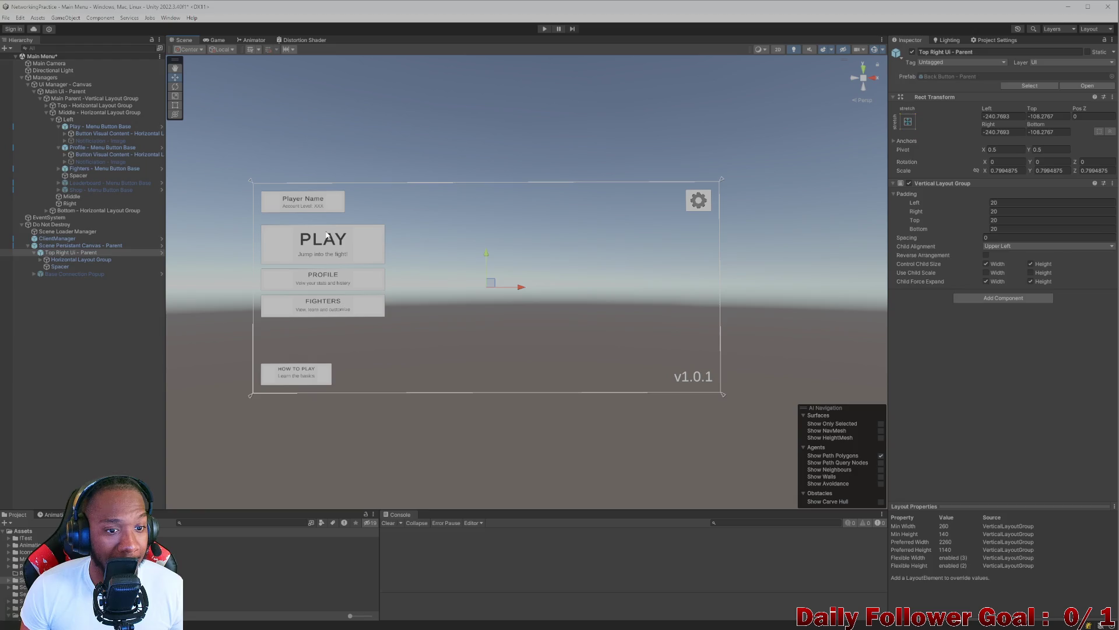
left_click(327, 236)
left_click(341, 240)
left_click(350, 242)
left_click(353, 244)
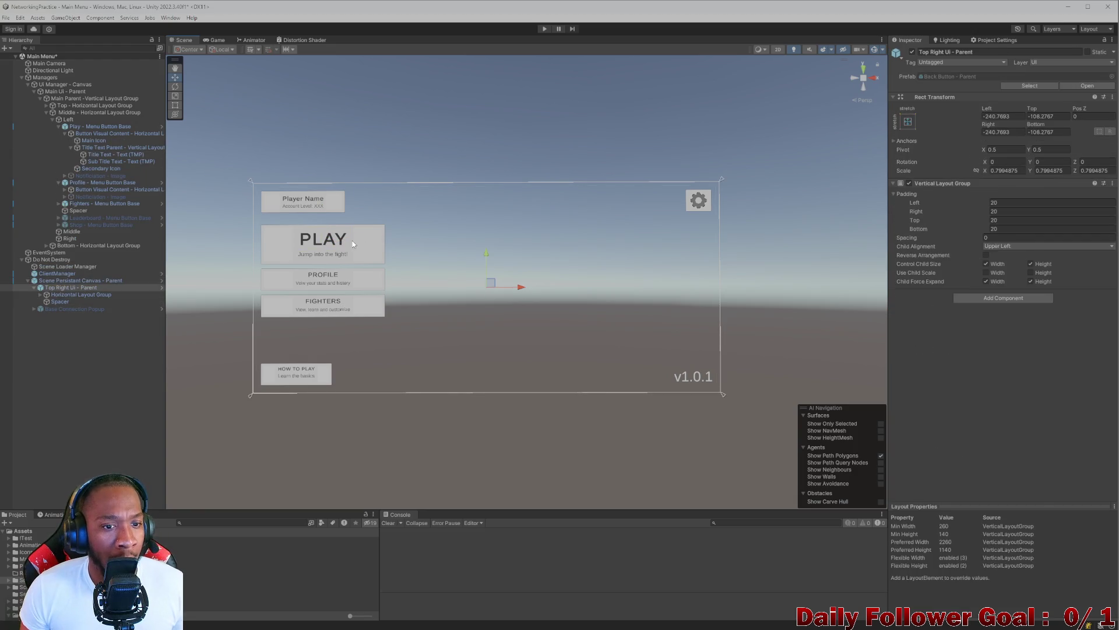
left_click(353, 244)
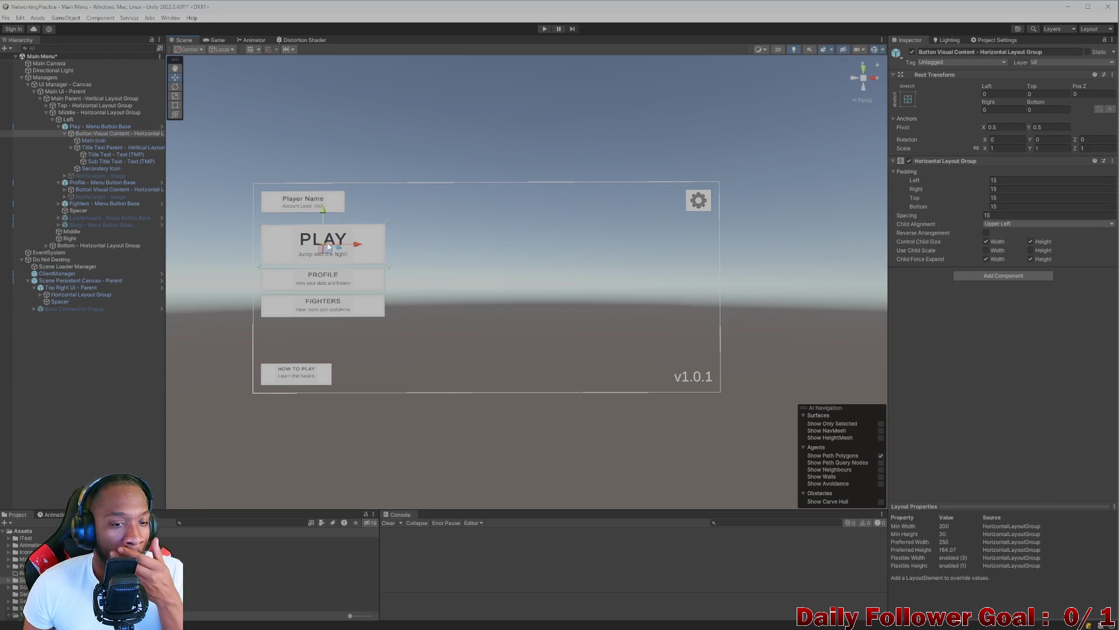
left_click(99, 127)
left_click(936, 453)
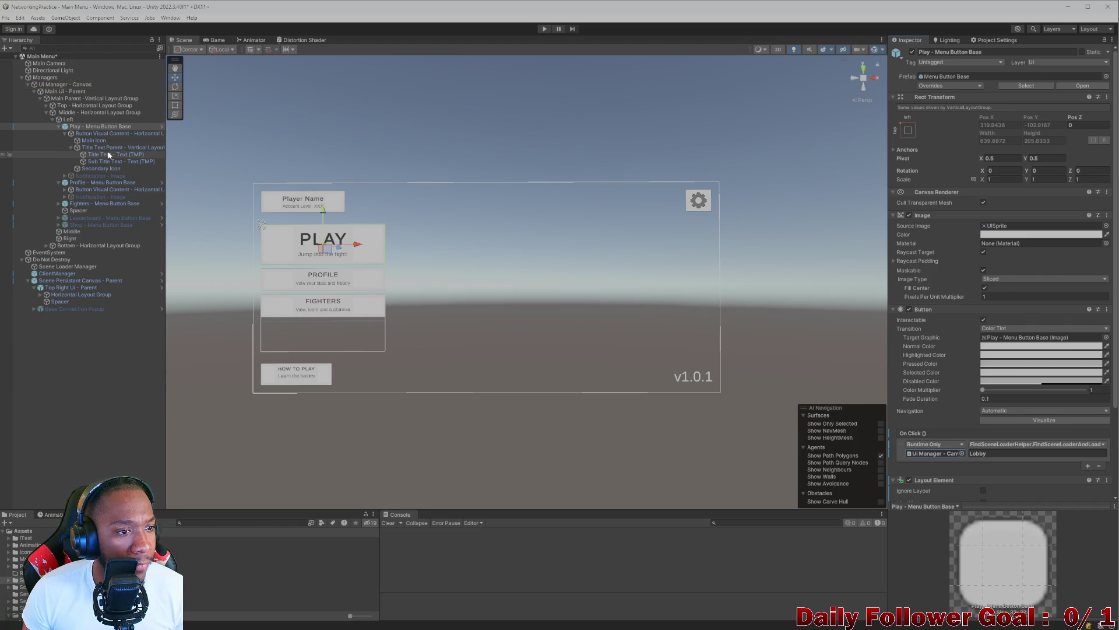
- Make Profile's click call FindSceneLoaderAndLoad on UI Manager - Canvas with 'Profile', then enter play mode
left_click(105, 183)
scroll(970, 355, "down", 2)
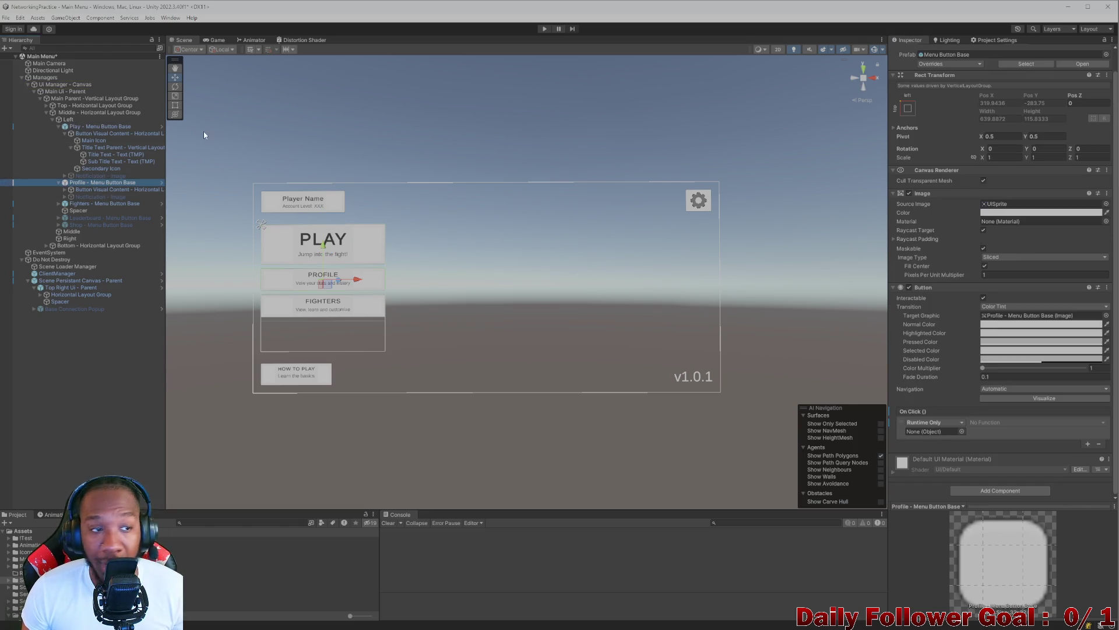
left_click(53, 78)
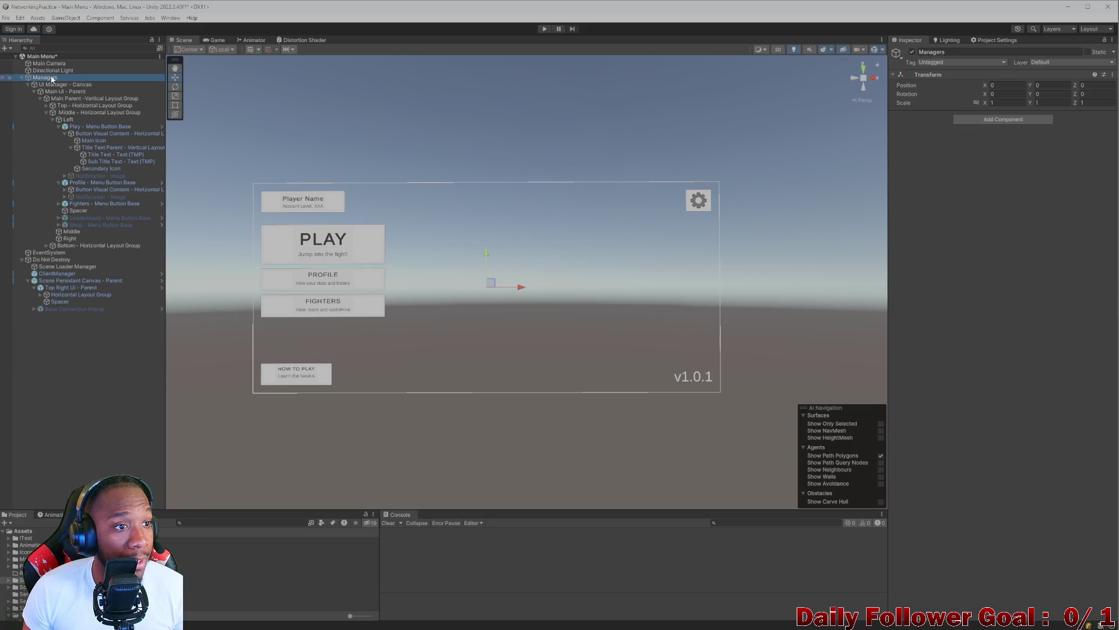
left_click(88, 183)
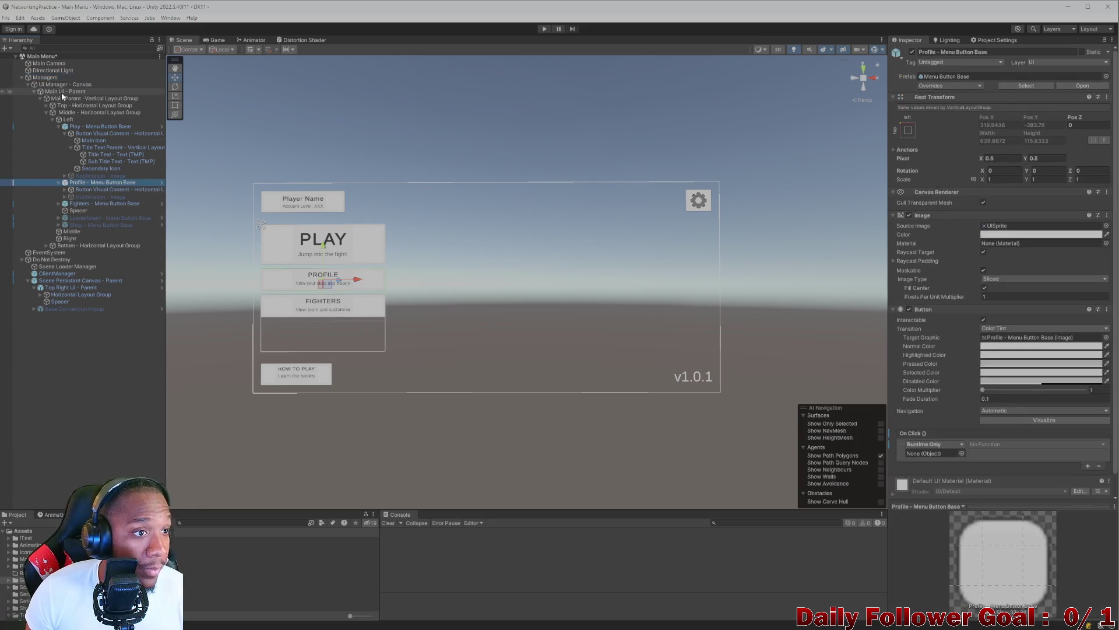
mouse_move(61, 85)
left_mouse_down()
mouse_move(428, 227)
mouse_move(933, 454)
left_mouse_up()
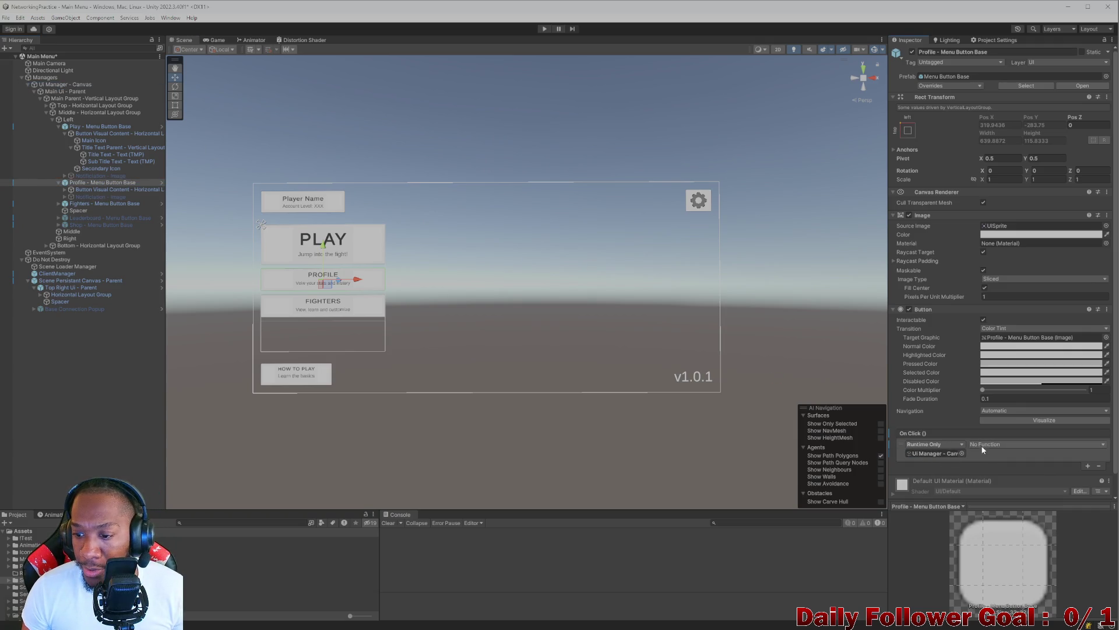
left_click(1002, 445)
mouse_move(1021, 515)
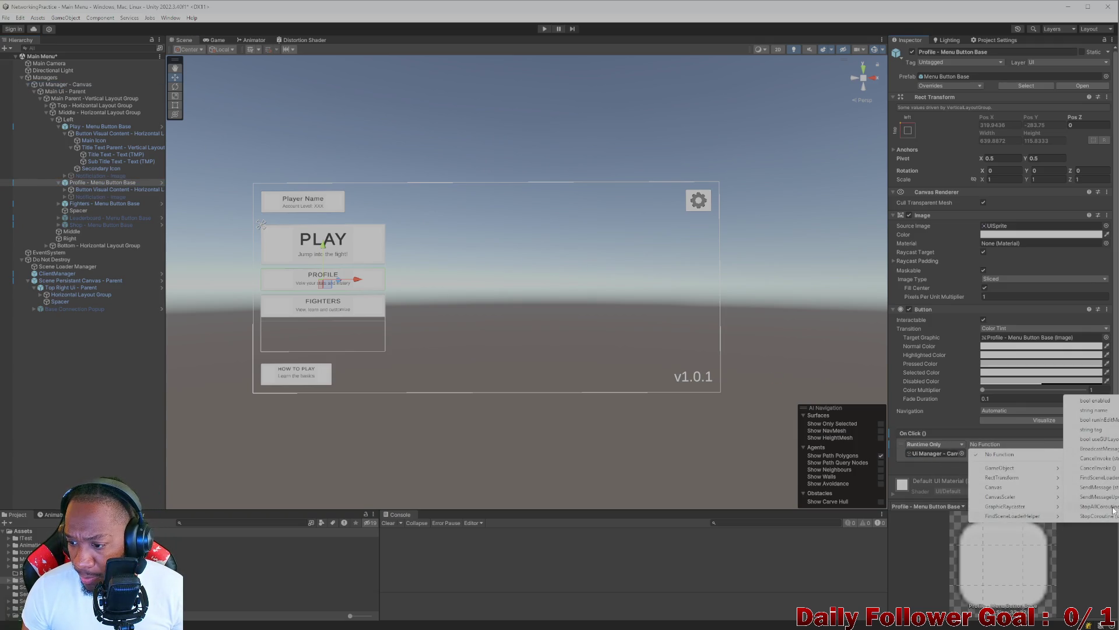
left_click(1095, 477)
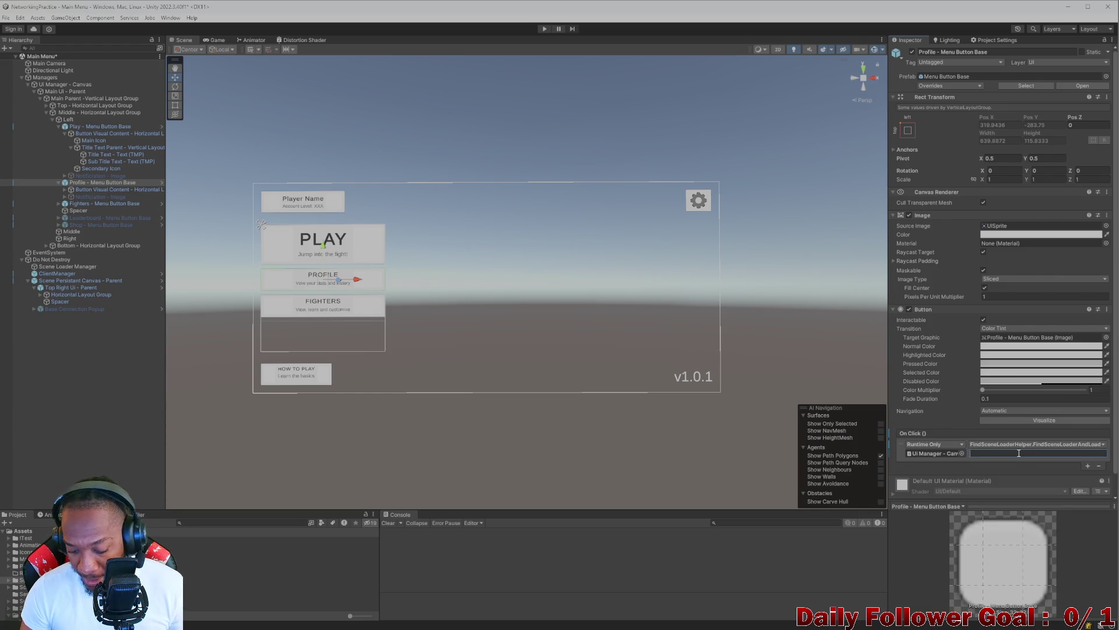
type("Profile")
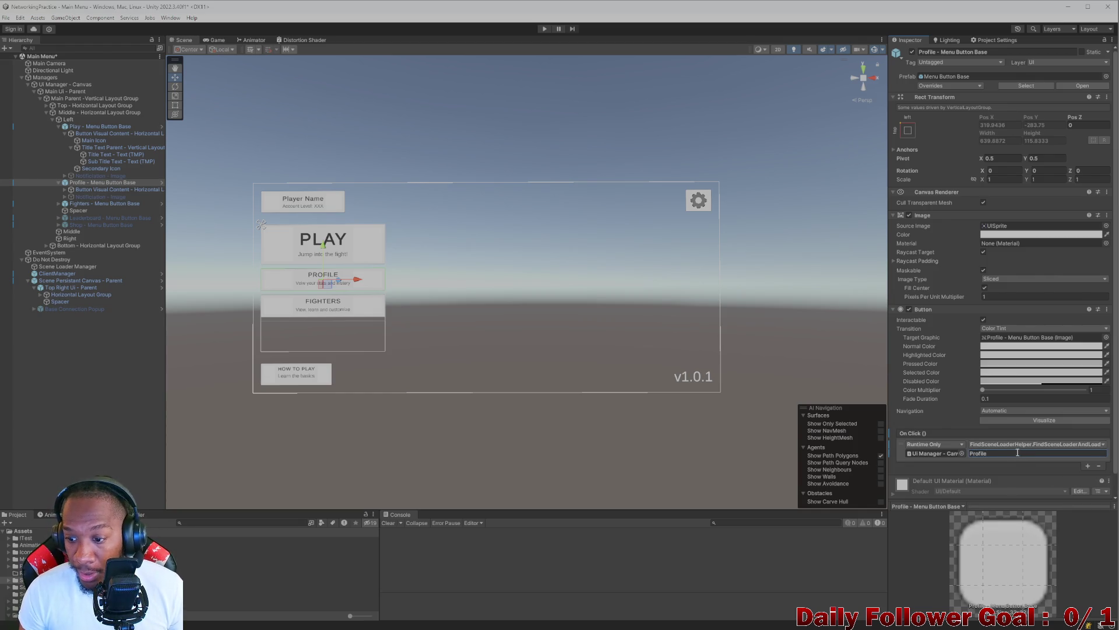
left_click(563, 350)
left_click(542, 31)
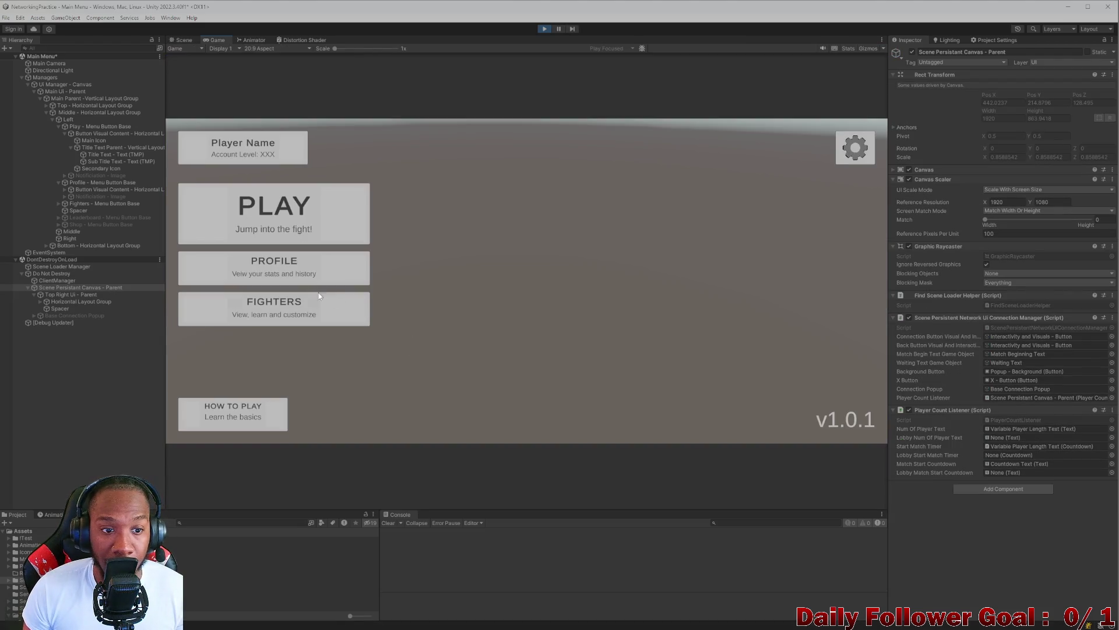
- Repeatedly open the Profile screen from the main menu to check its win and loss counts
left_click(314, 270)
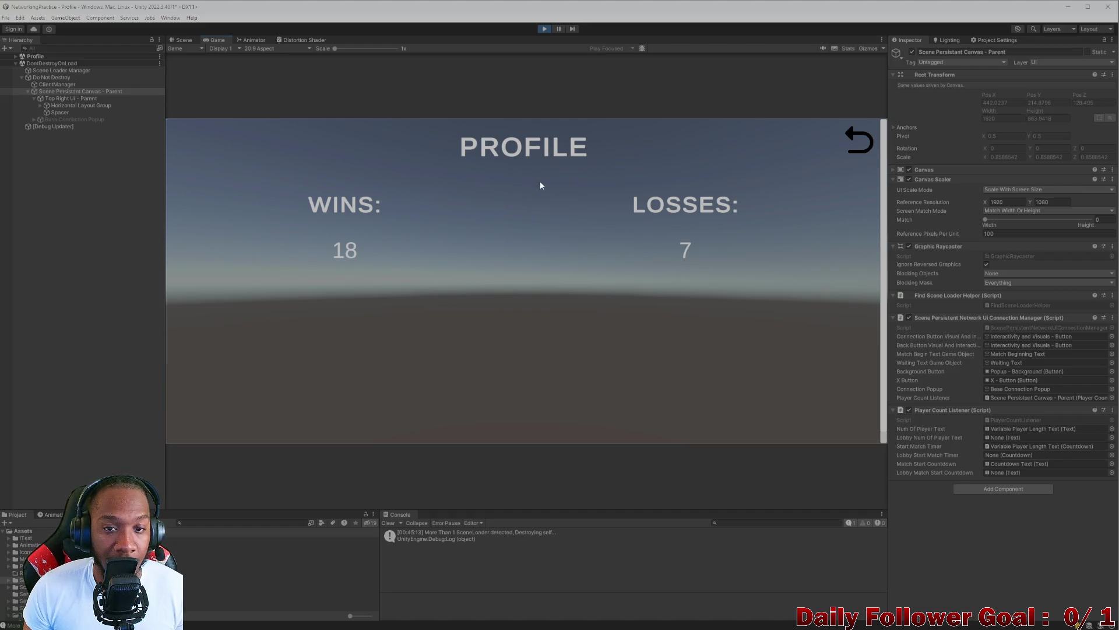
mouse_move(540, 185)
left_mouse_down()
mouse_move(564, 317)
mouse_move(537, 220)
mouse_move(565, 408)
mouse_move(519, 187)
mouse_move(539, 292)
left_mouse_up()
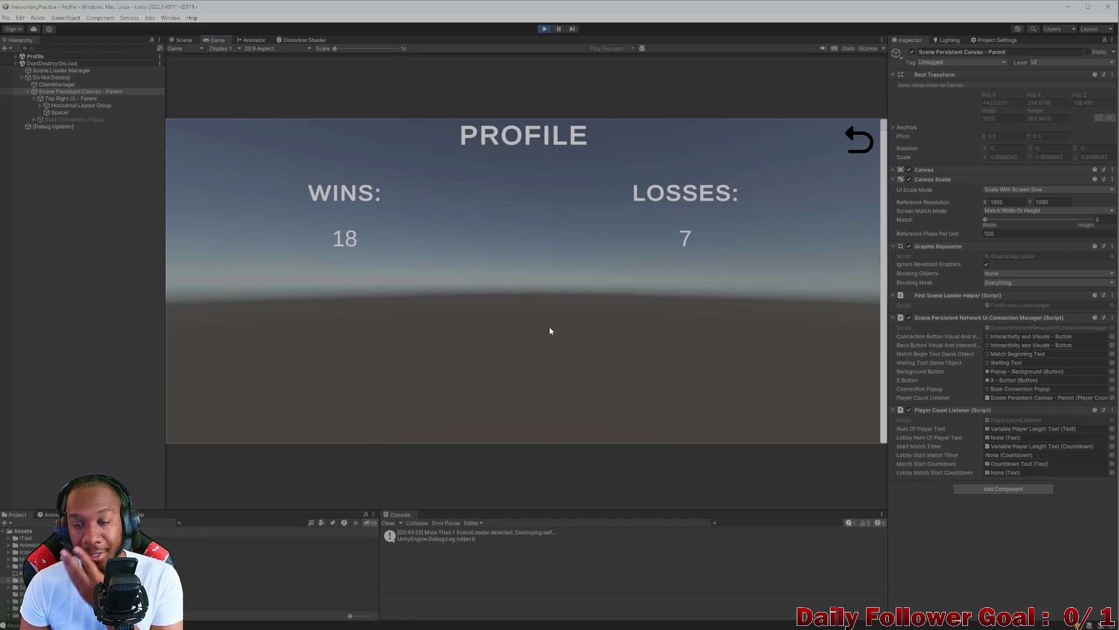
mouse_move(550, 330)
left_mouse_down()
mouse_move(497, 462)
mouse_move(533, 312)
mouse_move(645, 282)
left_mouse_up()
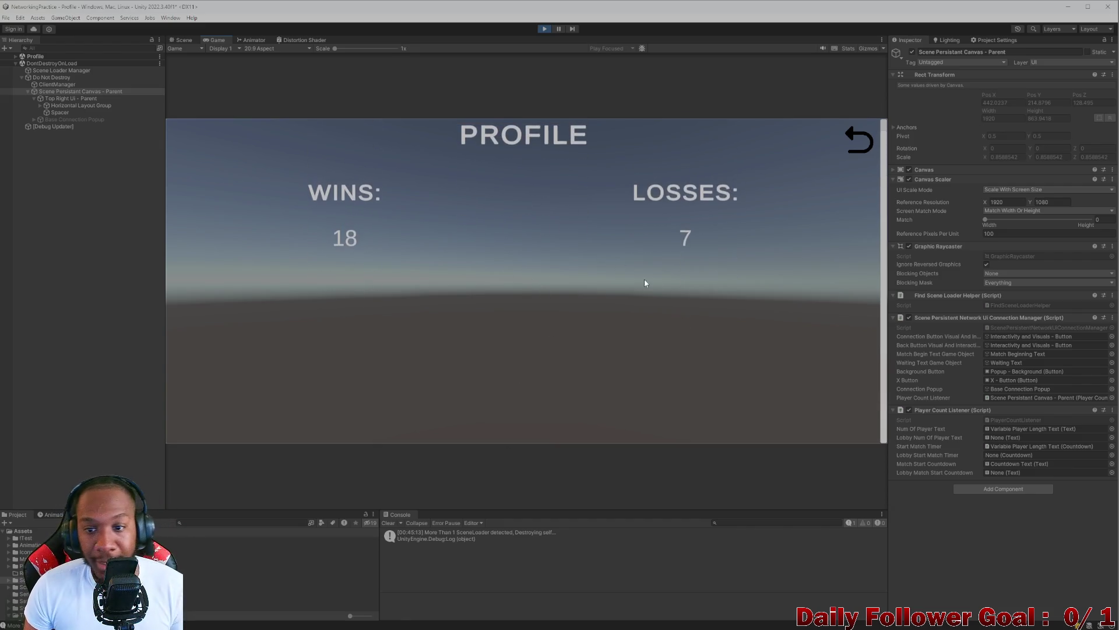
left_click(849, 148)
left_click(367, 282)
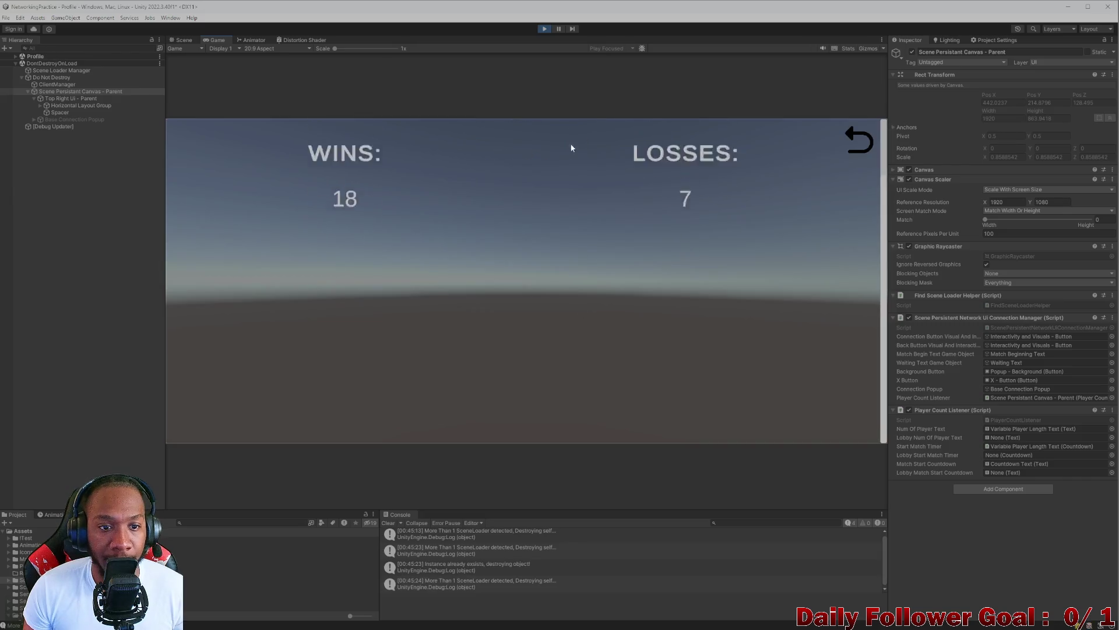
left_click_drag(572, 145, 487, 483)
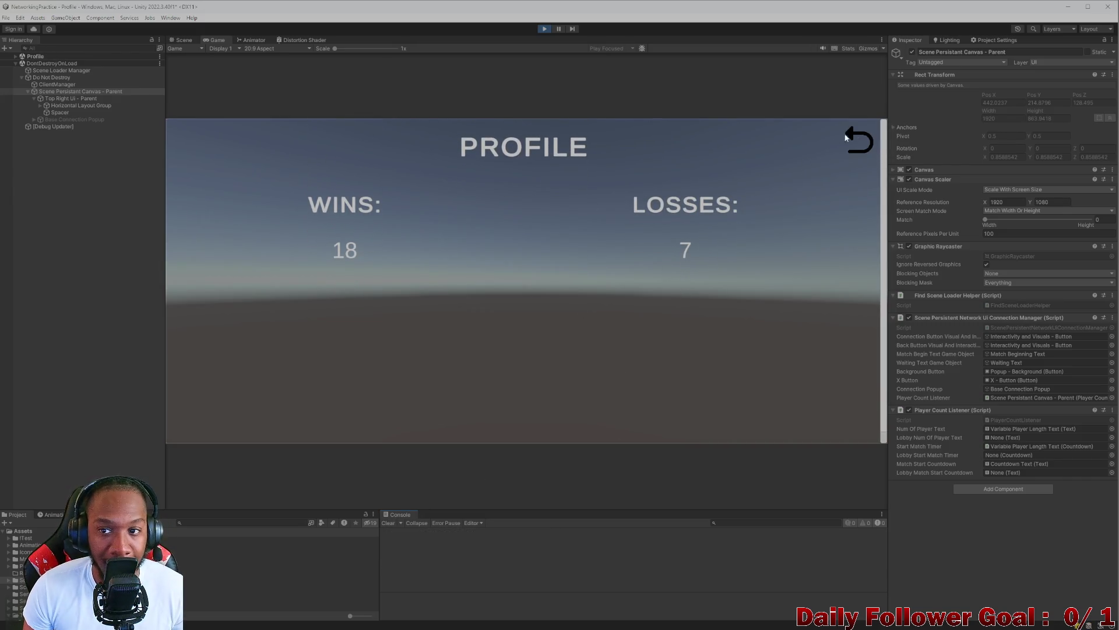
left_click(848, 139)
left_click(273, 268)
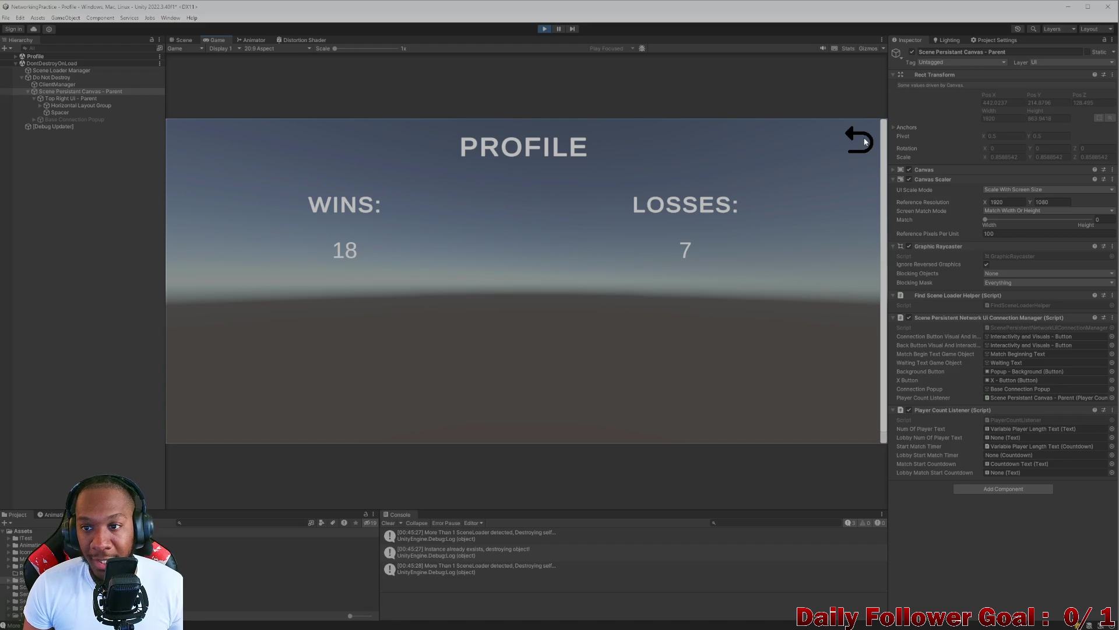
left_click(865, 141)
left_click(307, 269)
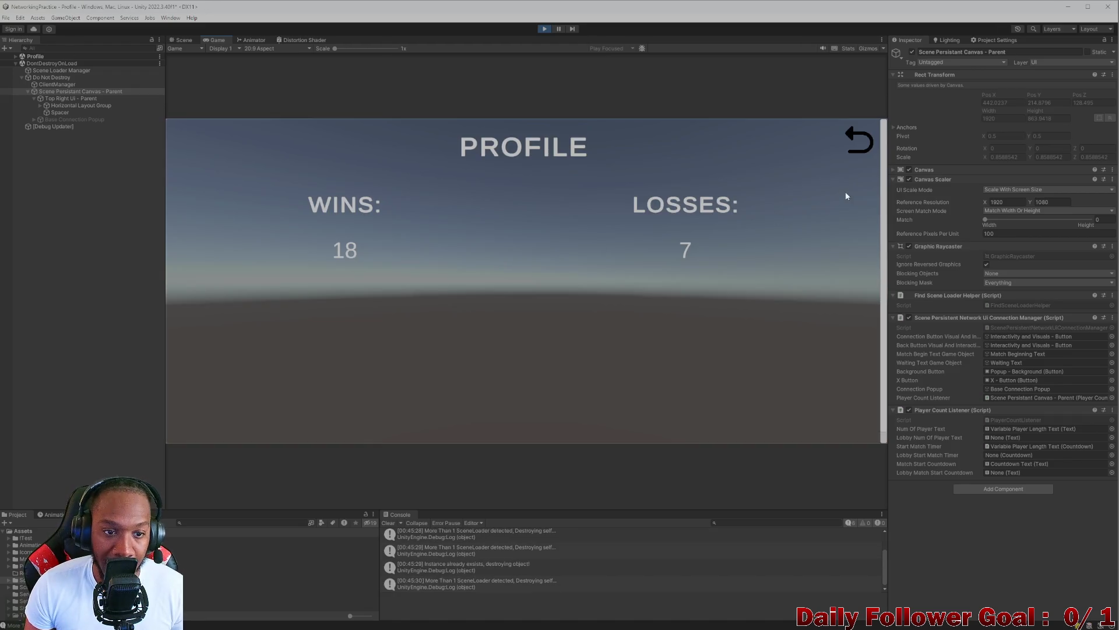
left_click(860, 137)
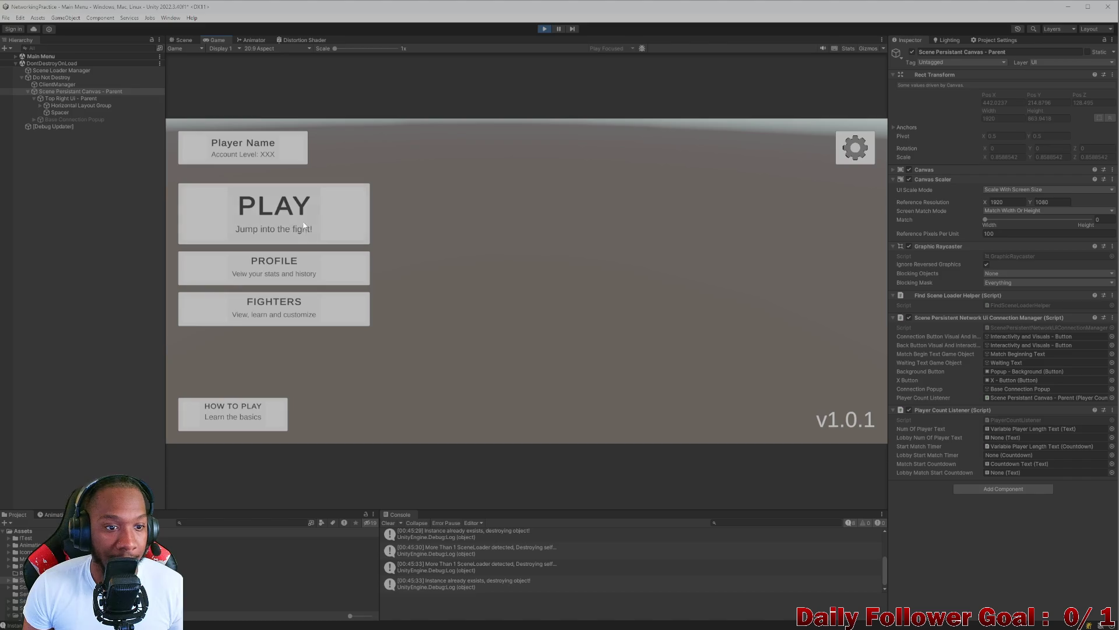
- Test the Fighters, How To Play, Profile and Lobby screens, then stop play mode
left_click(261, 313)
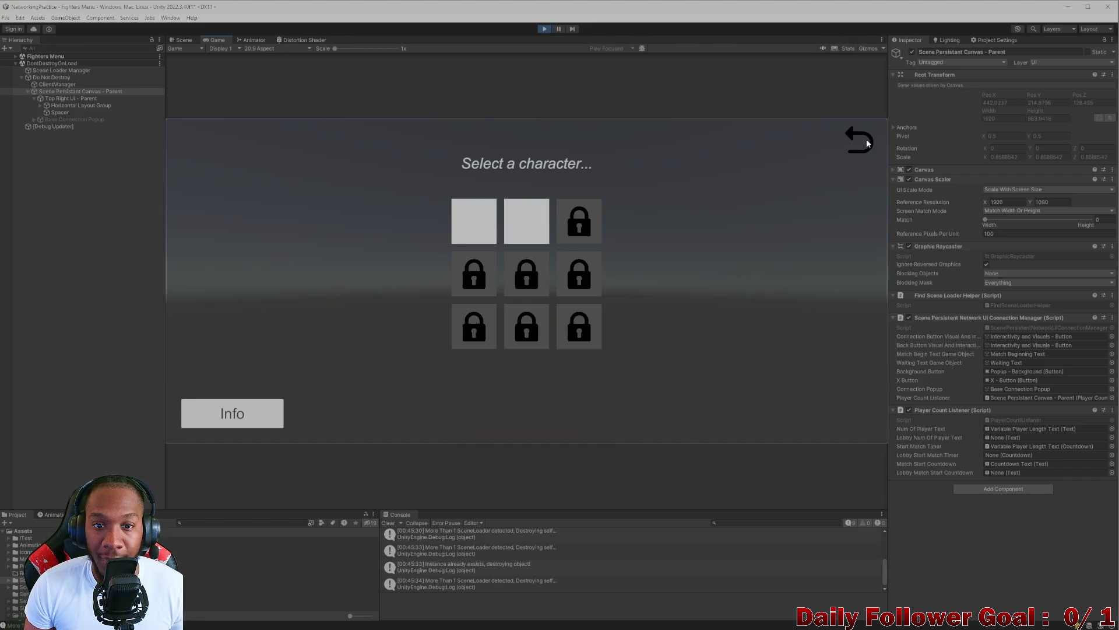
left_click(866, 141)
left_click(232, 413)
scroll(593, 297, "down", 1)
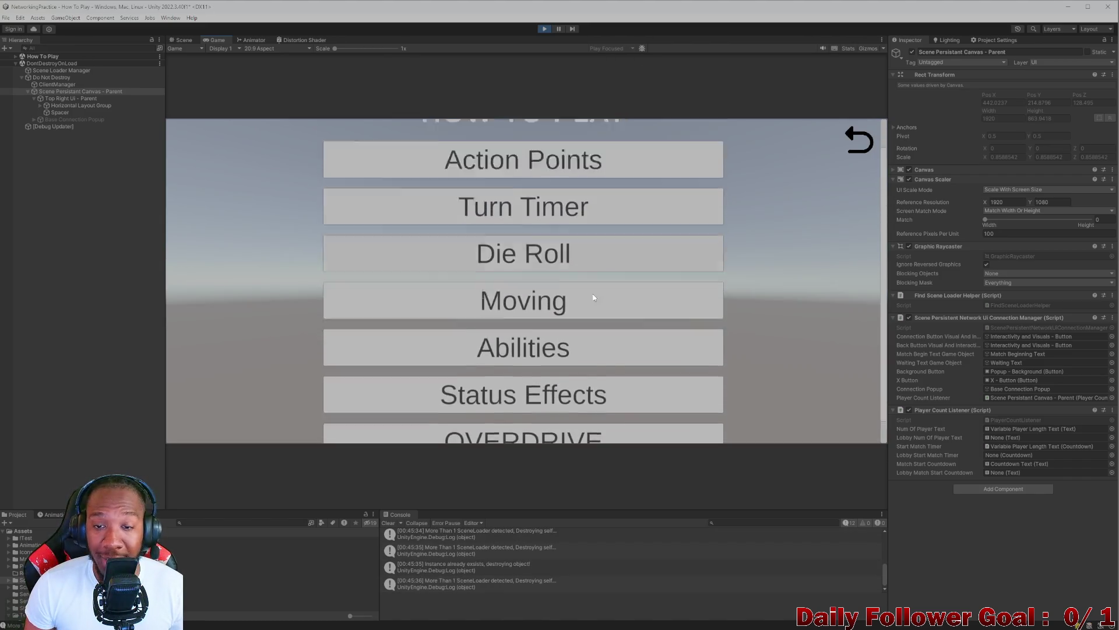
scroll(593, 297, "up", 1)
left_click(860, 140)
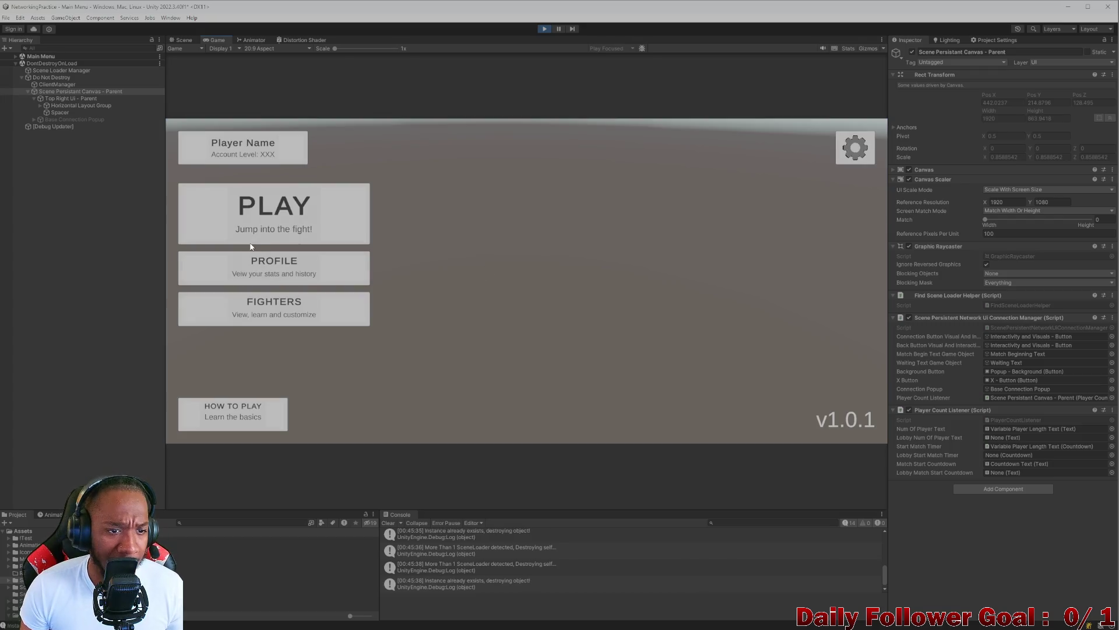
left_click(298, 280)
left_click(857, 142)
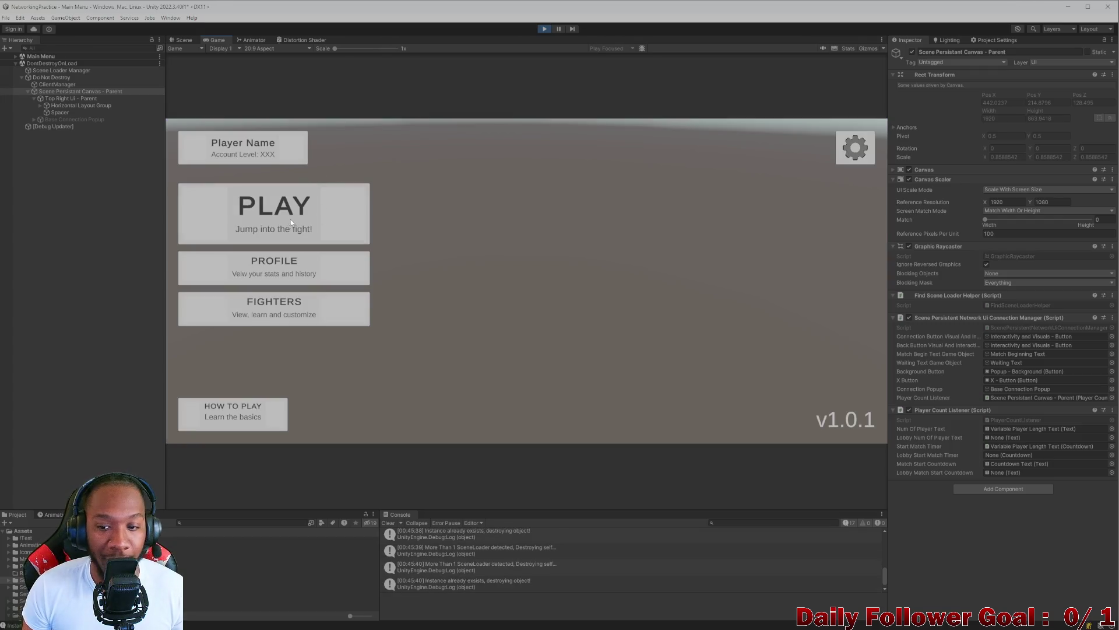
left_click(290, 220)
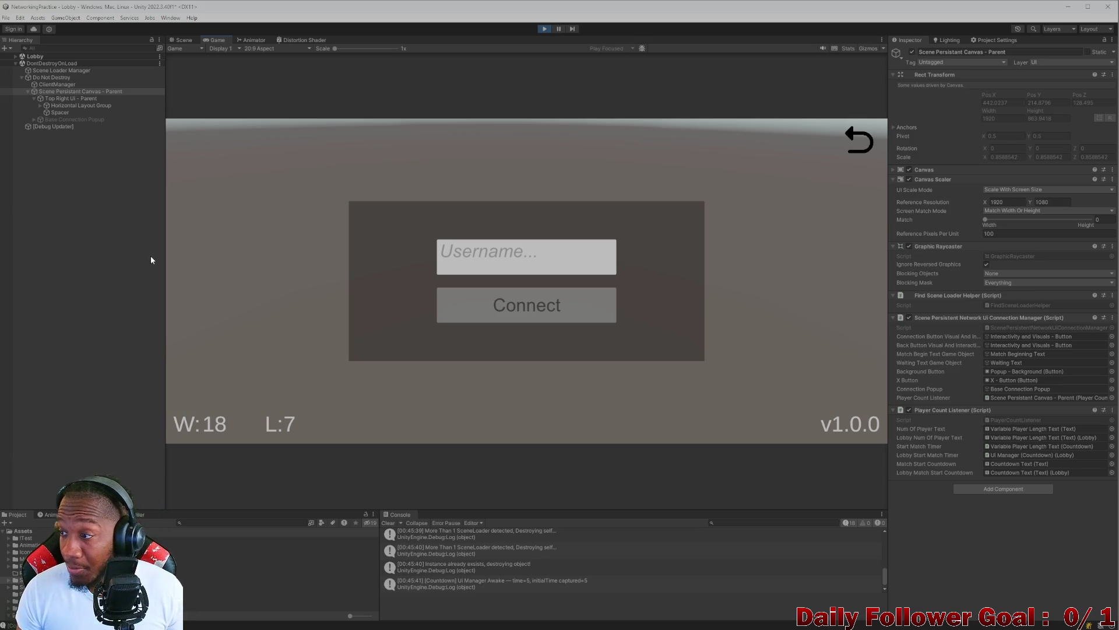
left_click(544, 28)
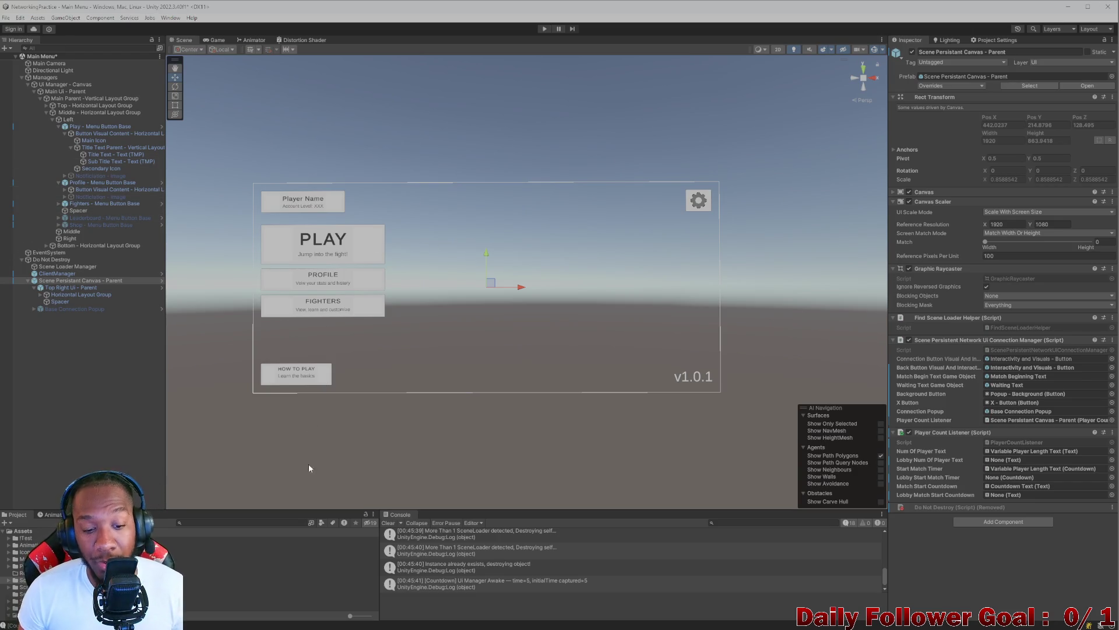
- Clear the console, search 'lobby' and open the Lobby scene, saving the Main Menu changes
left_click(388, 523)
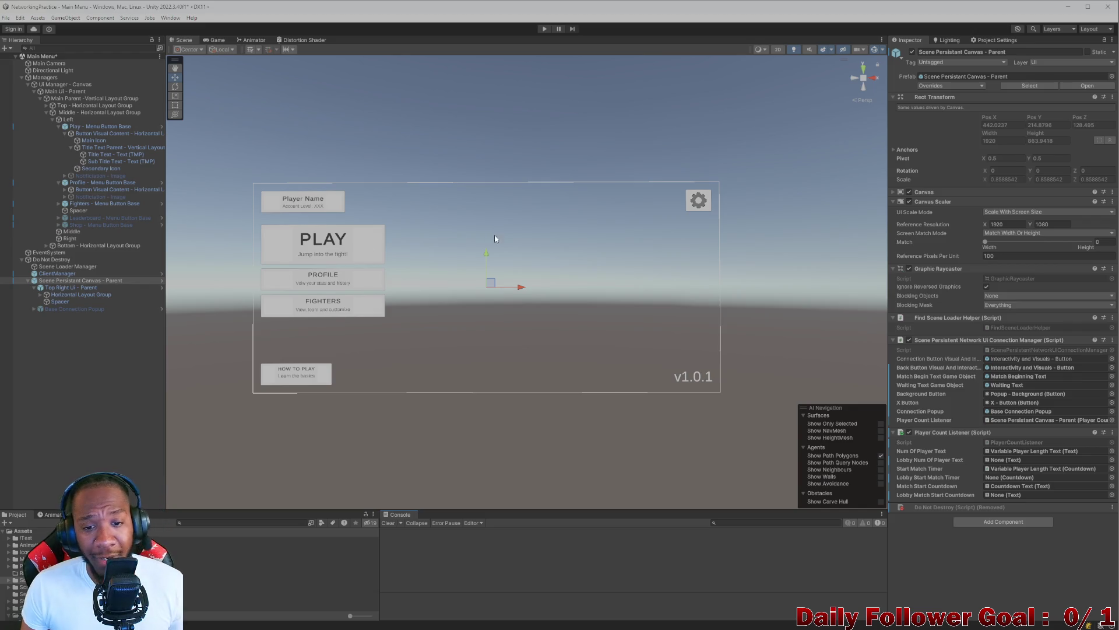
scroll(344, 252, "up", 2)
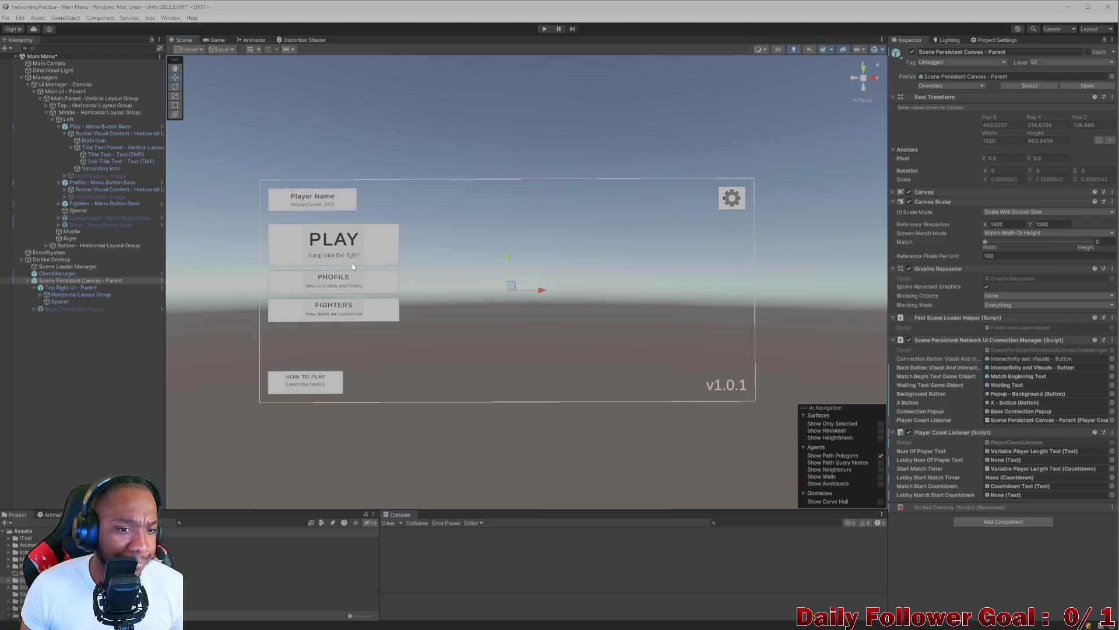
left_click(231, 521)
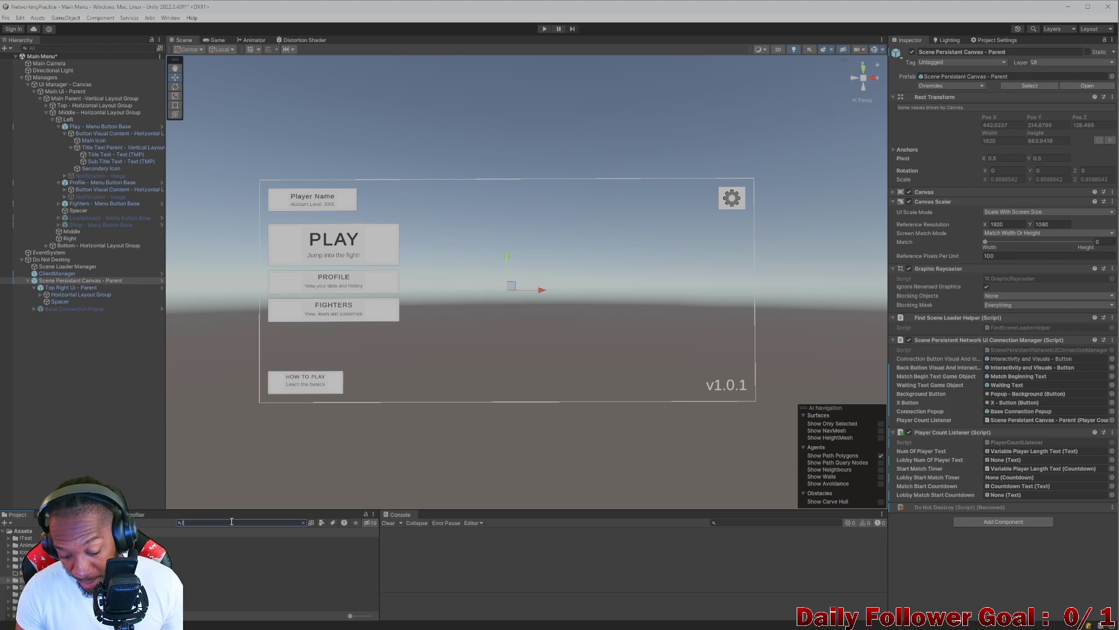
type("lobby")
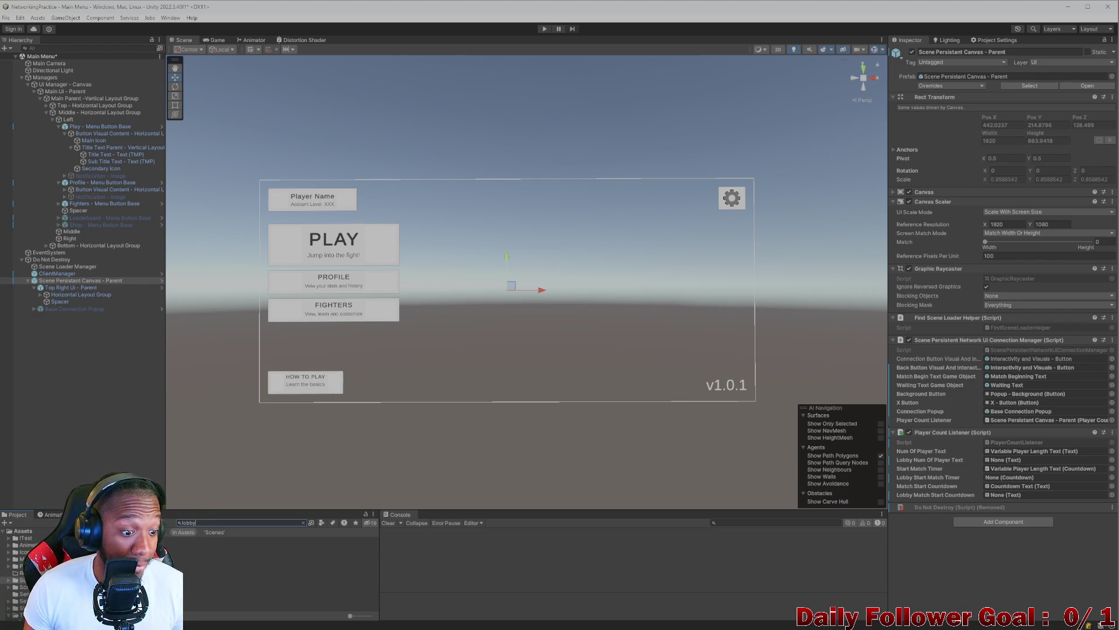
double_click(204, 547)
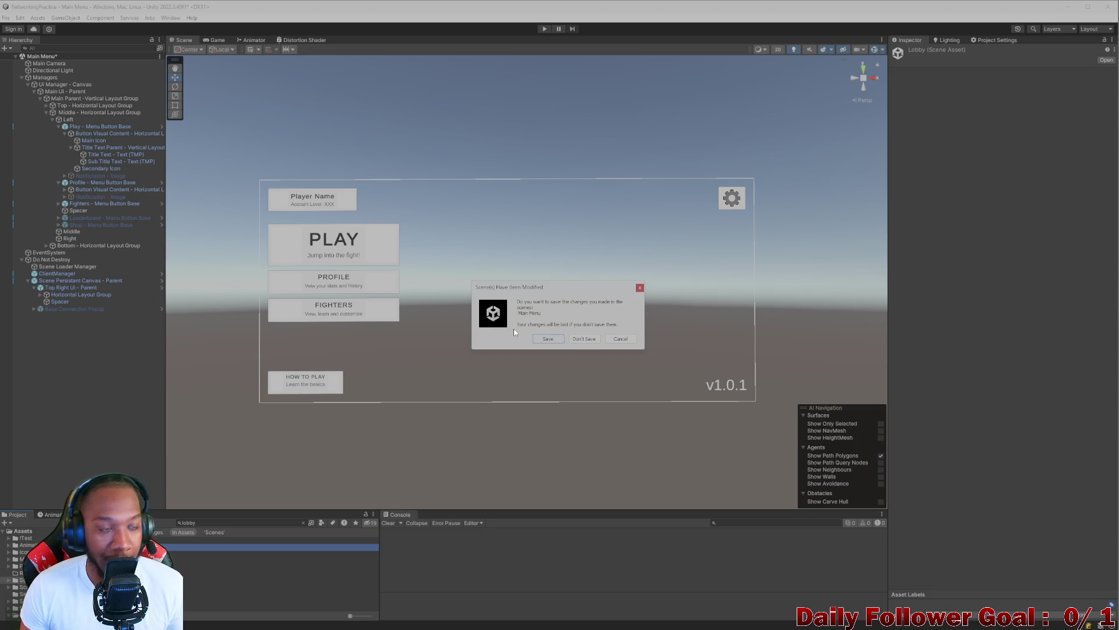
left_click(548, 340)
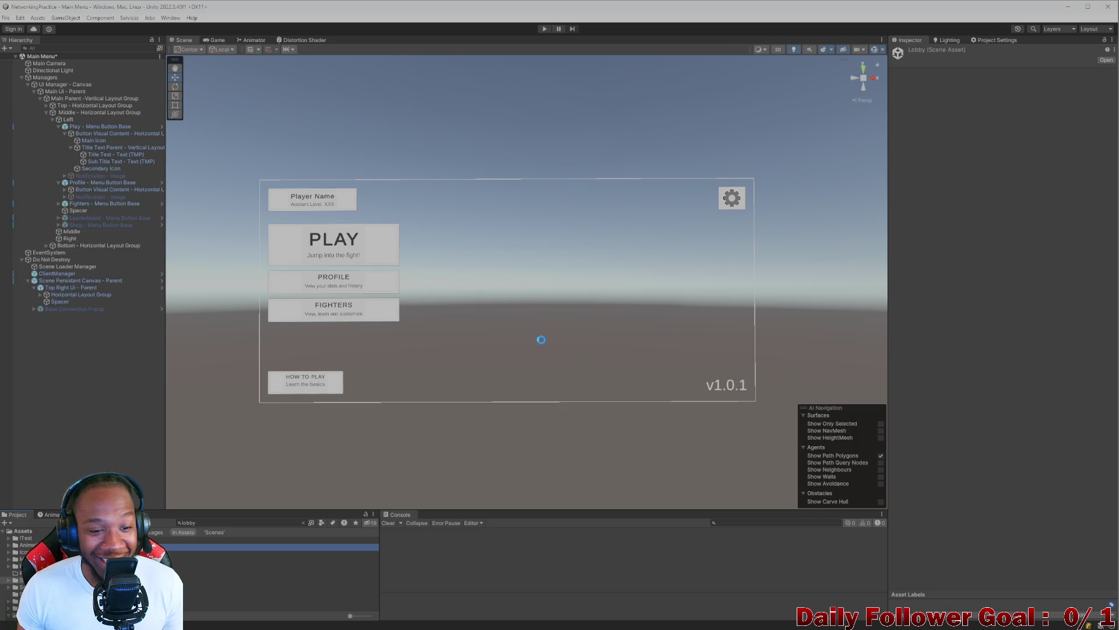
- Inspect Version - Text, Win Loss Text - Parent and Server IP Popup - Parent in the Lobby hierarchy
left_click(727, 389)
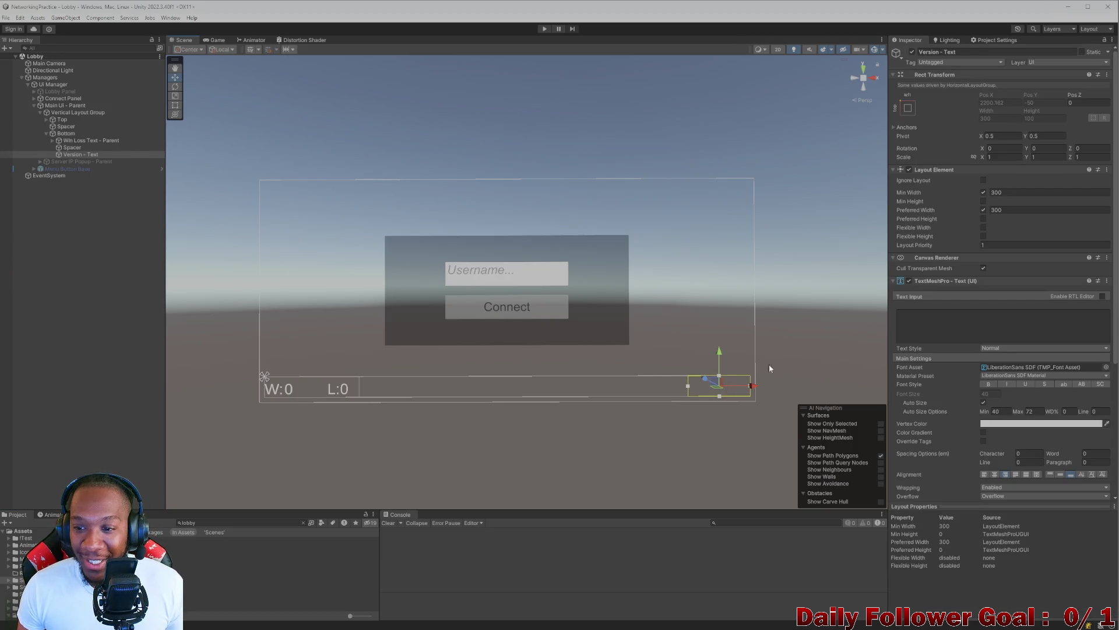
scroll(933, 306, "down", 5)
scroll(1008, 412, "down", 1)
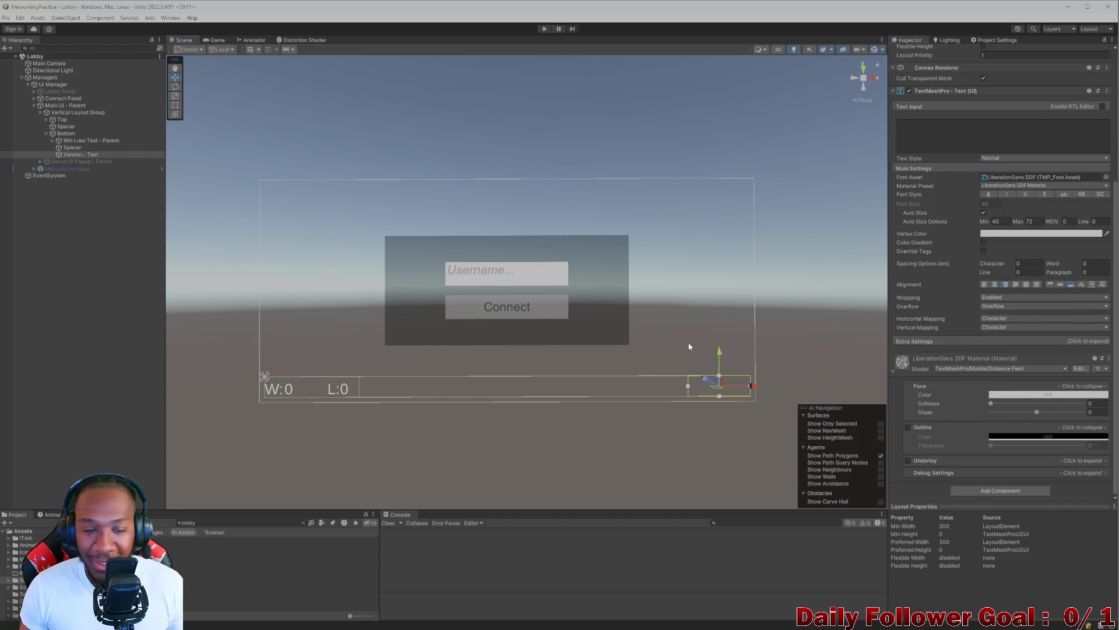
left_click(78, 141)
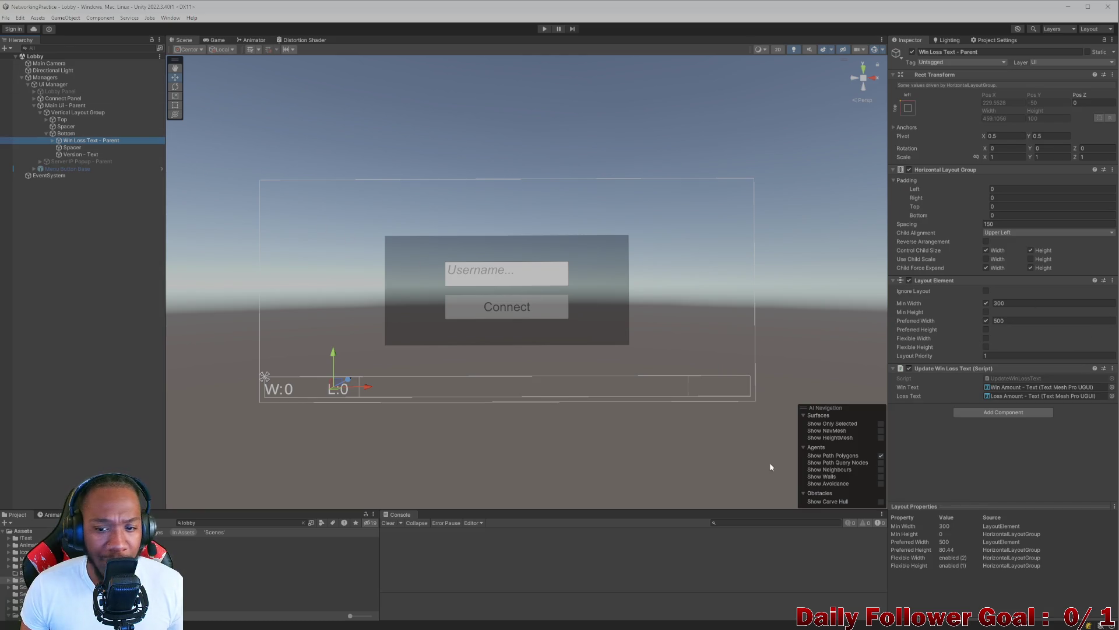
left_click(712, 379)
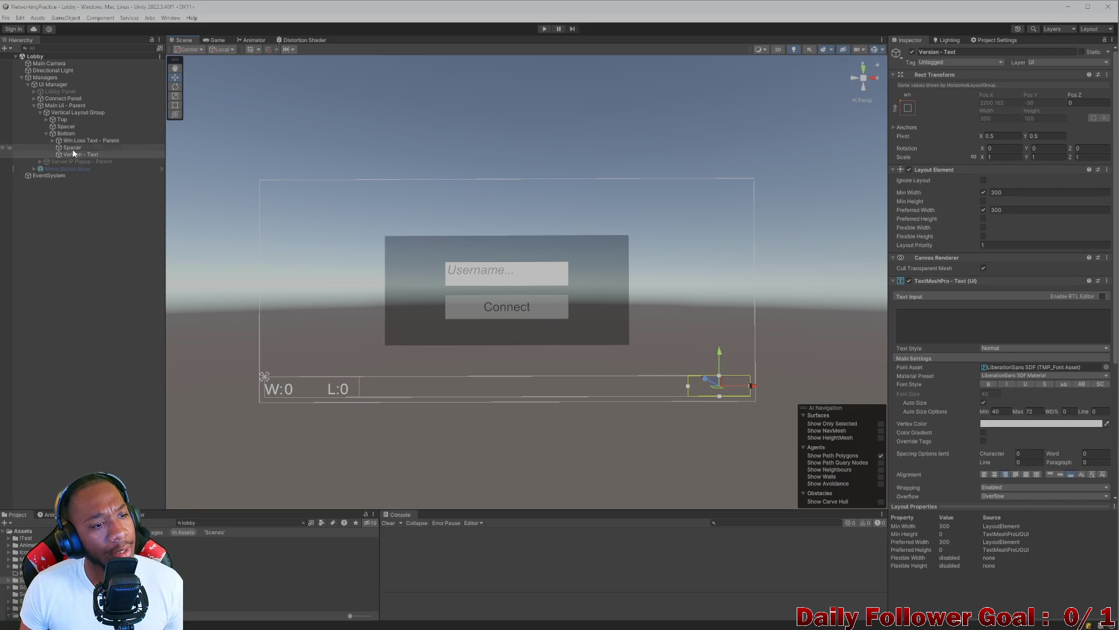
left_click(86, 161)
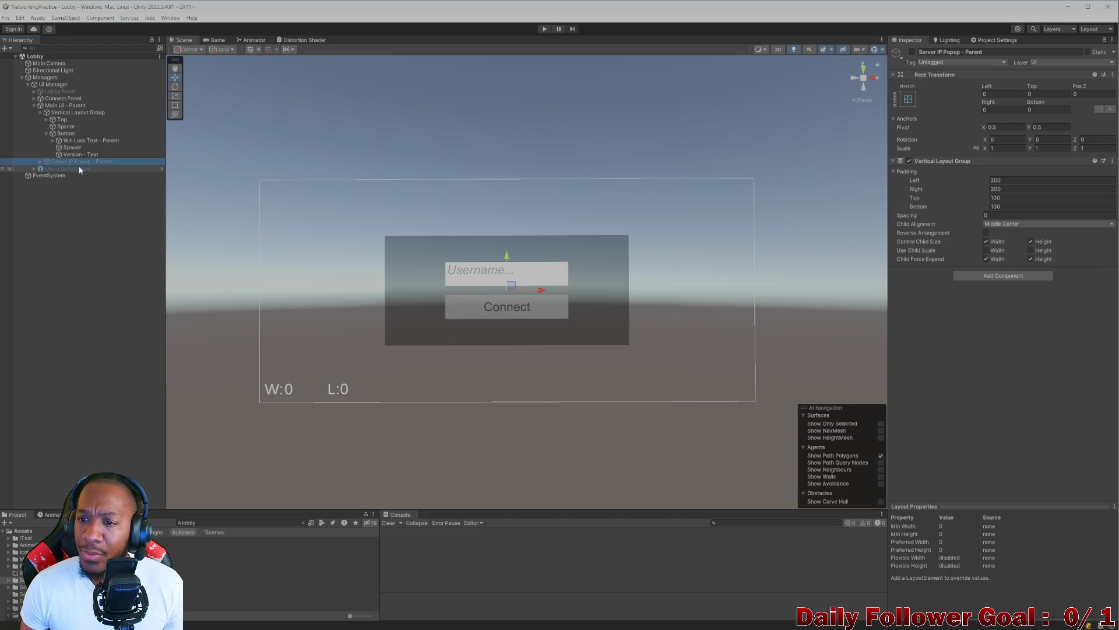
left_click(79, 154)
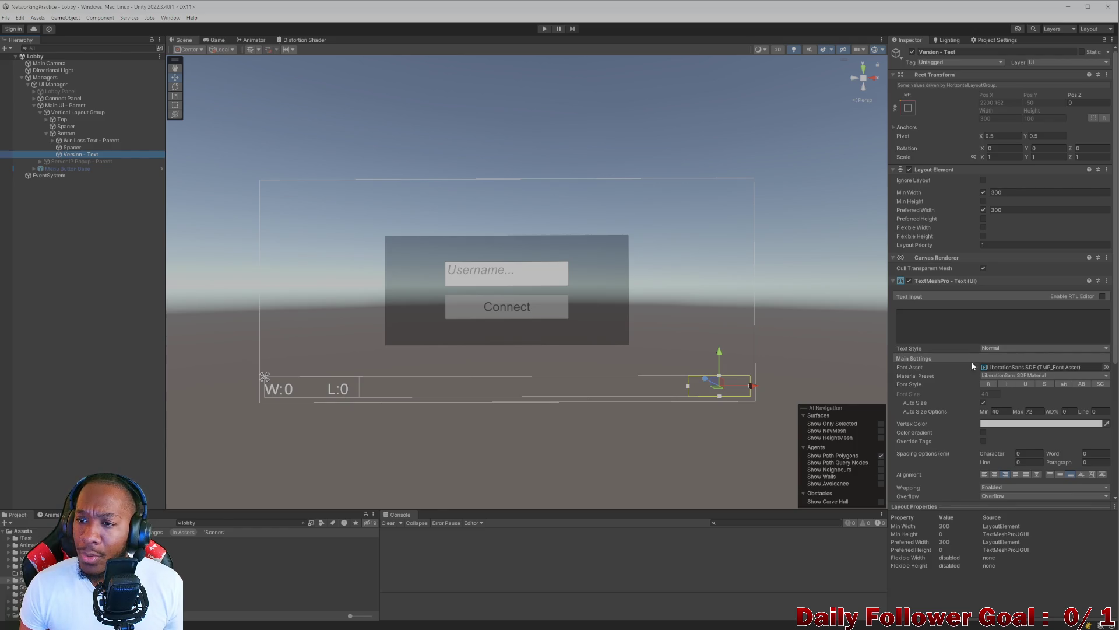
scroll(972, 362, "down", 5)
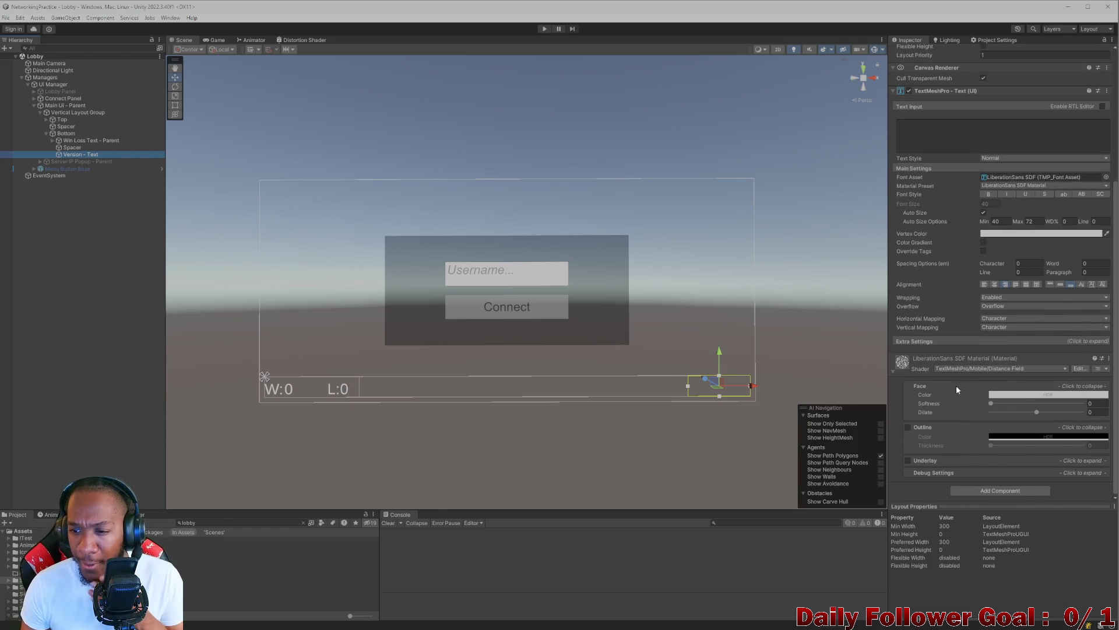
scroll(956, 385, "up", 5)
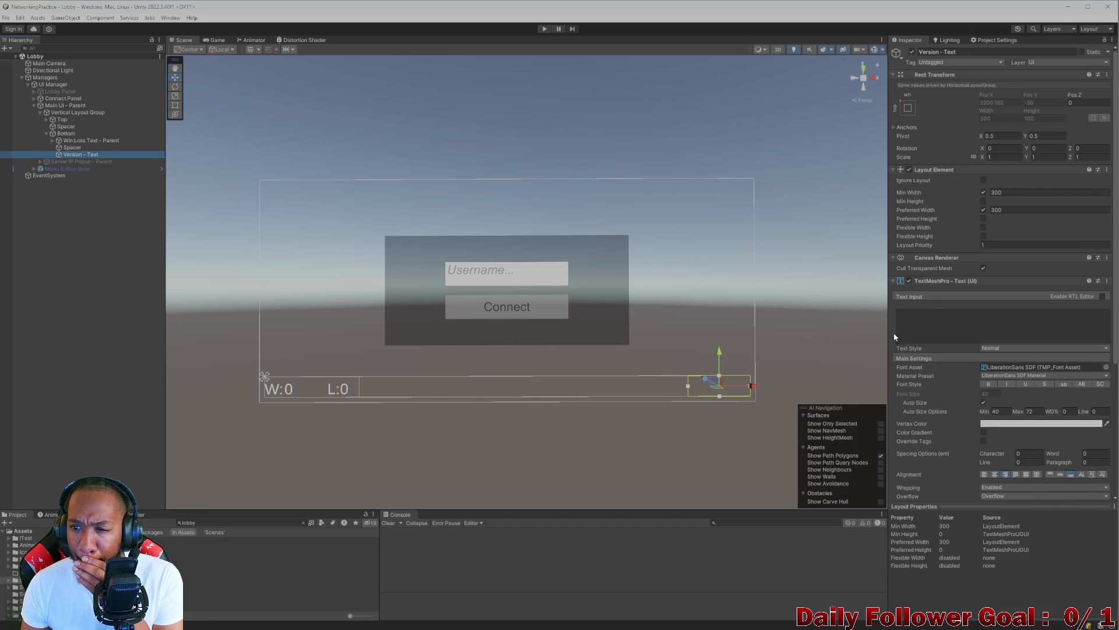
scroll(869, 264, "up", 1)
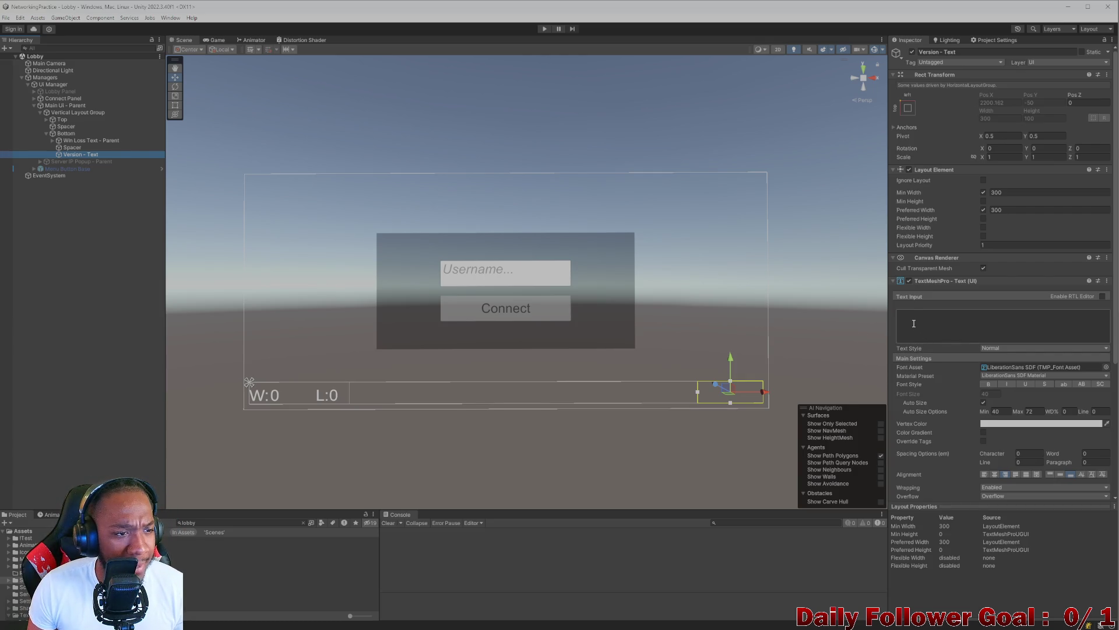
scroll(977, 408, "down", 5)
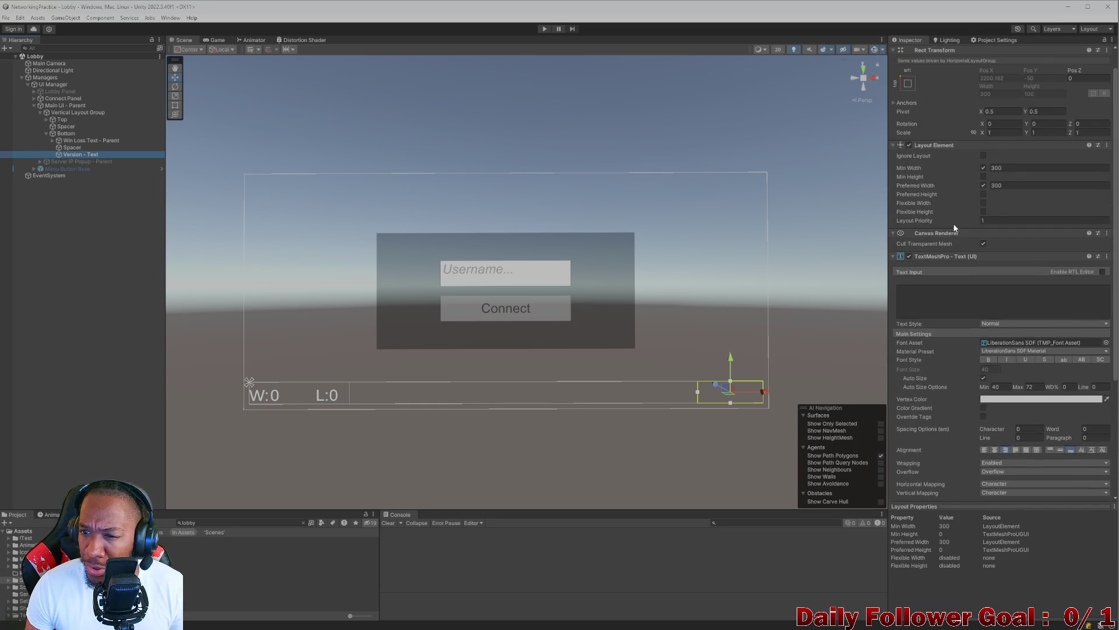
scroll(992, 259, "down", 3)
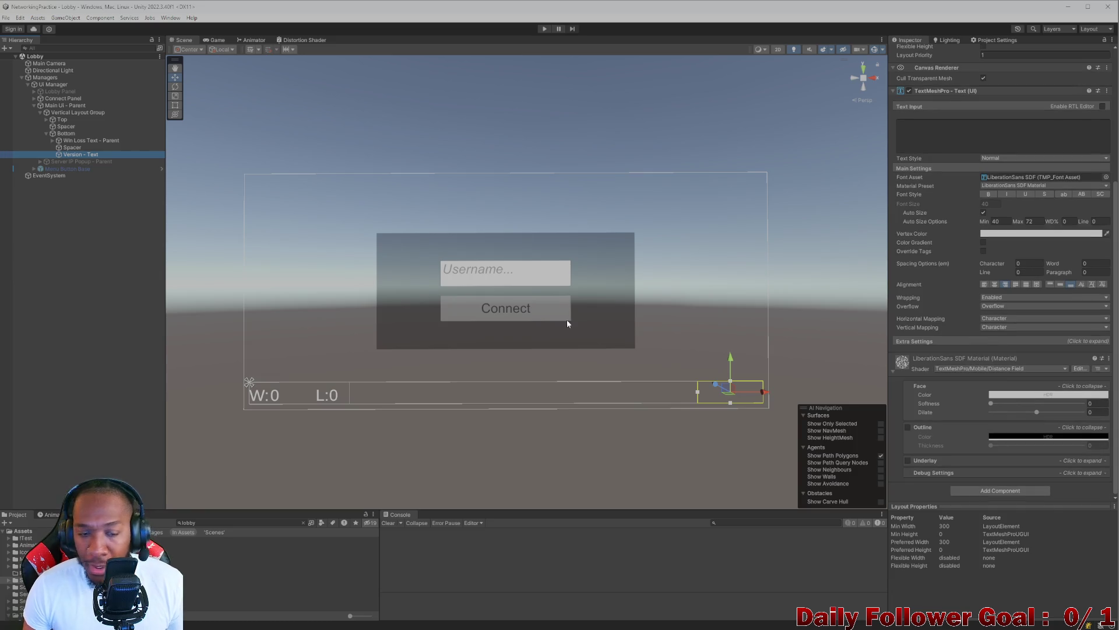
- Inspect the Bottom, Win Loss Text, Top, Vertical Layout Group and Main UI containers, then reselect Version - Text
left_click(69, 134)
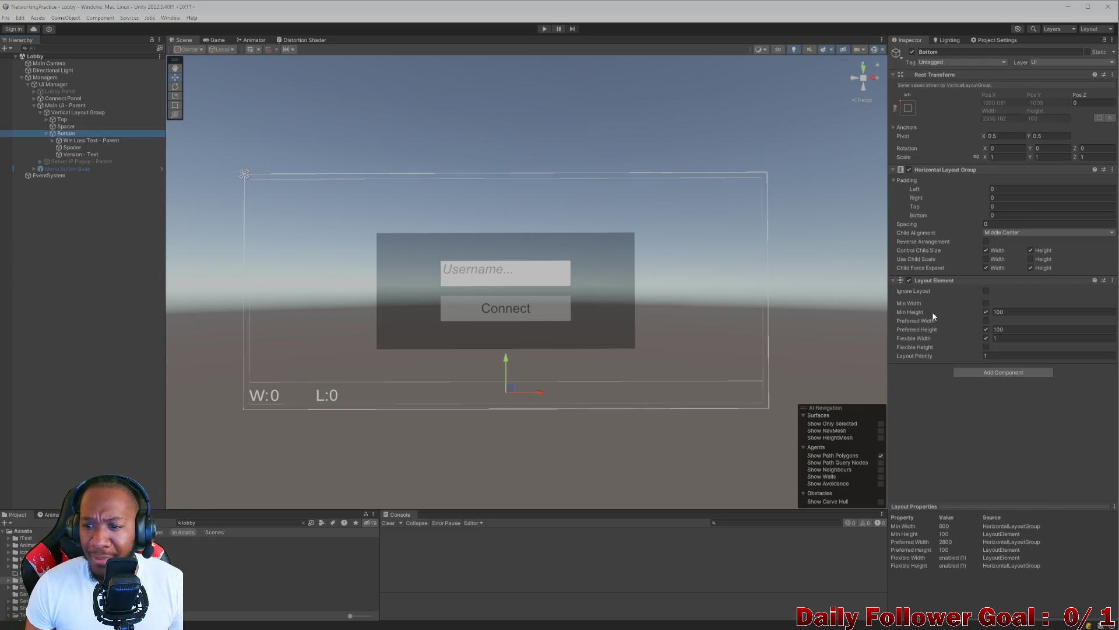
left_click(75, 141)
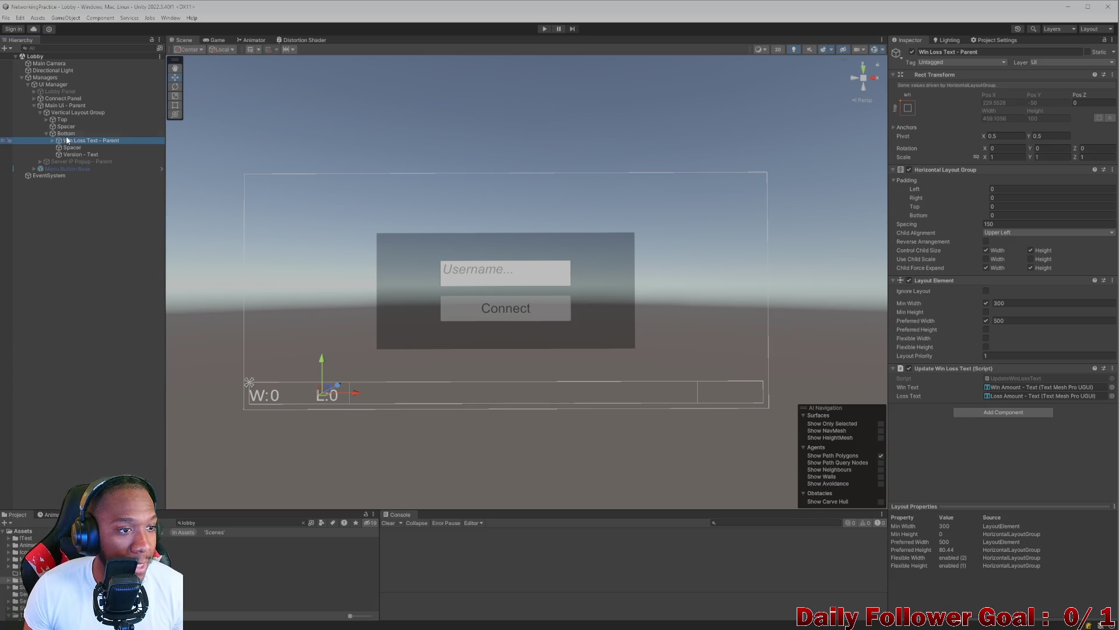
key("Up")
key("Up")
key("Up")
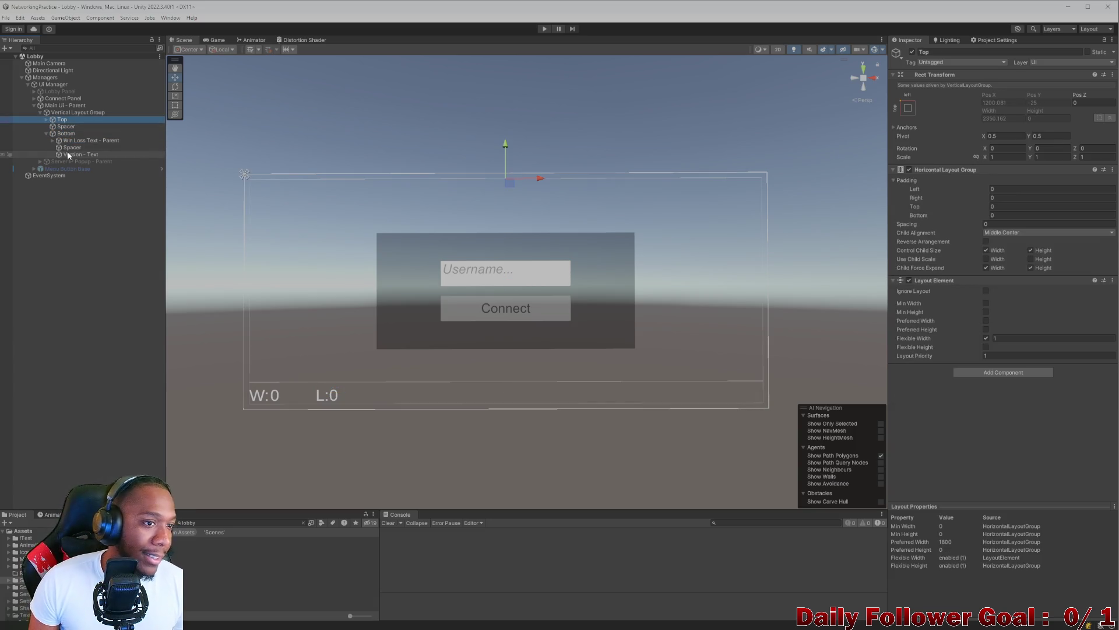
left_click(68, 154)
scroll(1029, 290, "down", 5)
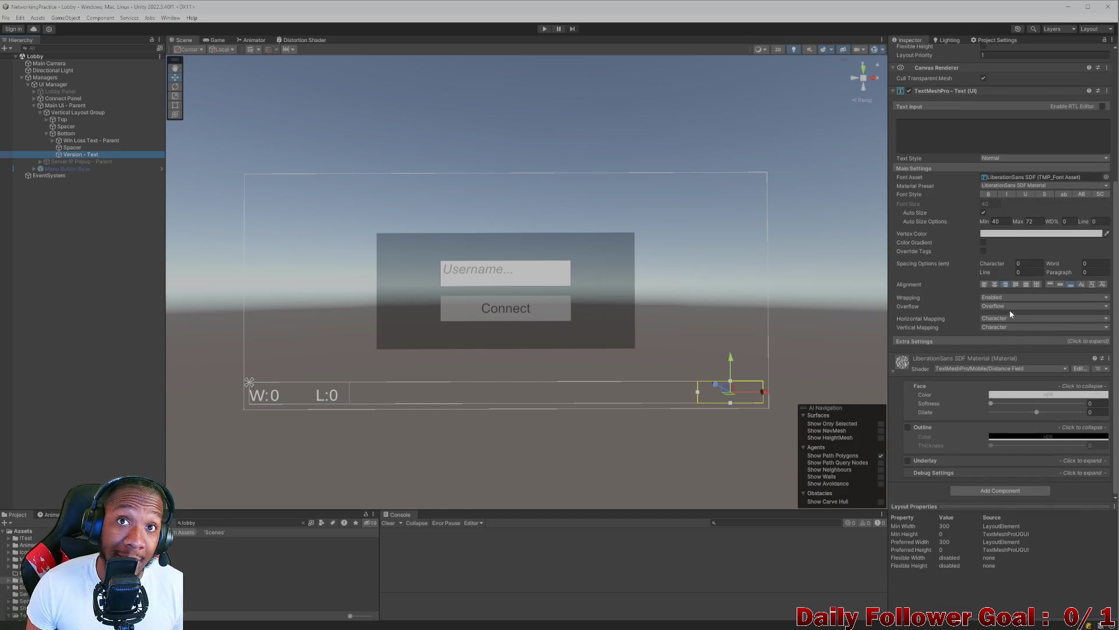
left_click(61, 133)
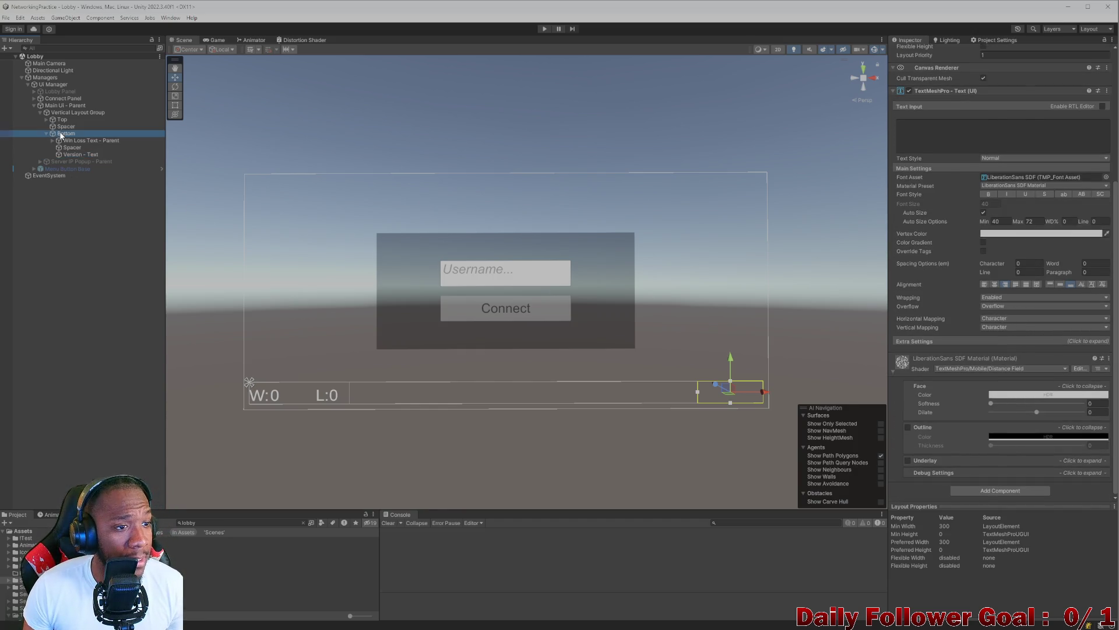
left_click(61, 112)
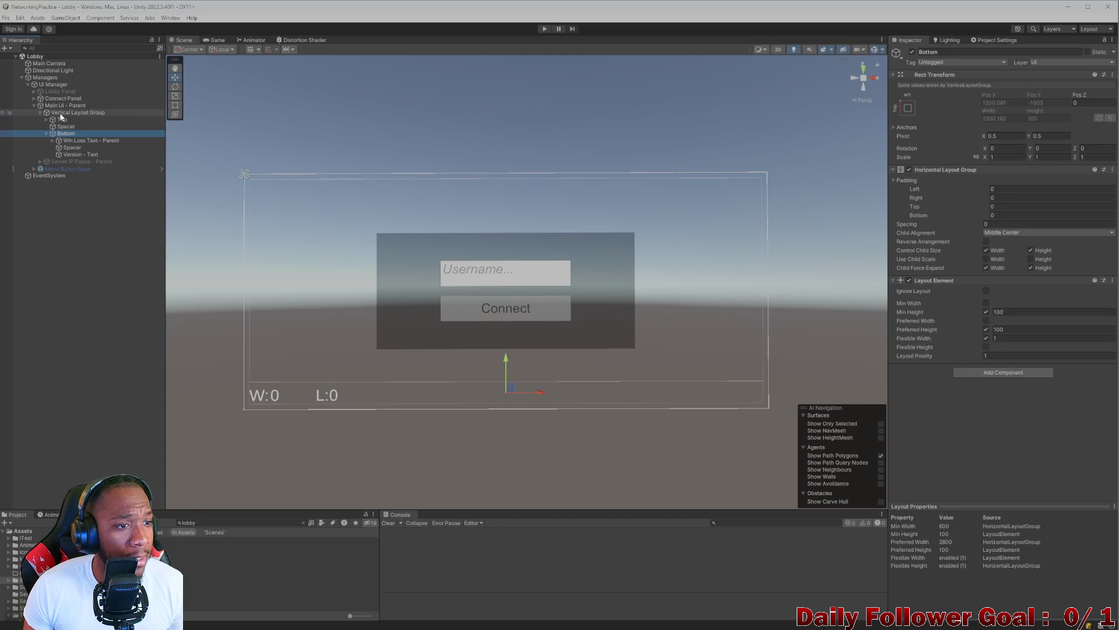
left_click(82, 155)
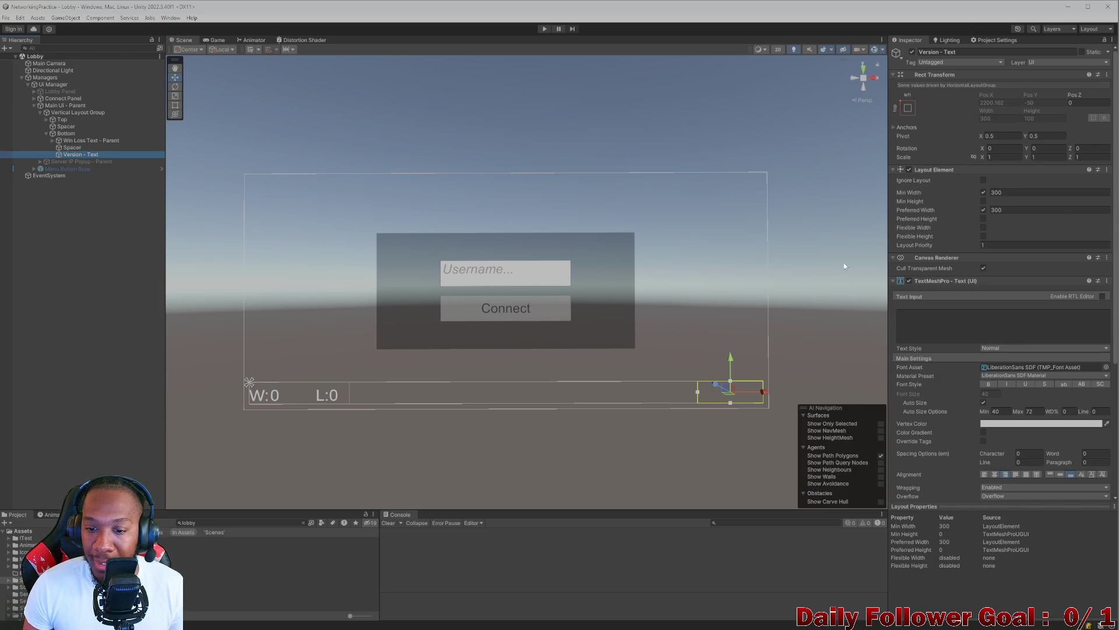
- Toggle Version - Text inactive and active twice, then remove its TextMeshPro text component
left_click(912, 52)
left_click(912, 52)
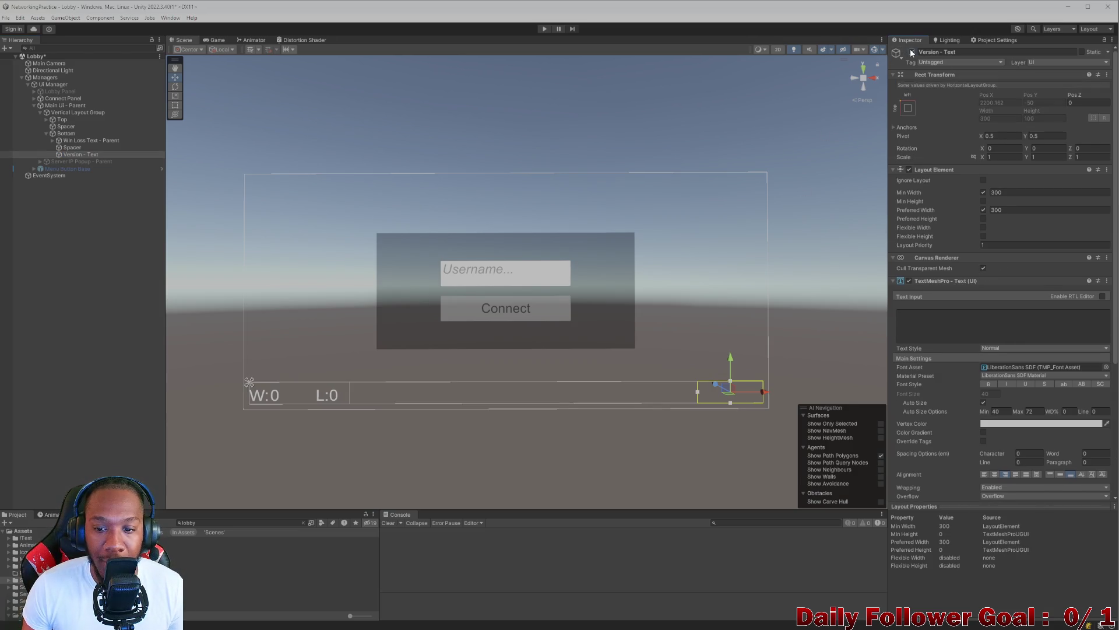
left_click(910, 49)
left_click(909, 50)
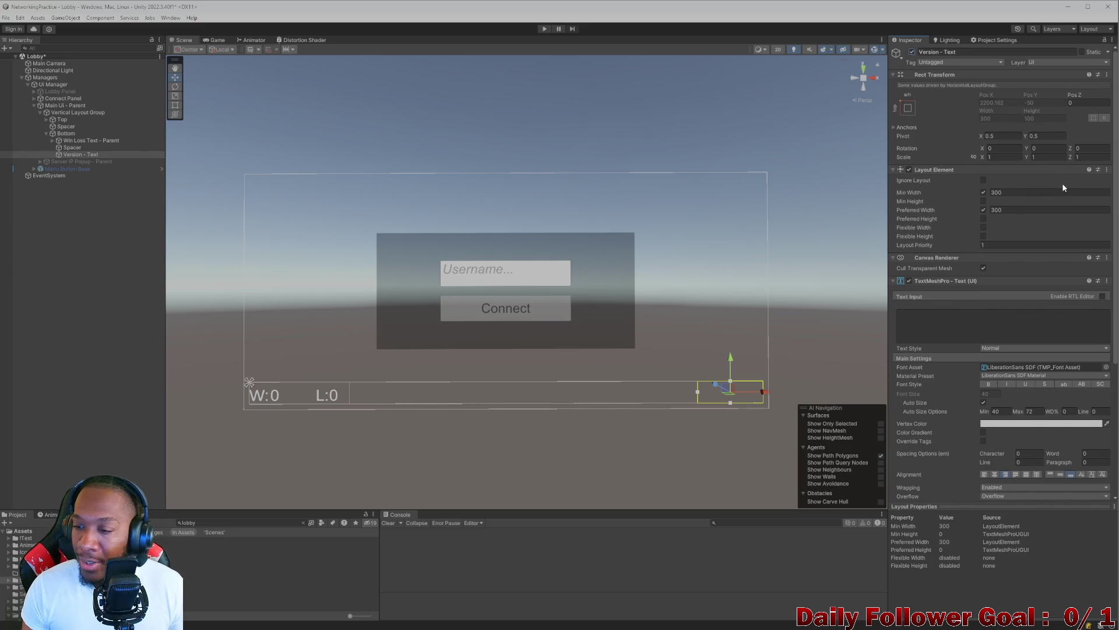
scroll(1078, 222, "down", 2)
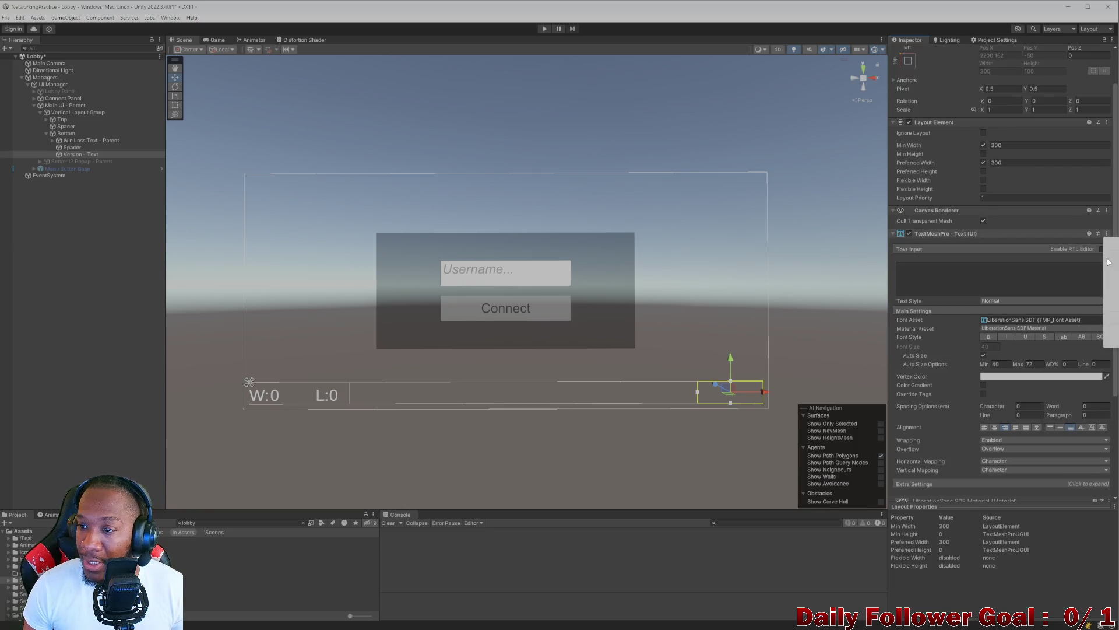
left_click(1110, 257)
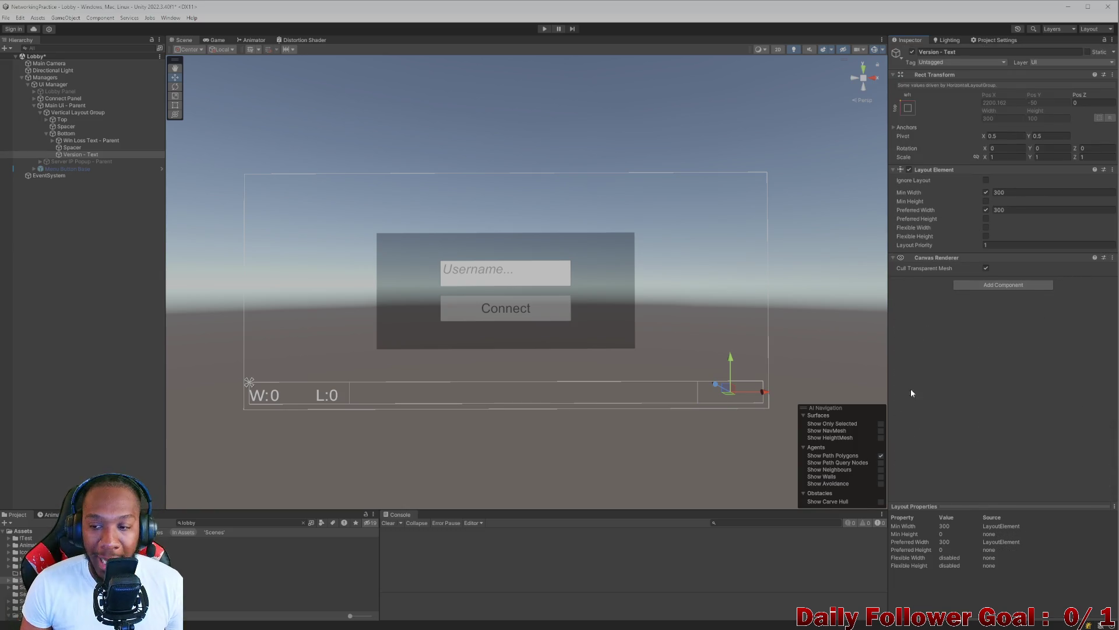
- Save the Lobby scene and open the Main Menu scene found by searching 'main'
left_click(58, 315)
key("ctrl+s")
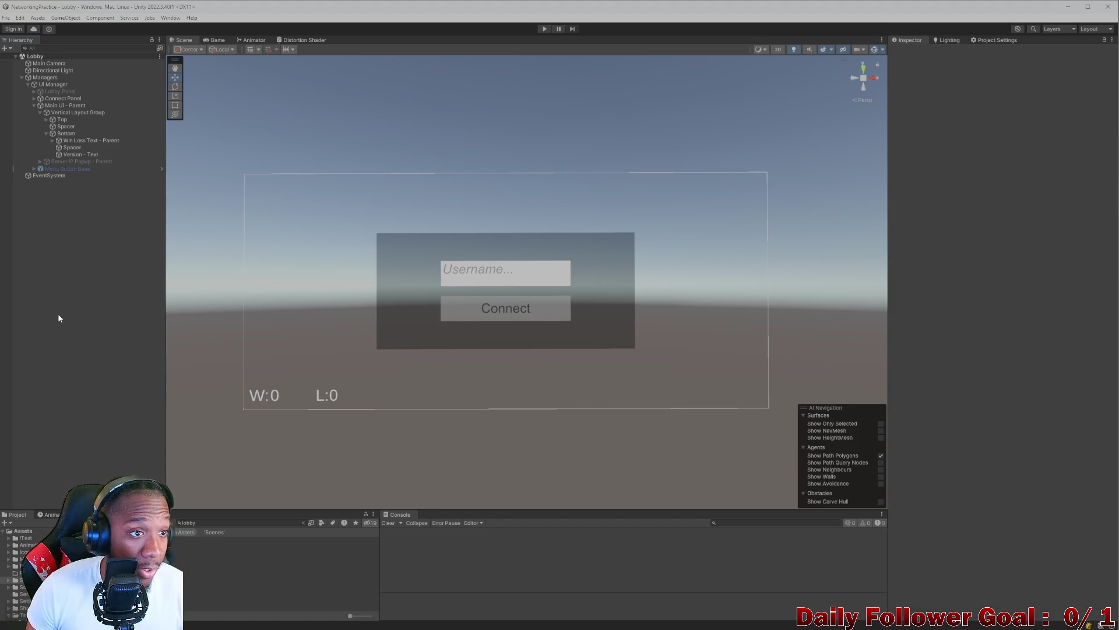
left_click(250, 521)
type("main")
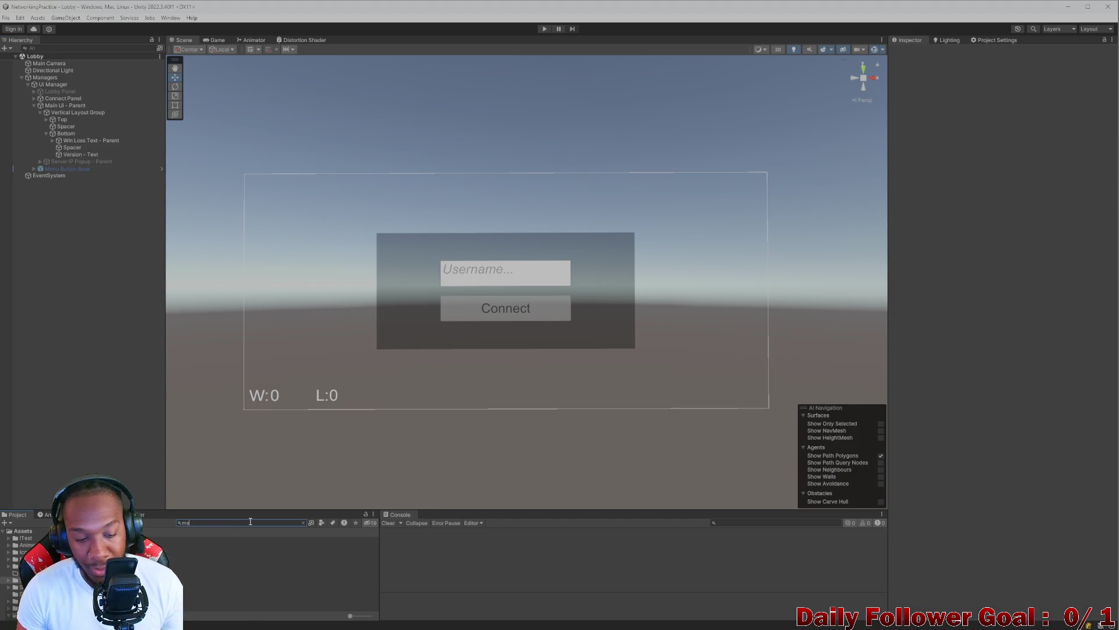
key("Down")
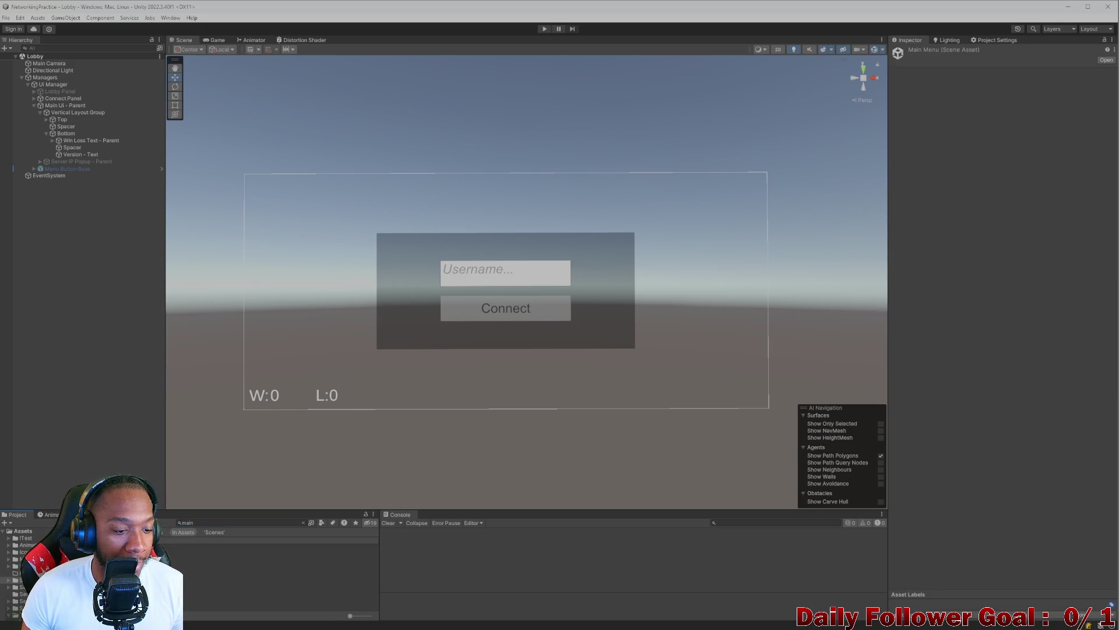
key("Return")
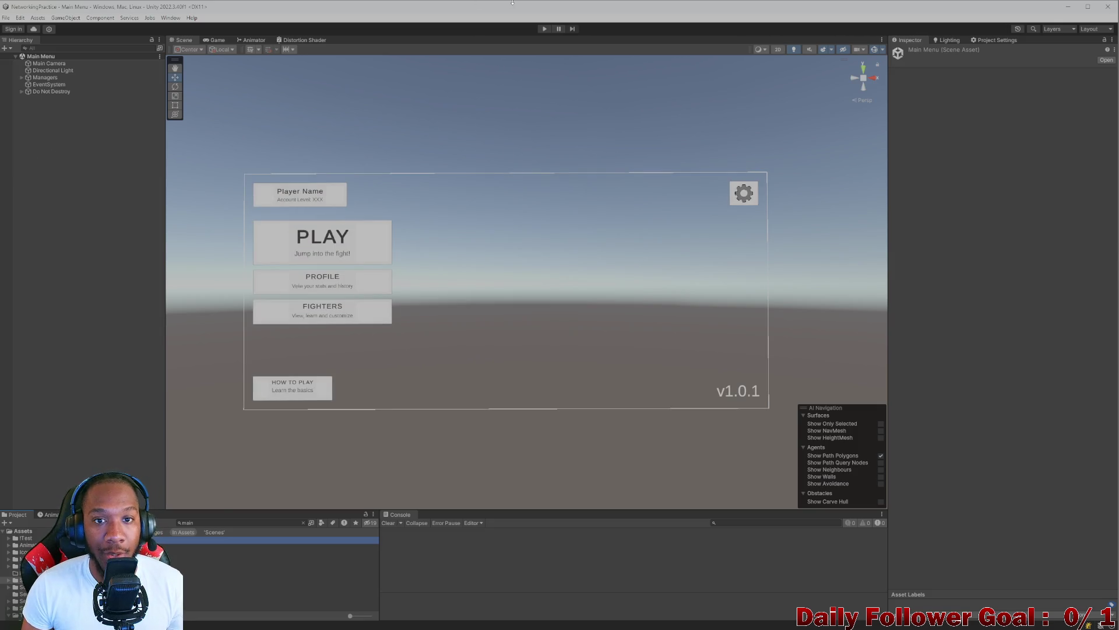
- Run Play mode and jump from the NullReferenceException to its source in UiManager.cs
left_click(546, 29)
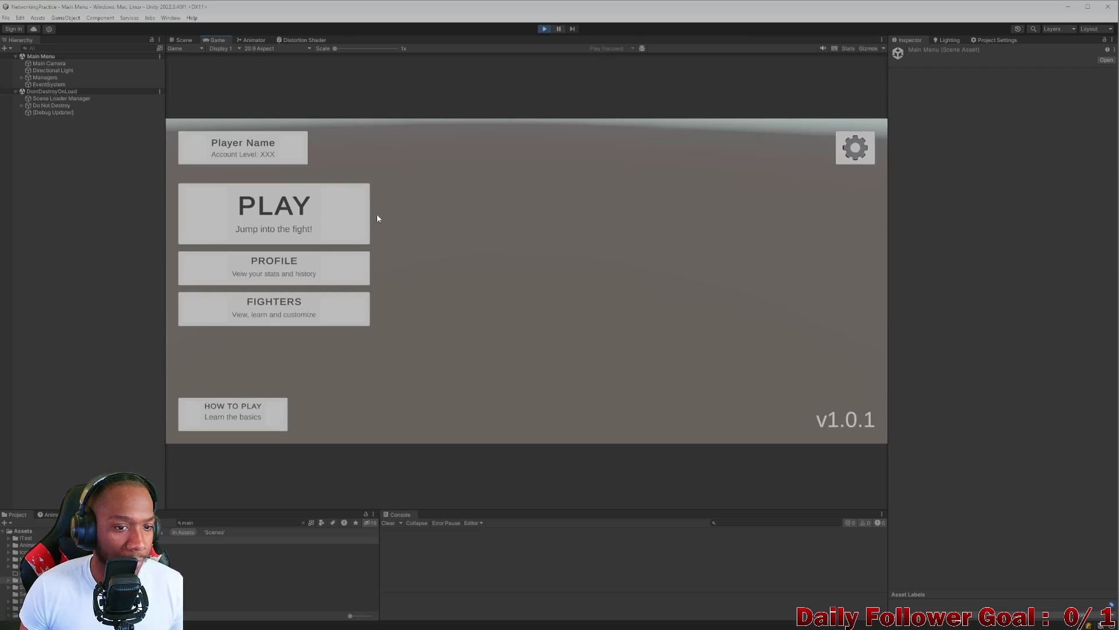
scroll(513, 574, "up", 2)
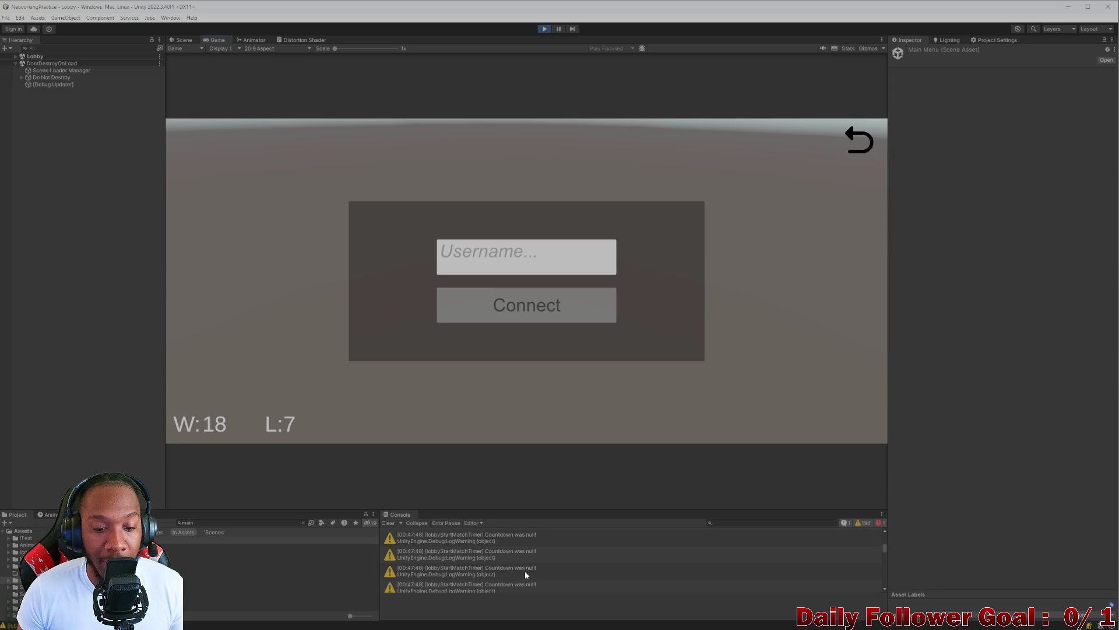
scroll(491, 566, "up", 5)
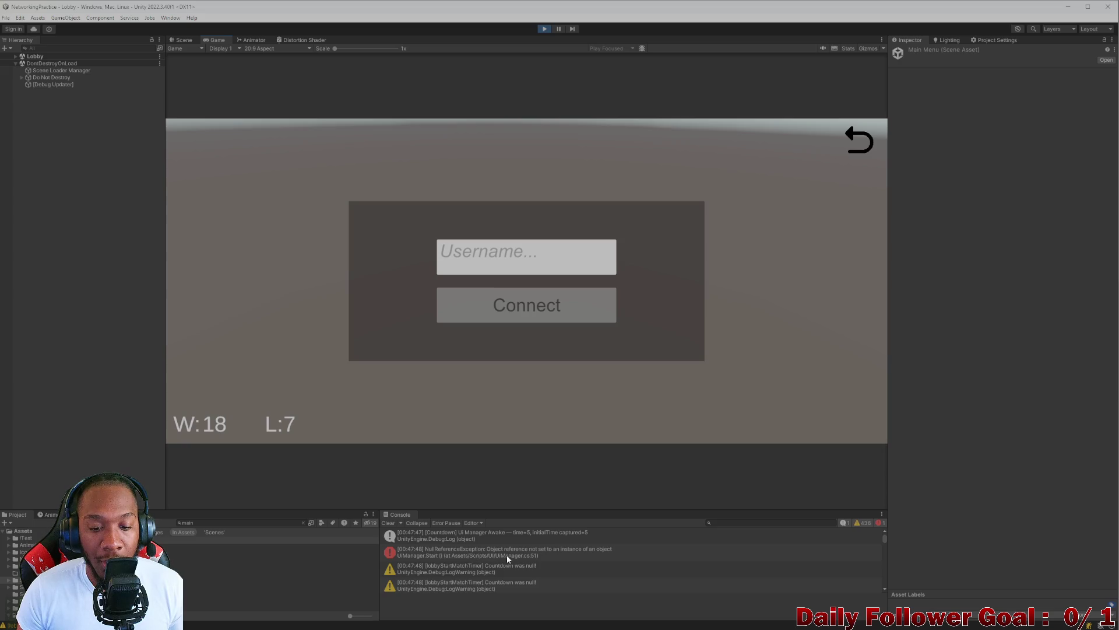
double_click(506, 552)
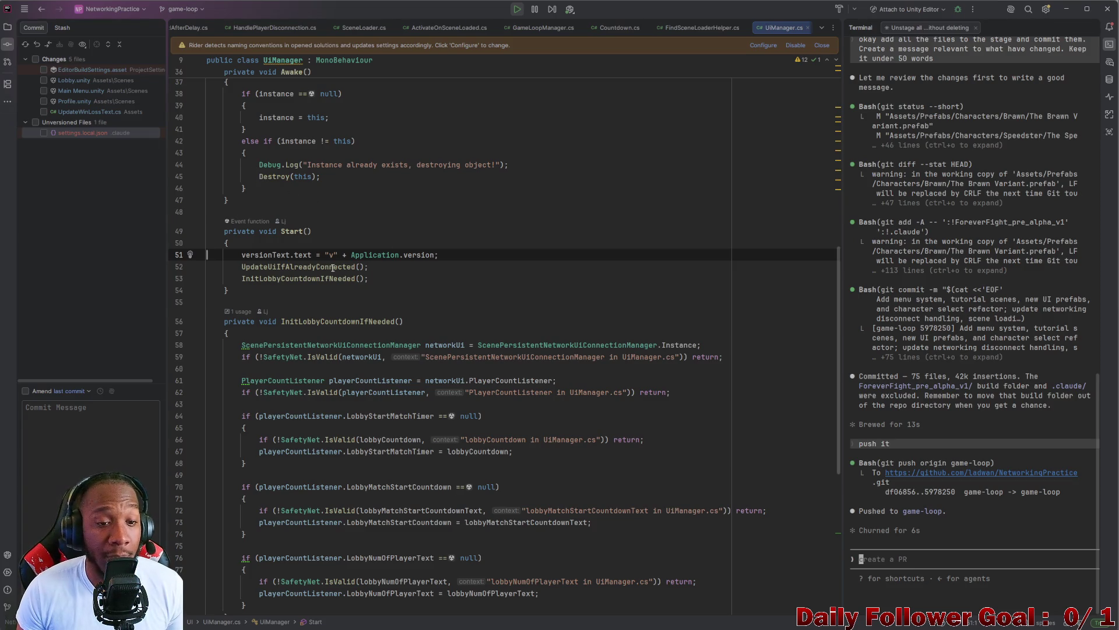
- Stop Play mode and delete the versionText assignment on line 51 of UiManager.cs
double_click(282, 256)
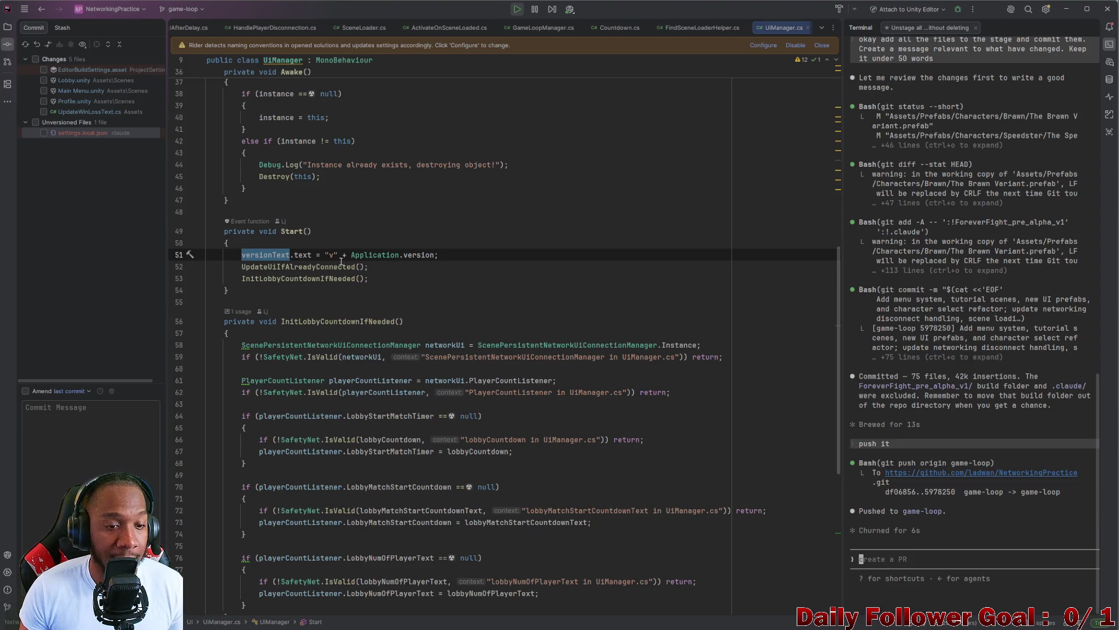
left_click(1066, 8)
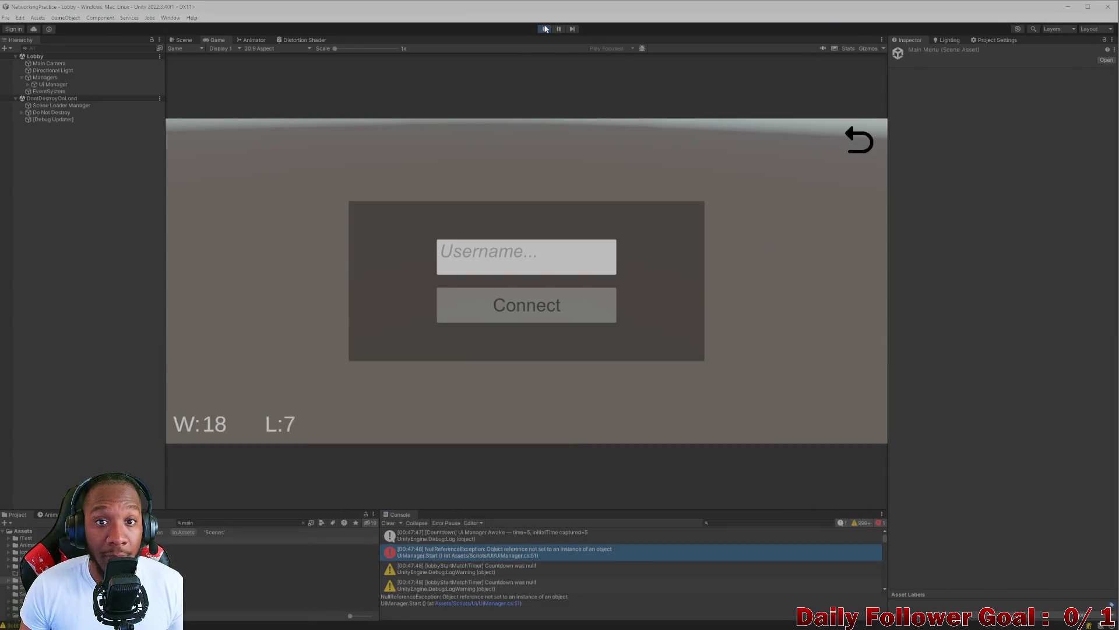
left_click(545, 28)
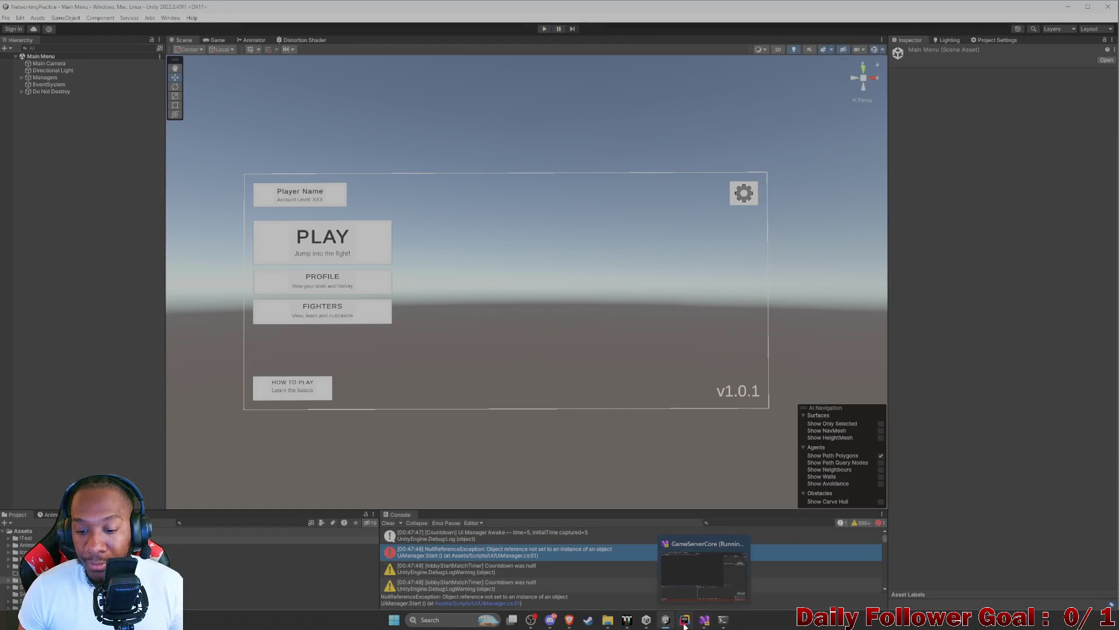
left_click(685, 621)
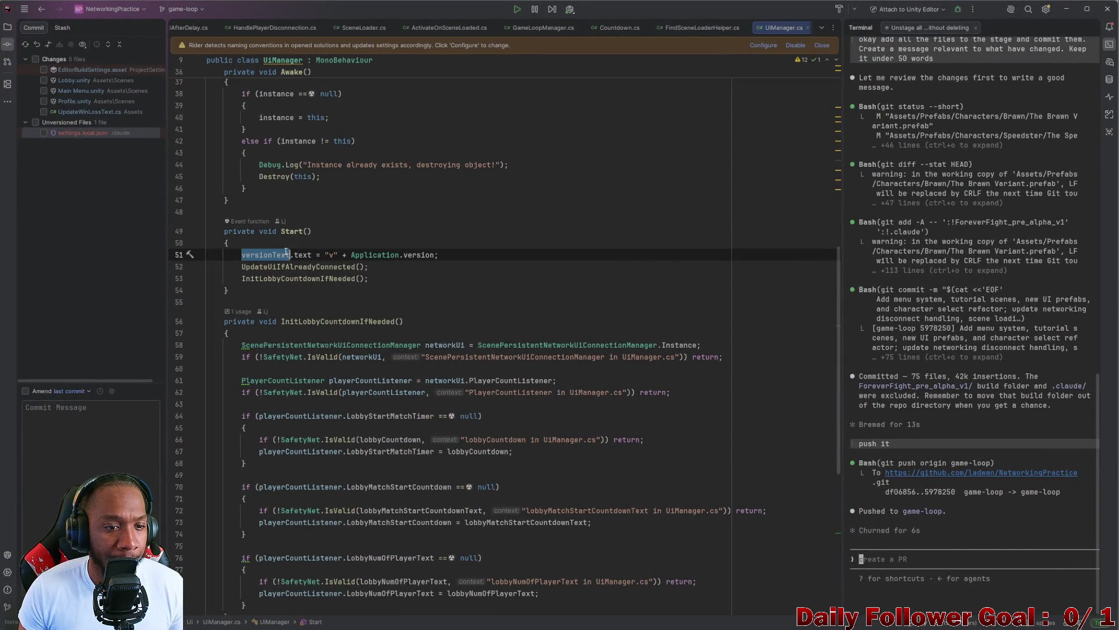
key("ctrl+y")
- Delete the [SerializeField] TMP_Text versionText field declaration and return to Unity to recompile
scroll(300, 258, "up", 9)
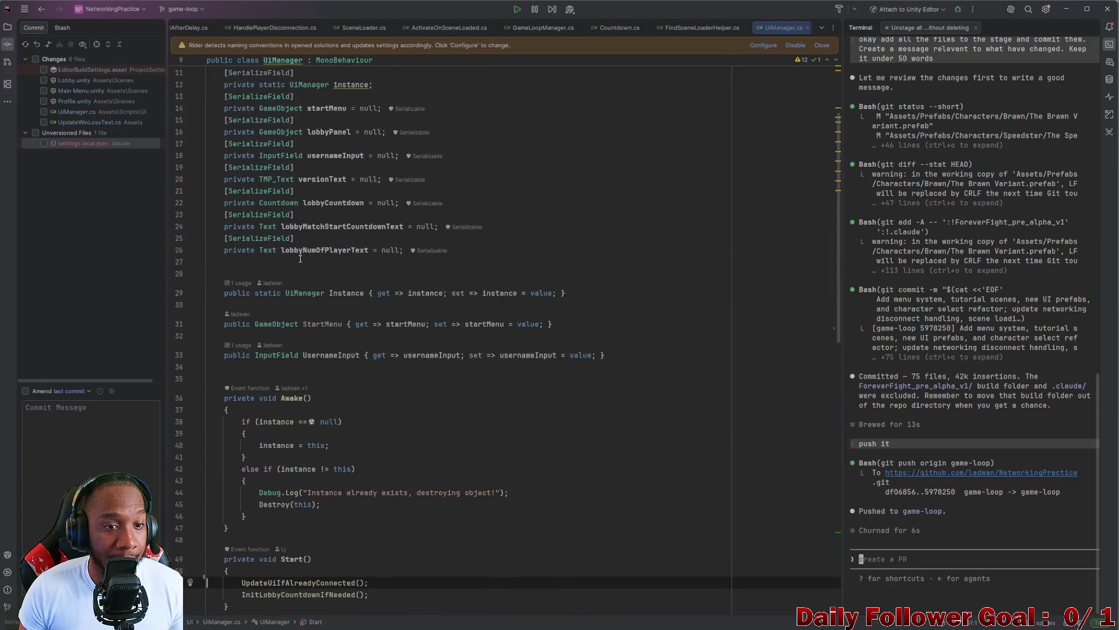
scroll(300, 258, "up", 2)
left_click(317, 251)
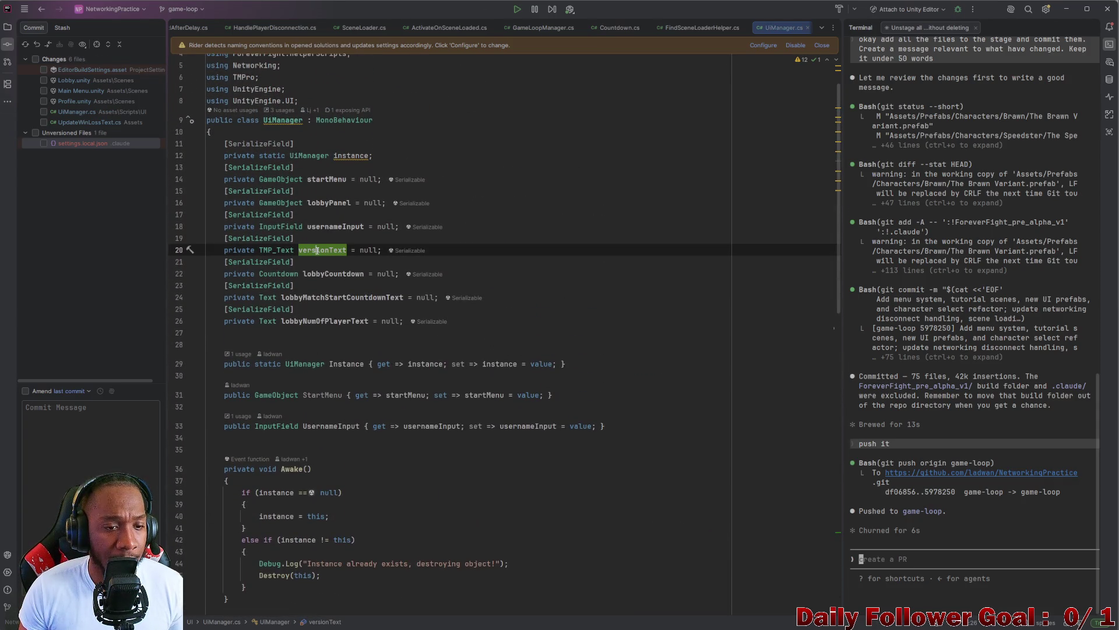
key("ctrl+w")
key("ctrl+w")
key("ctrl+w")
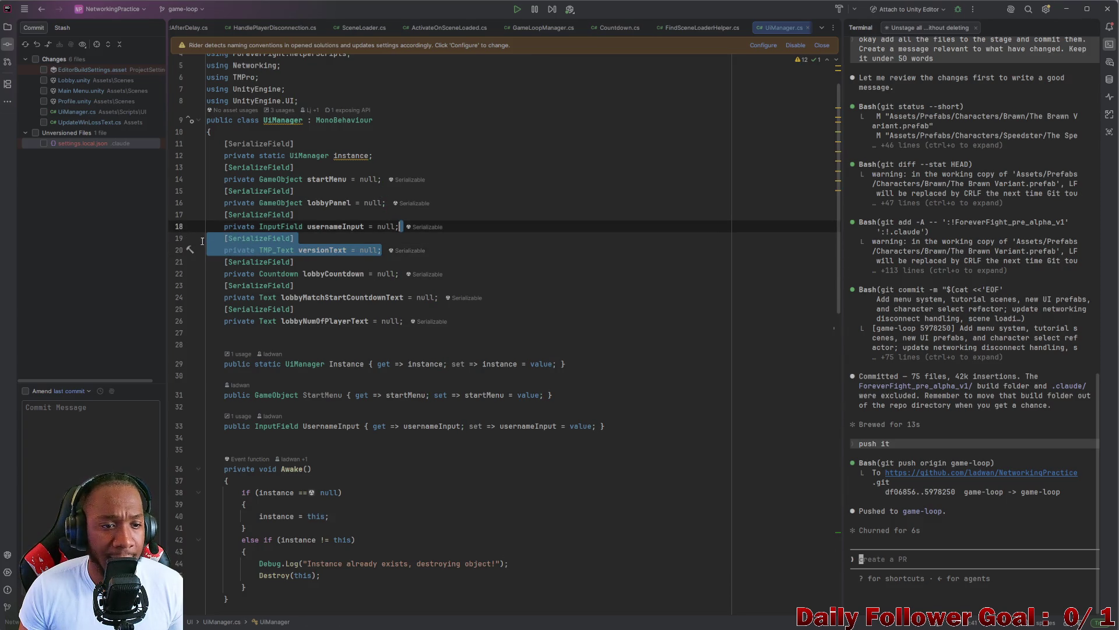
key("Delete")
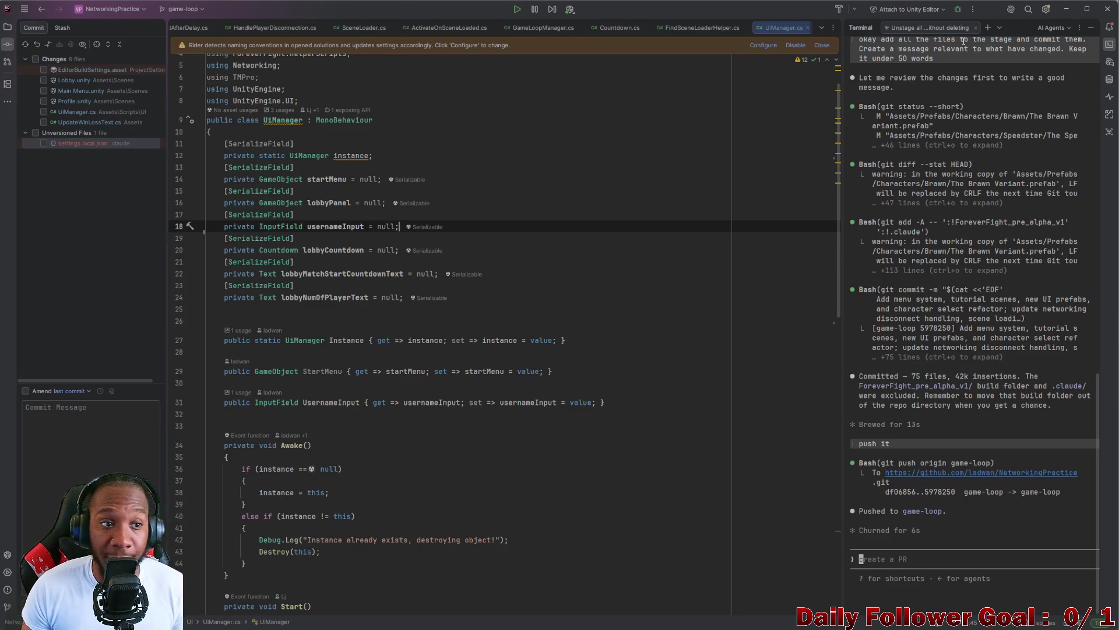
left_click(1066, 9)
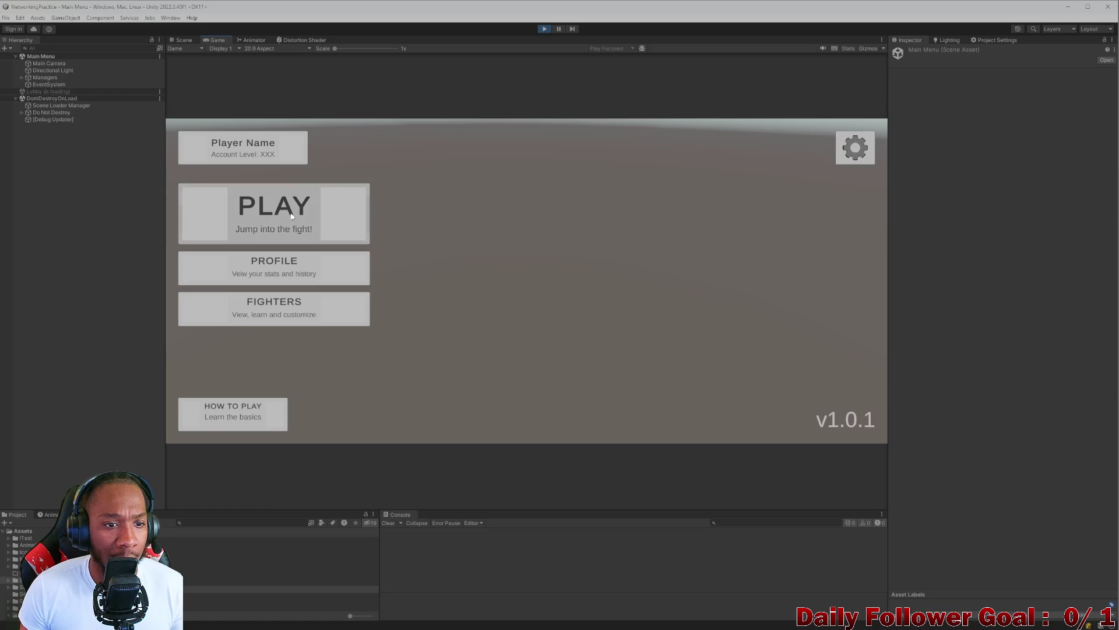
- Enter the lobby, connect with username 'asdf', then disconnect back to the main menu
left_click(291, 215)
left_click(481, 254)
type("asdf")
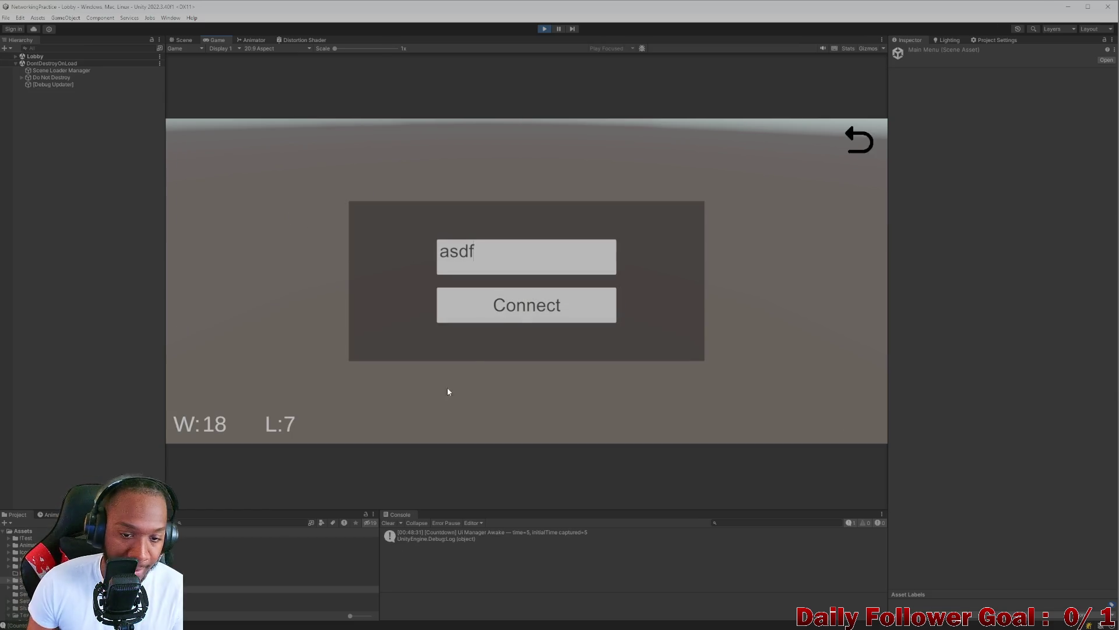
left_click(532, 313)
left_click(515, 404)
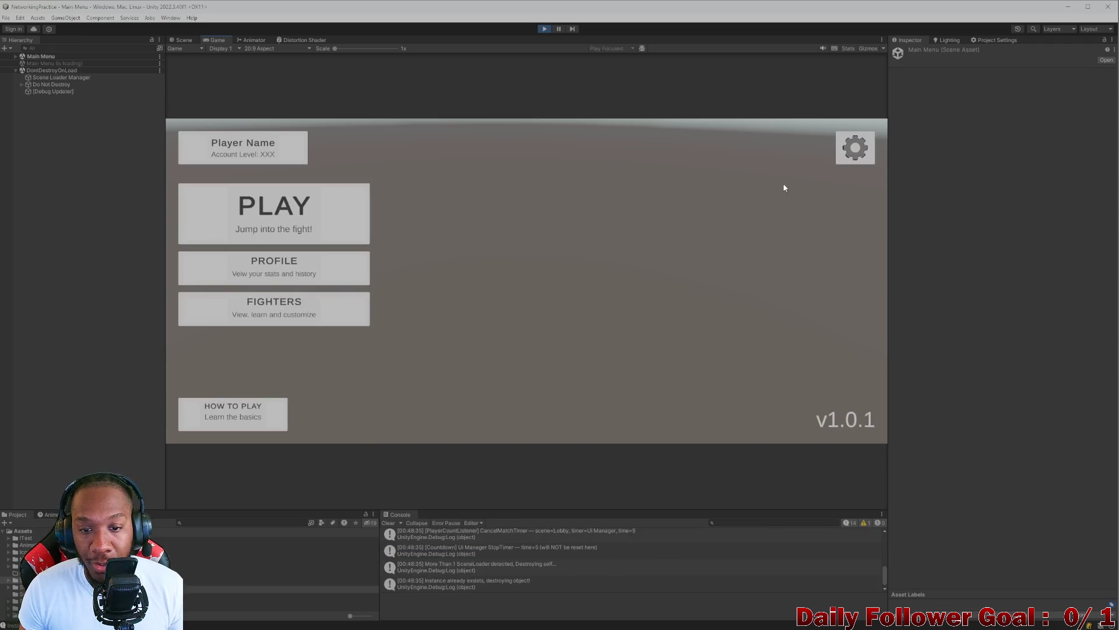
- Open the Profile screen twice to check WINS 18 and LOSSES 7
left_click(251, 273)
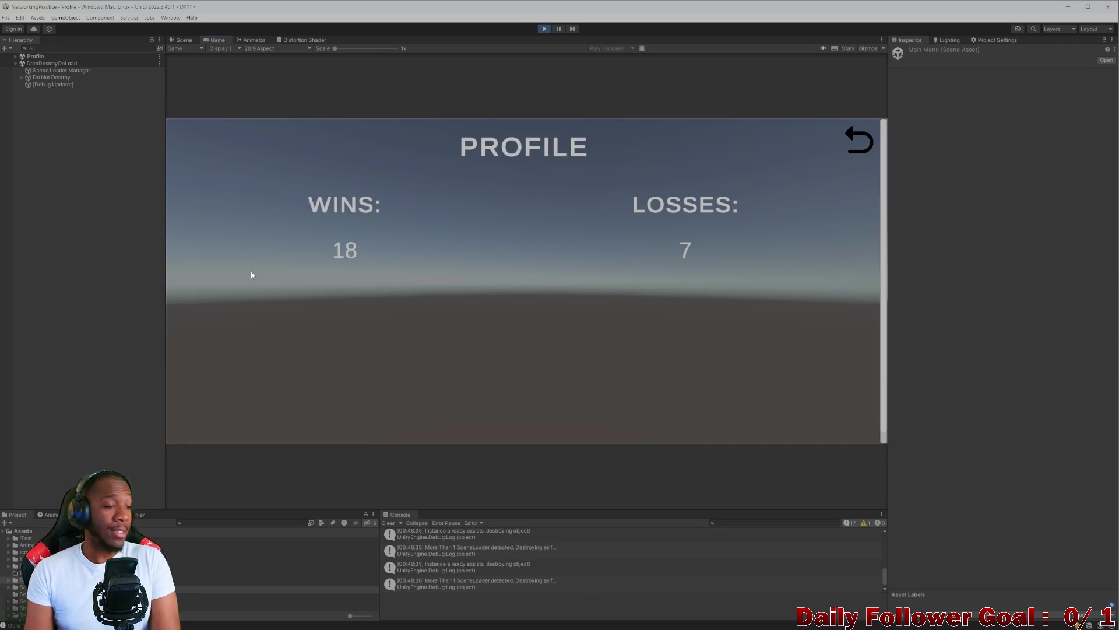
left_click(859, 141)
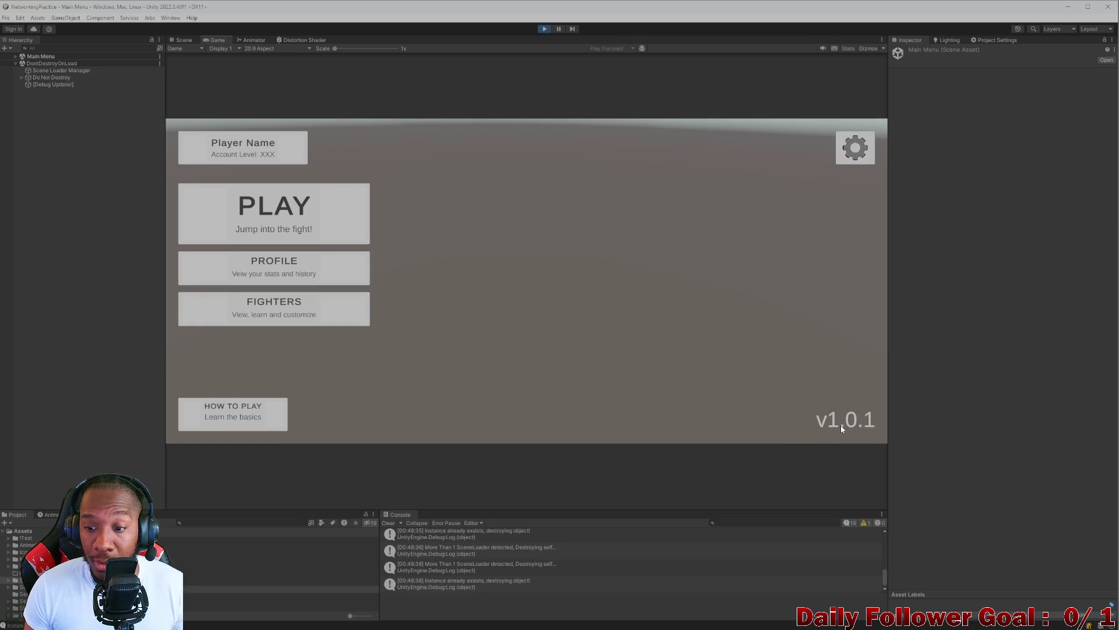
left_click(196, 279)
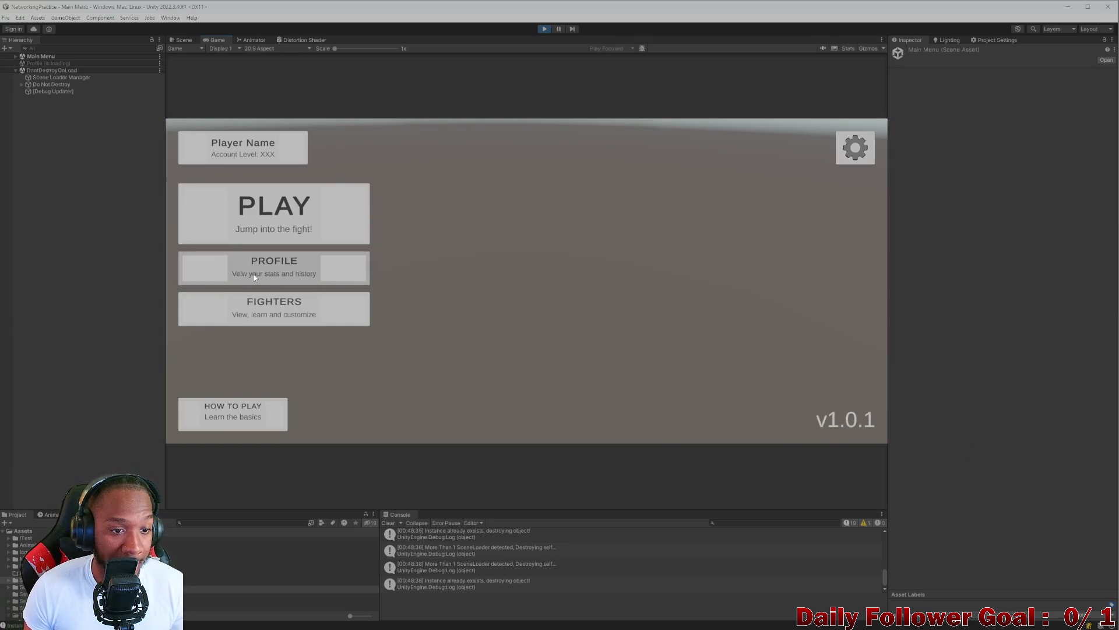
left_click(859, 146)
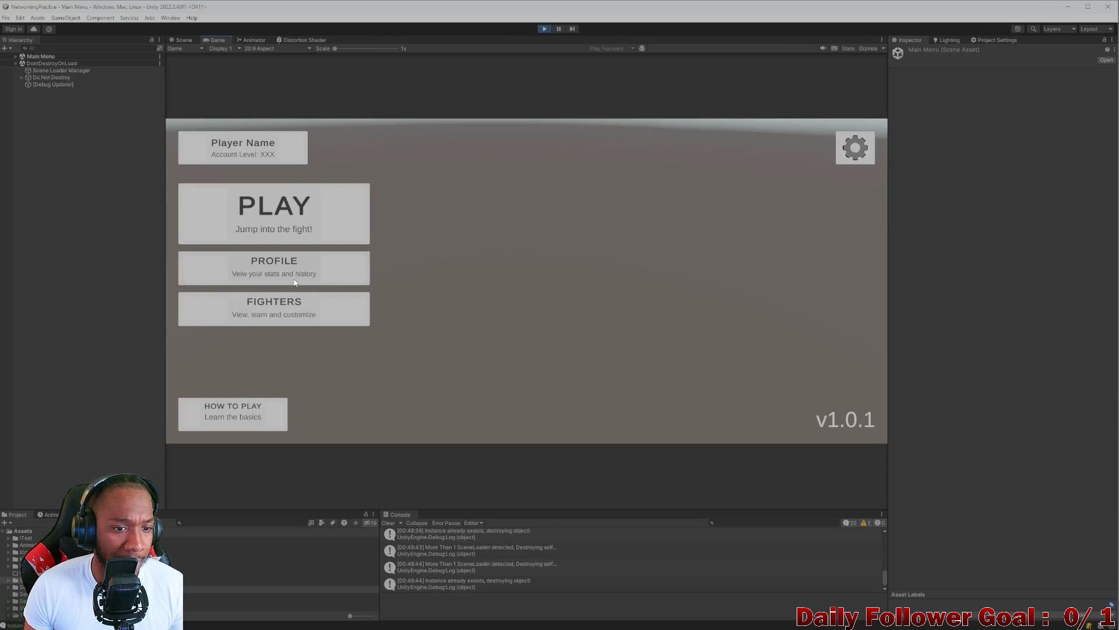
- Visit Fighters and How To Play, confirm lobby shows W:18 L:7, then stop Play mode
left_click(284, 314)
left_click(858, 143)
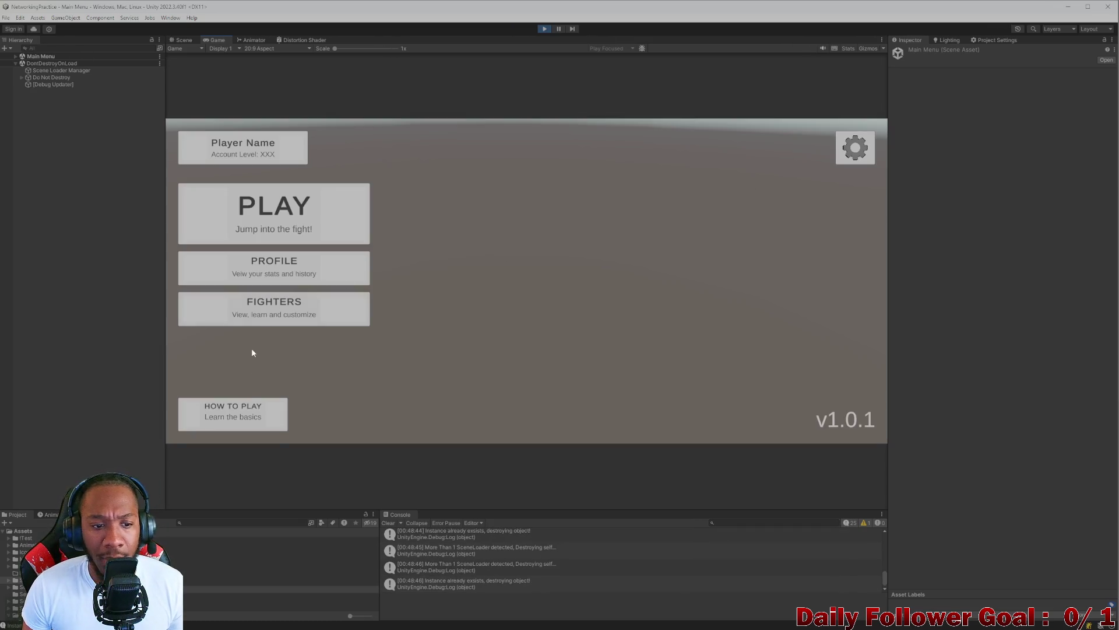
left_click(232, 413)
left_click(862, 140)
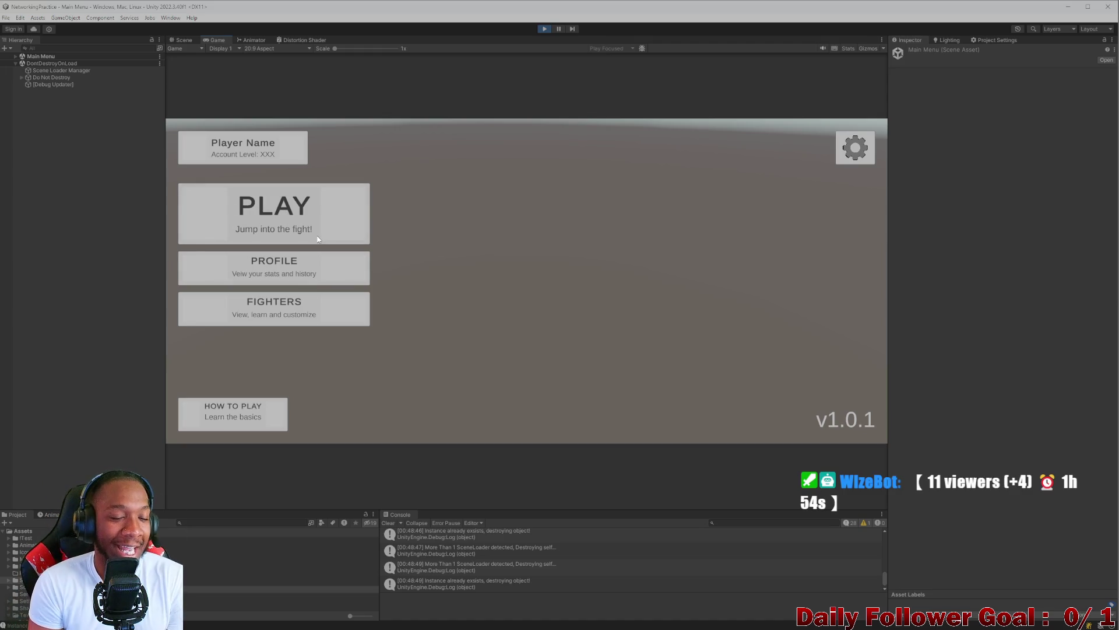
left_click(267, 238)
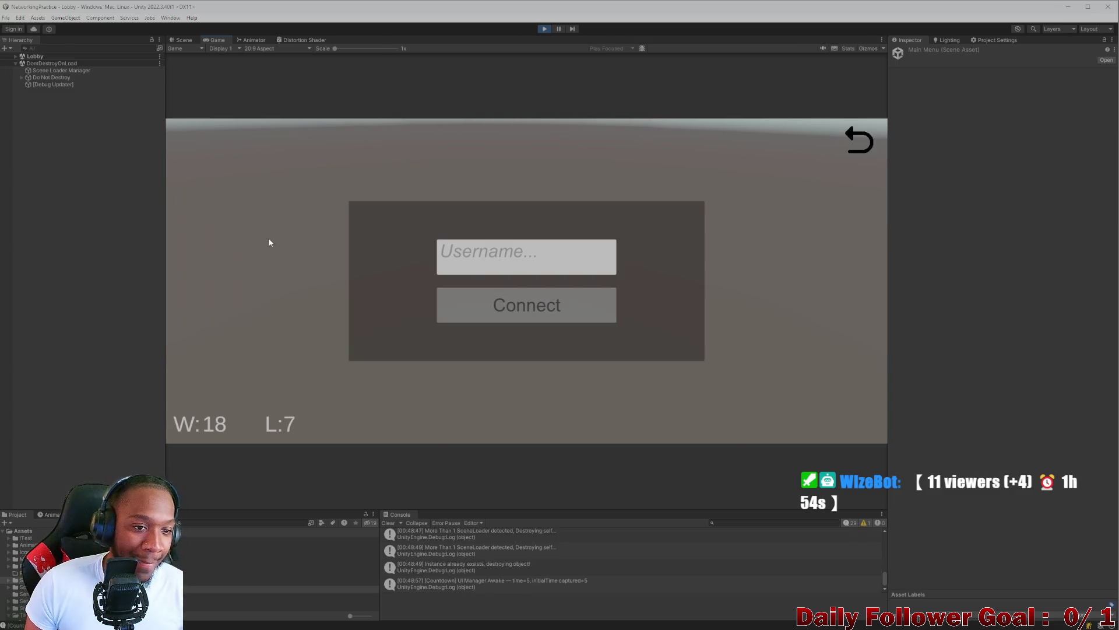
left_click(549, 30)
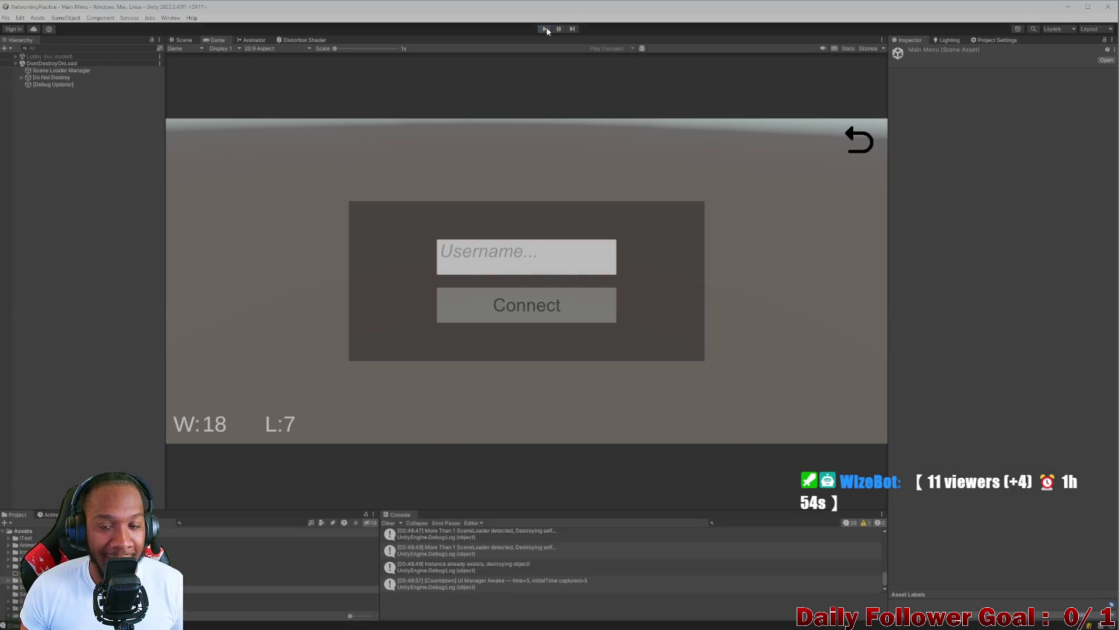
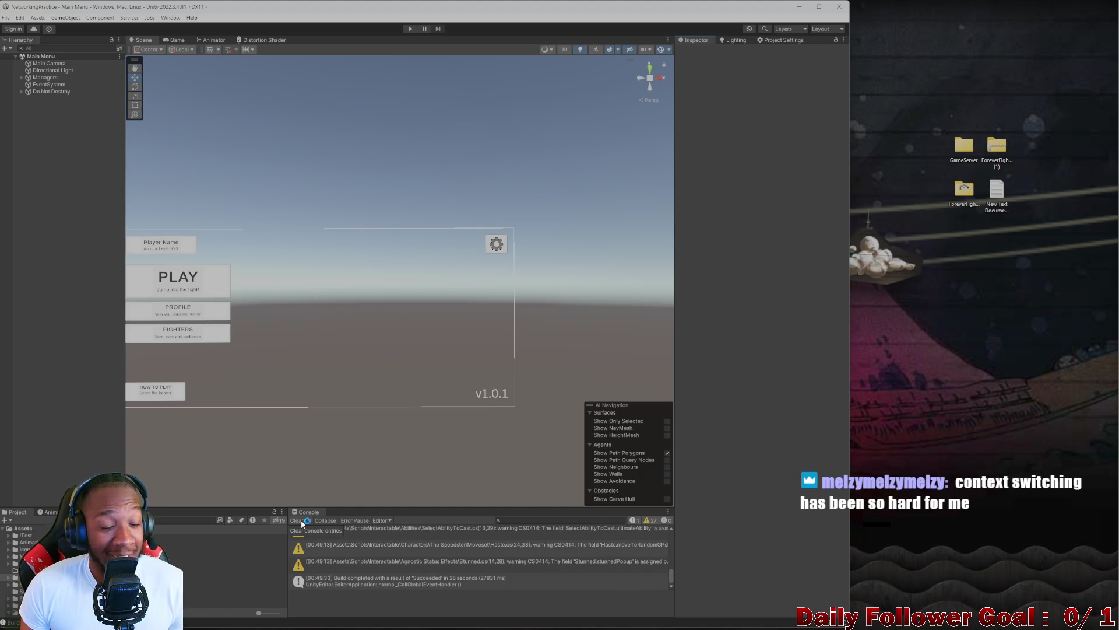
- Clear all Console log entries and start the game in Play mode
left_click(296, 521)
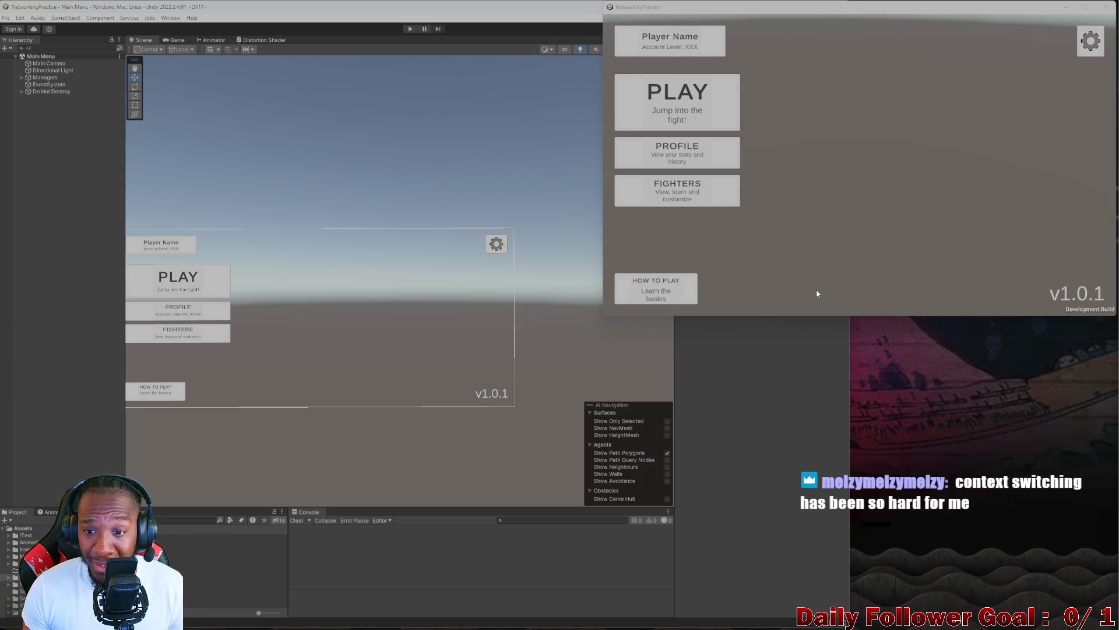
left_click(798, 384)
left_click(887, 193)
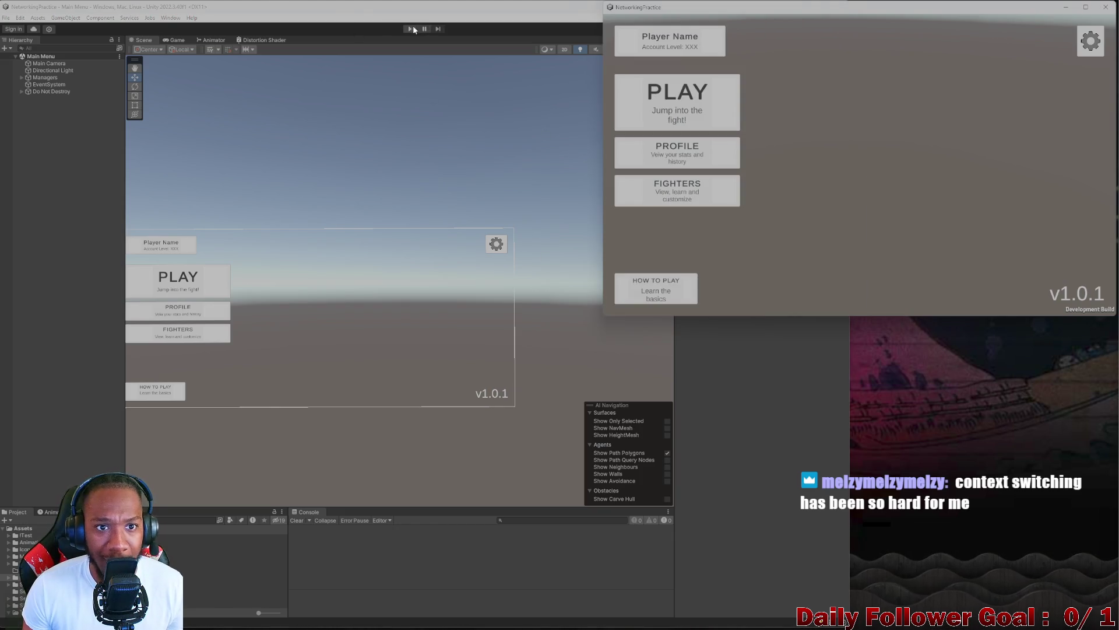
left_click(411, 29)
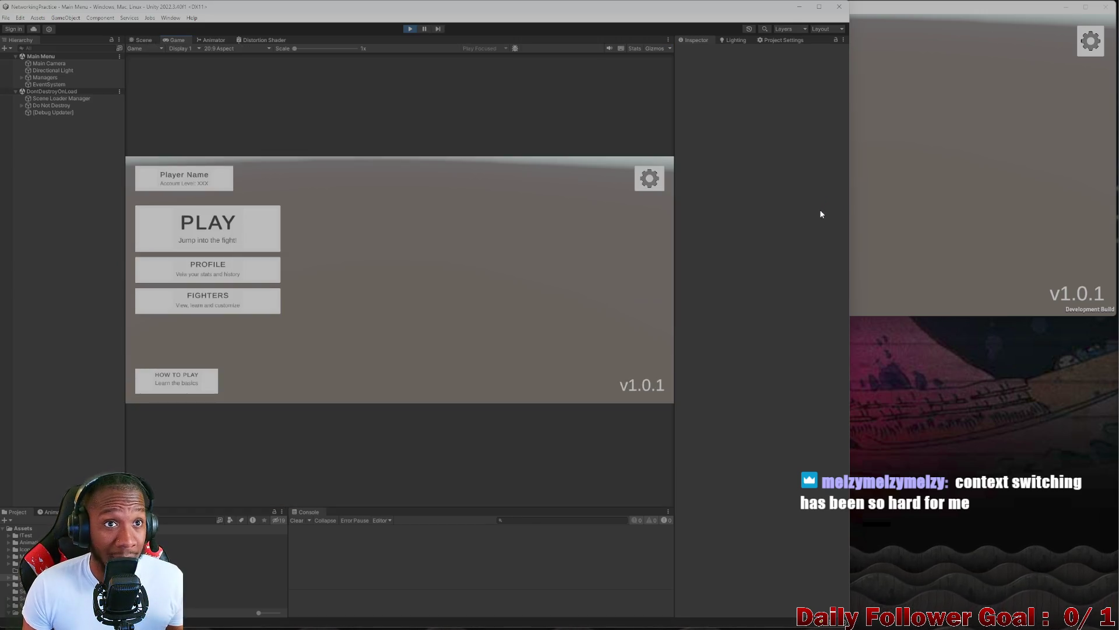
- Choose PLAY from the Game view's main menu to enter the online lobby
left_click(903, 211)
left_click(756, 339)
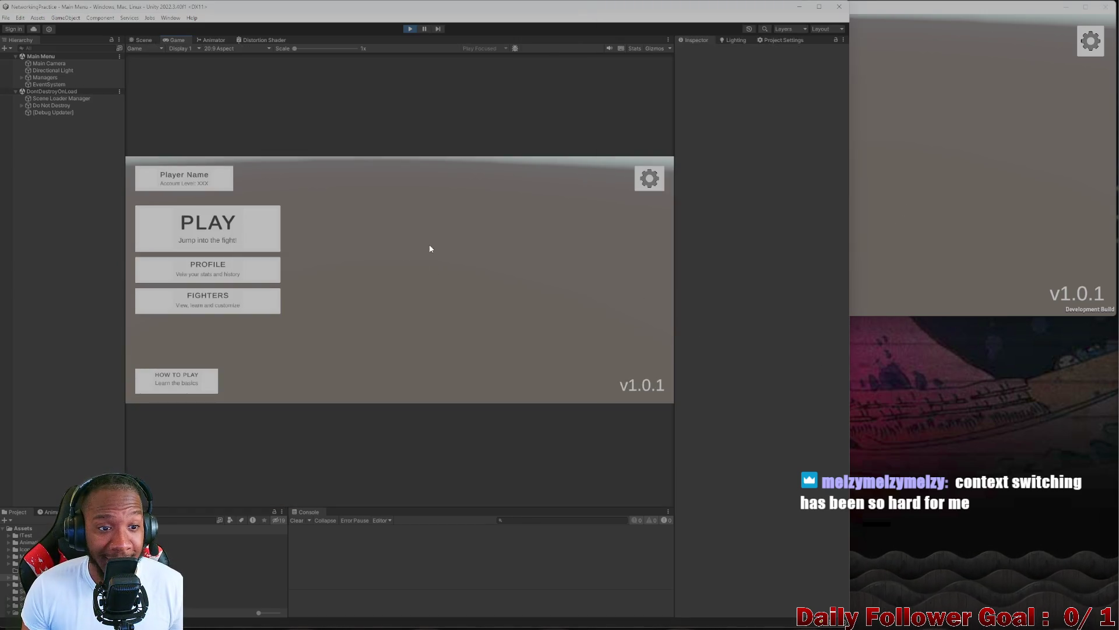
left_click(889, 203)
left_click(212, 219)
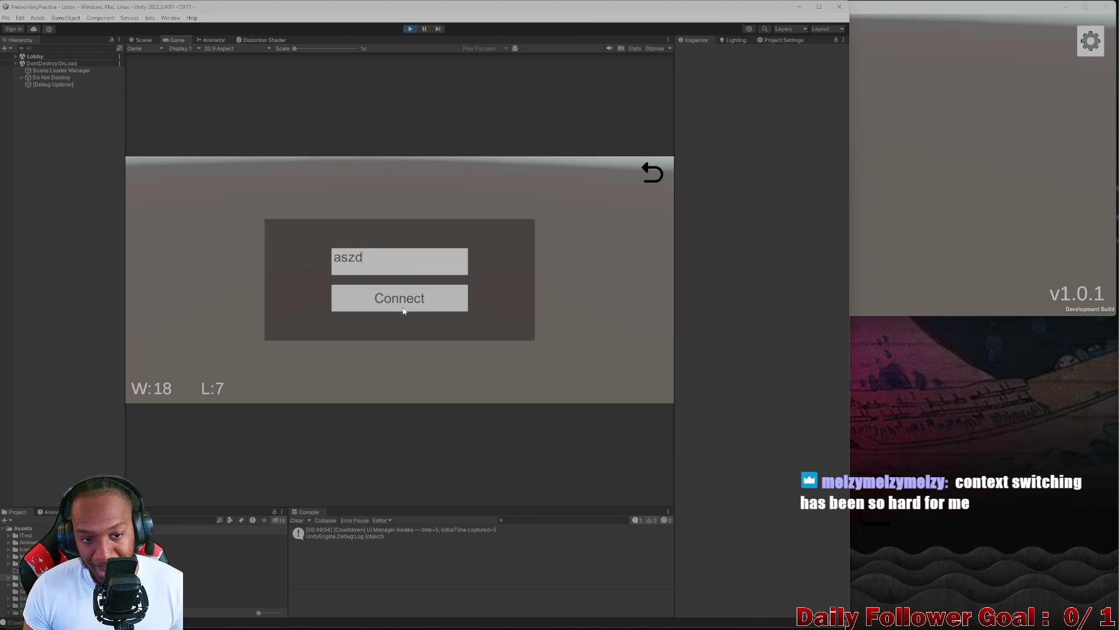
- Connect the editor player to the lobby with the username 'Editor'
left_click(403, 309)
type("The")
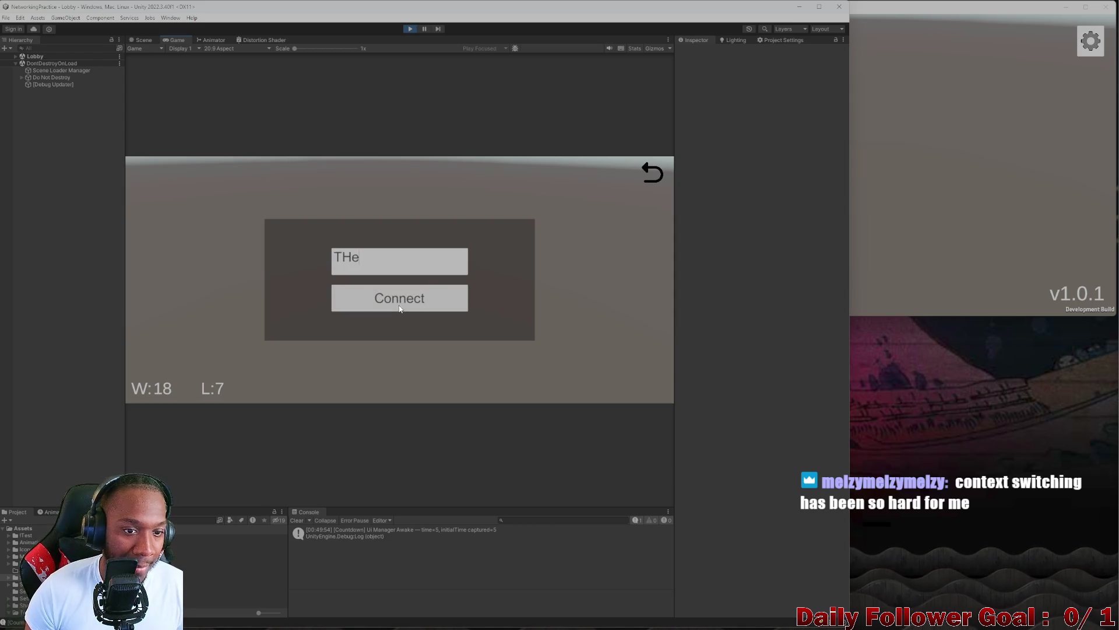
key("BackSpace")
key("BackSpace")
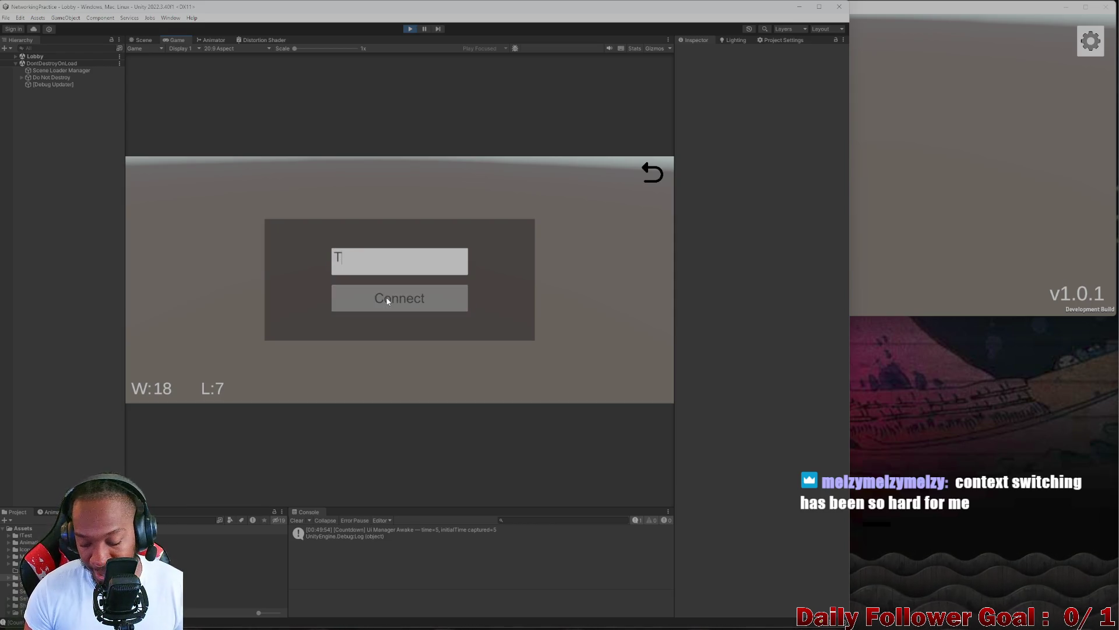
type("Editor")
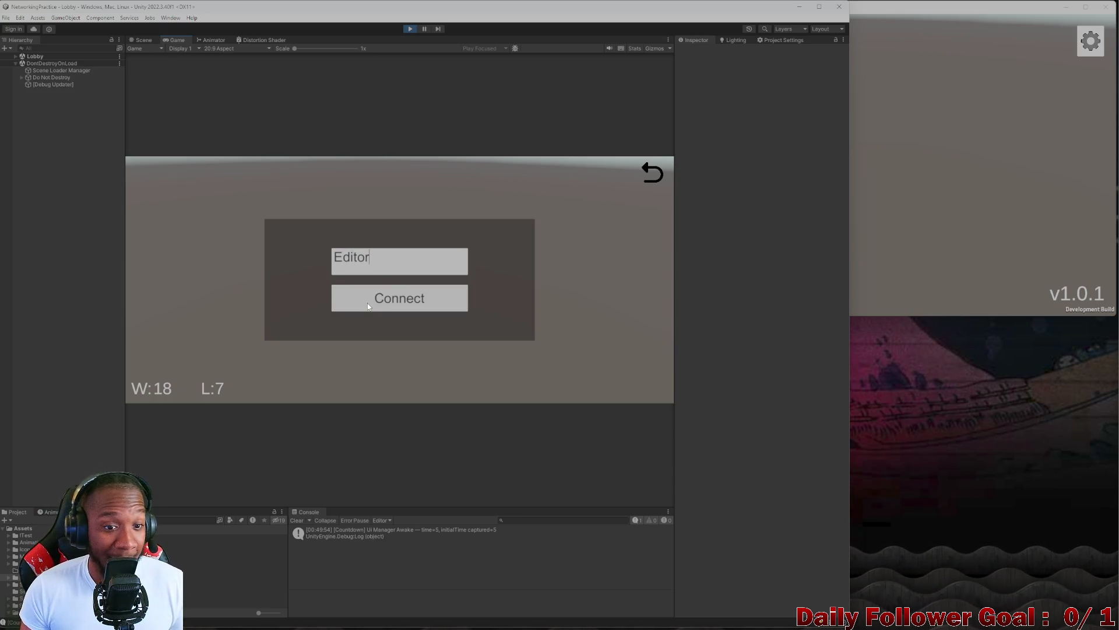
left_click(369, 306)
- Connect the standalone build player to the lobby as 'Exe'
key("alt+Tab")
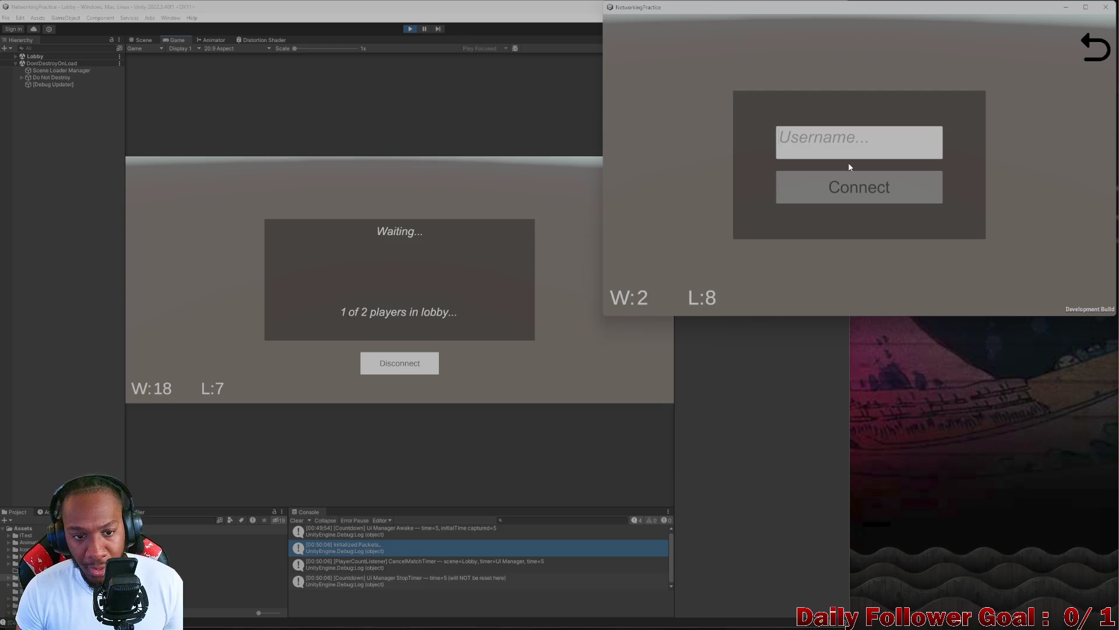
type("Exe")
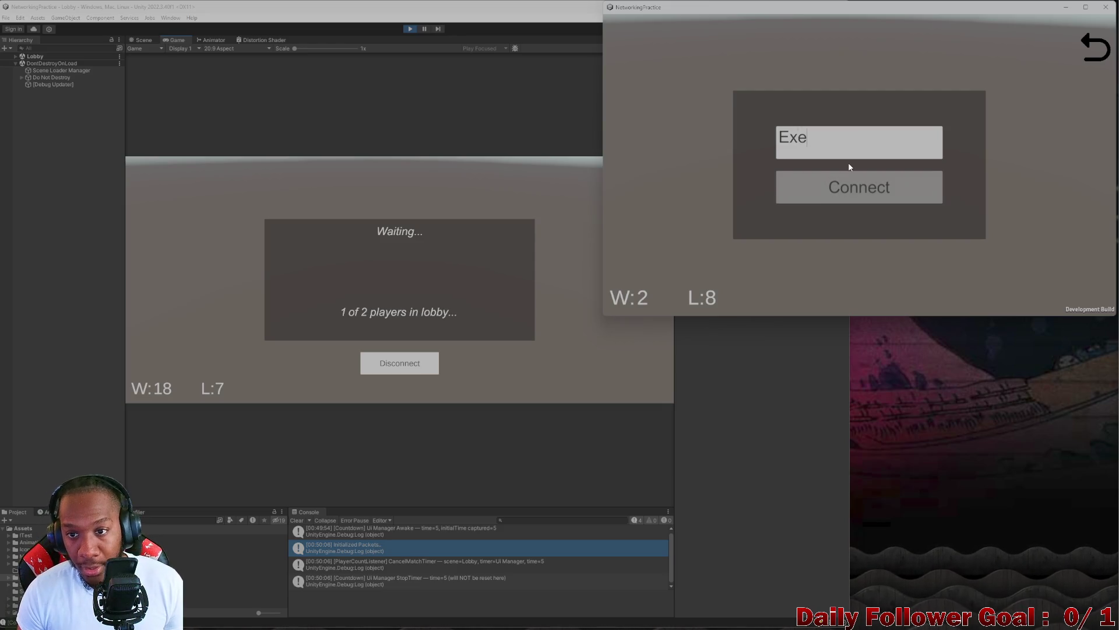
left_click(806, 194)
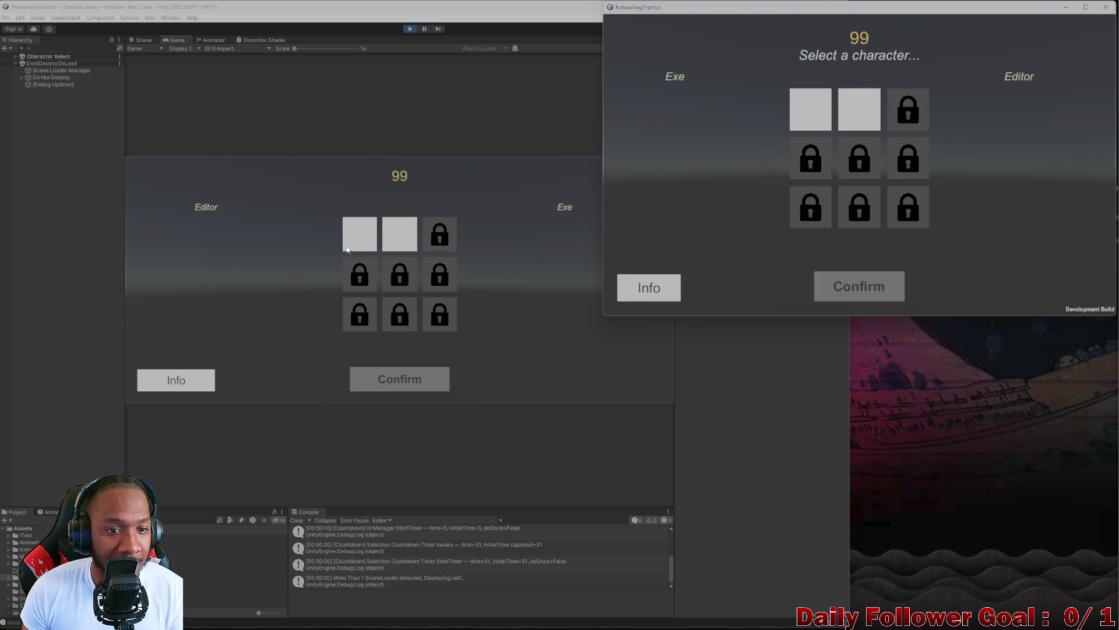
- Lock in The Speedster for Editor and The Brawn for the Exe build player
left_click(395, 363)
left_click(397, 380)
left_click(910, 140)
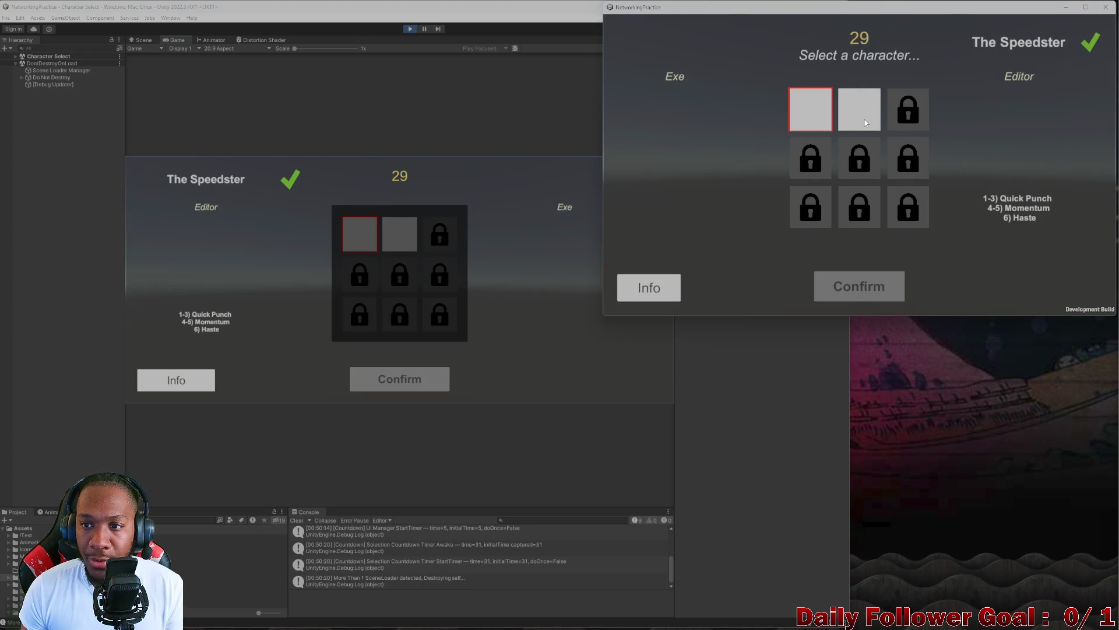
left_click(861, 111)
left_click(854, 285)
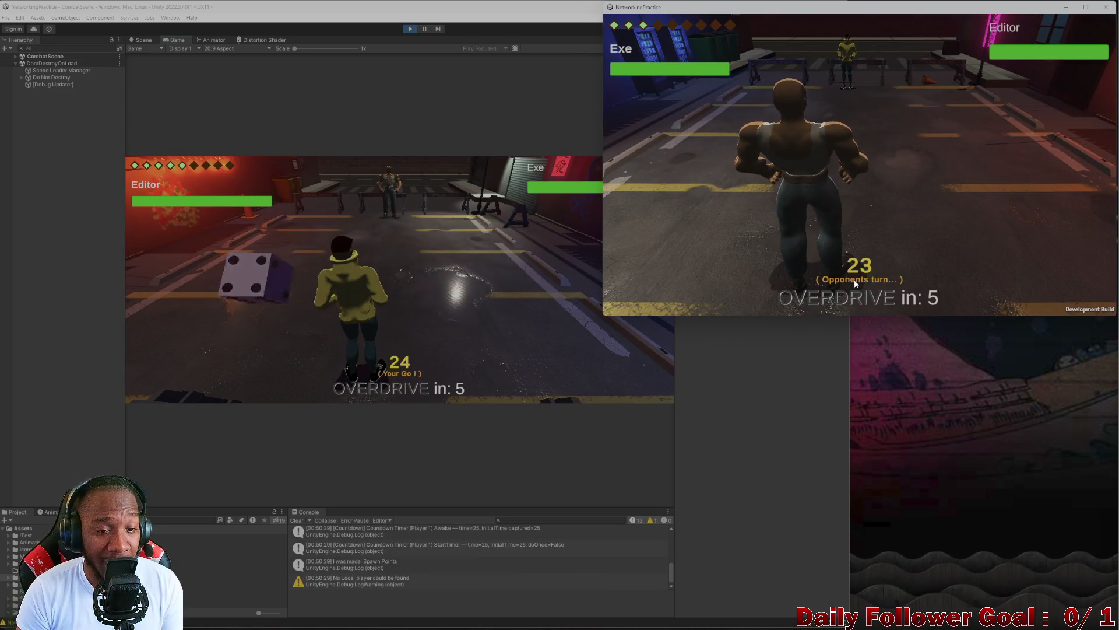
- Roll, commit the Editor fighter's first move, and end its turn
left_click(357, 272)
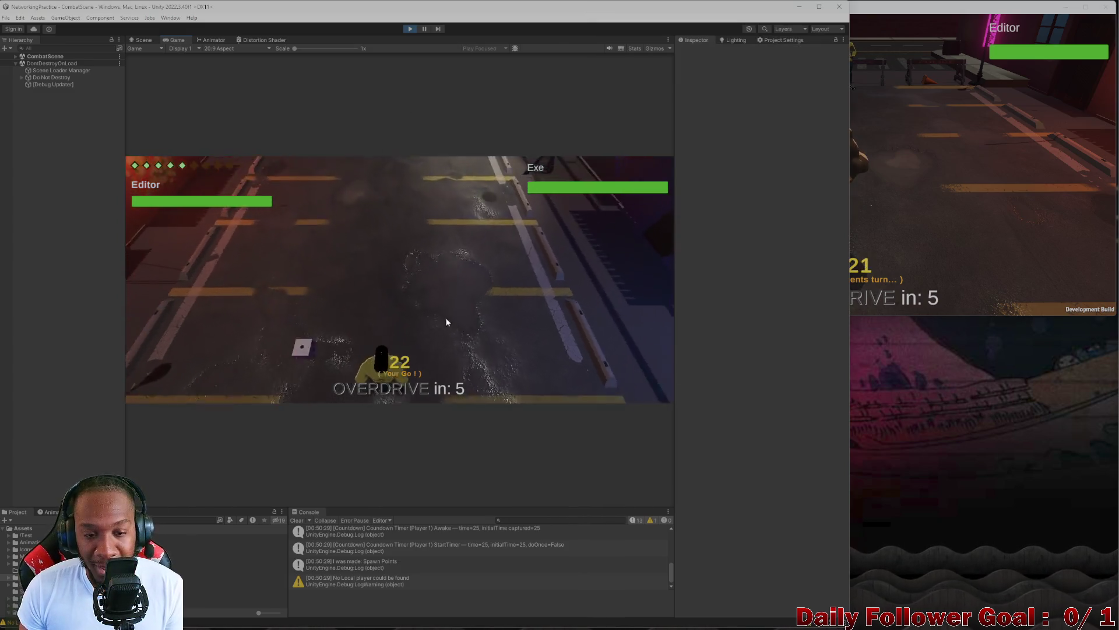
key("Return")
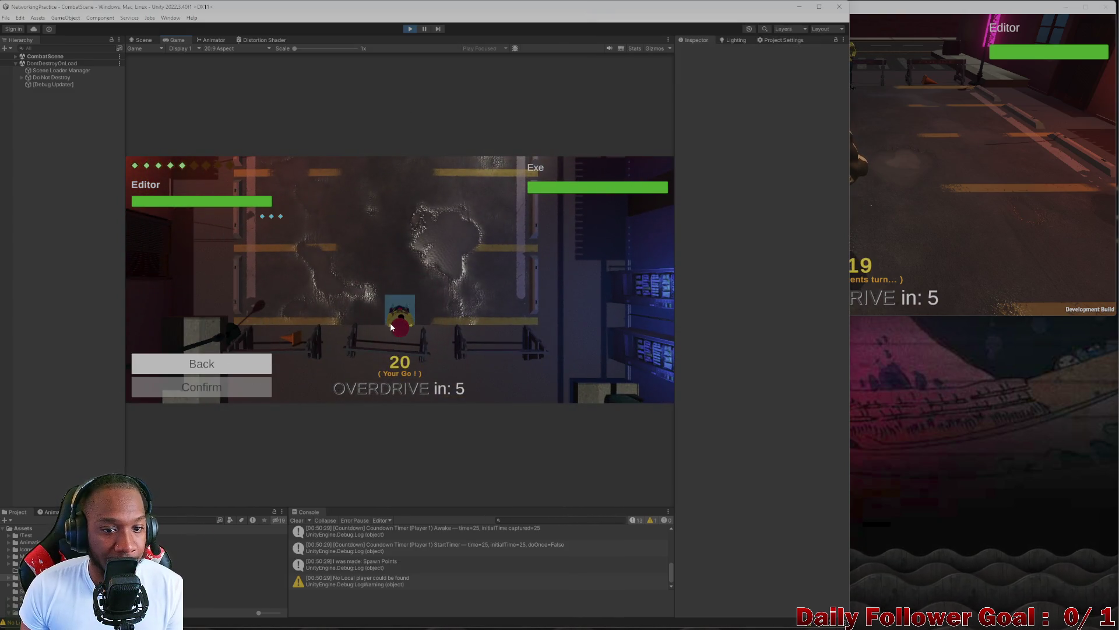
left_click(265, 384)
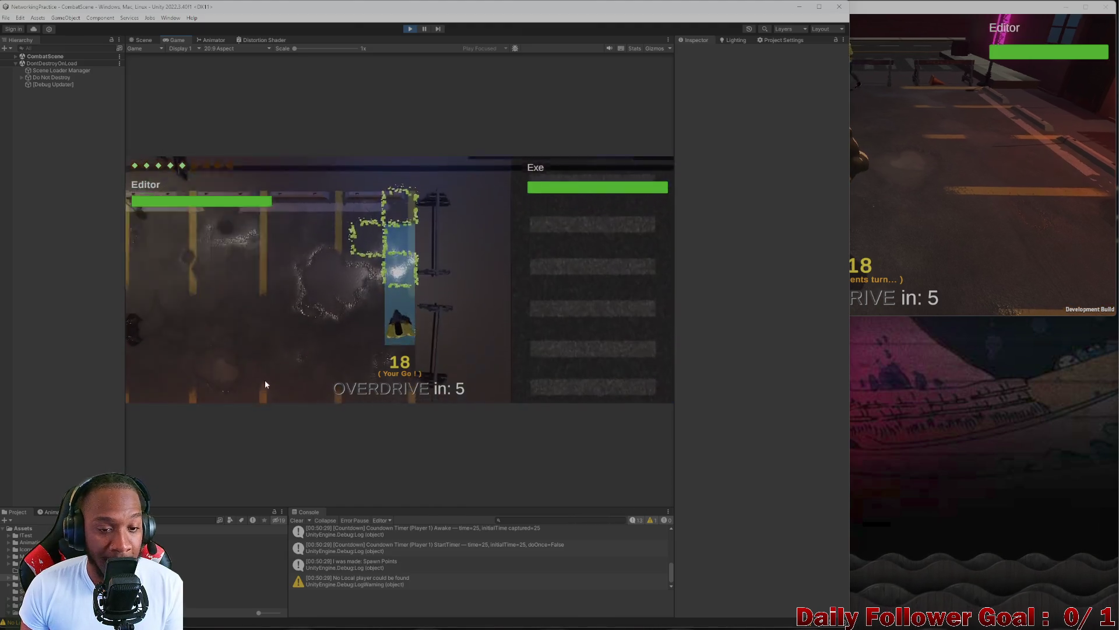
left_click(236, 382)
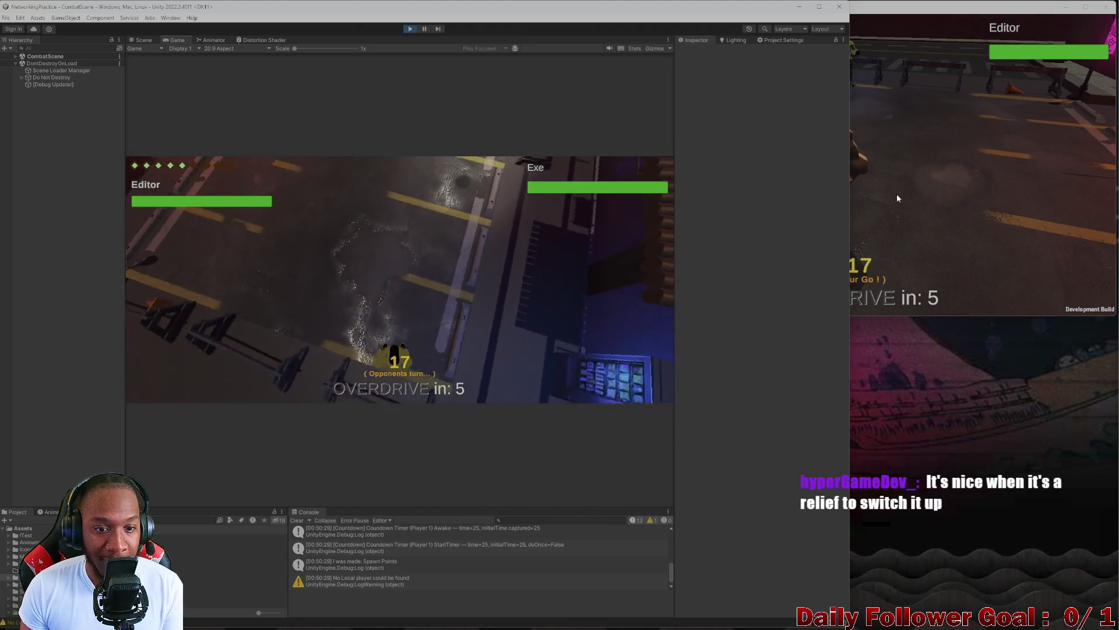
- In the build window, roll the die, move Exe's fighter, and end its turn
left_click(897, 198)
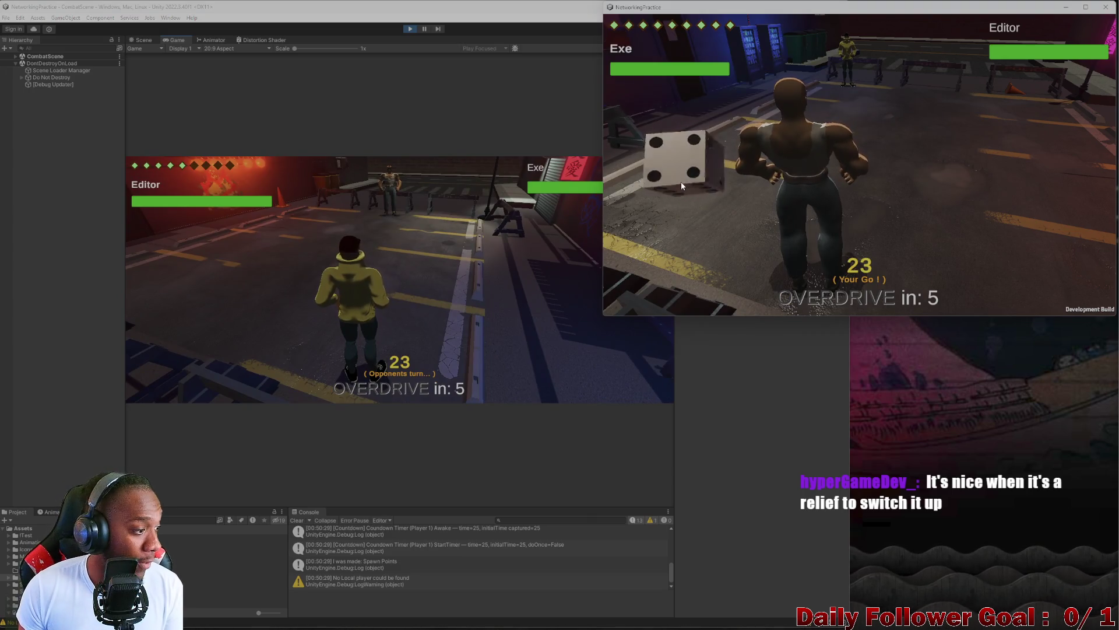
left_click(673, 185)
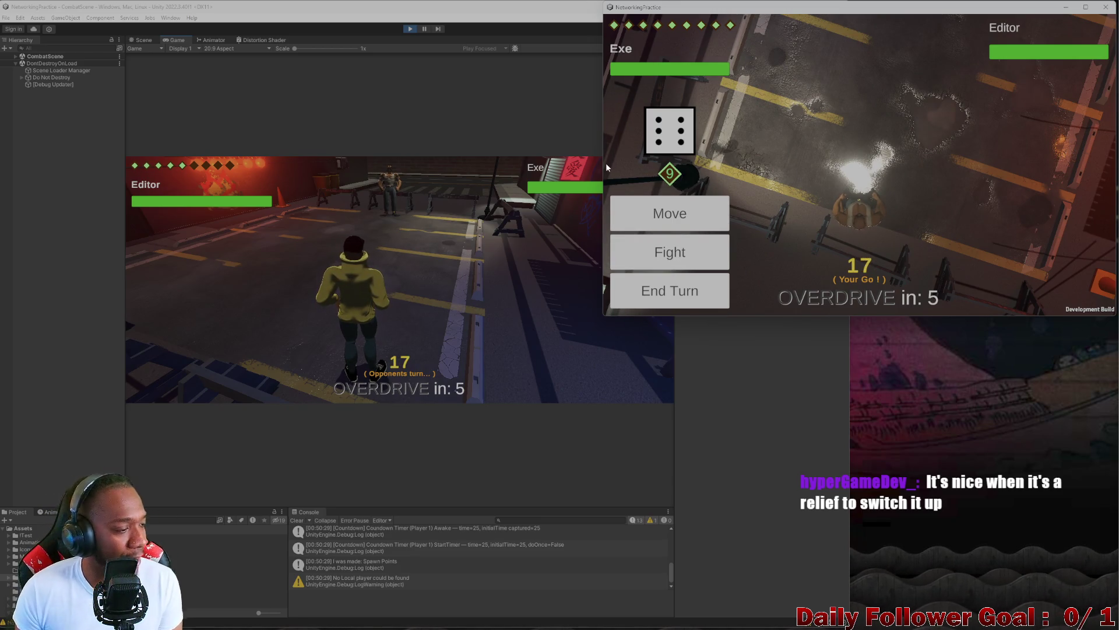
left_click(656, 207)
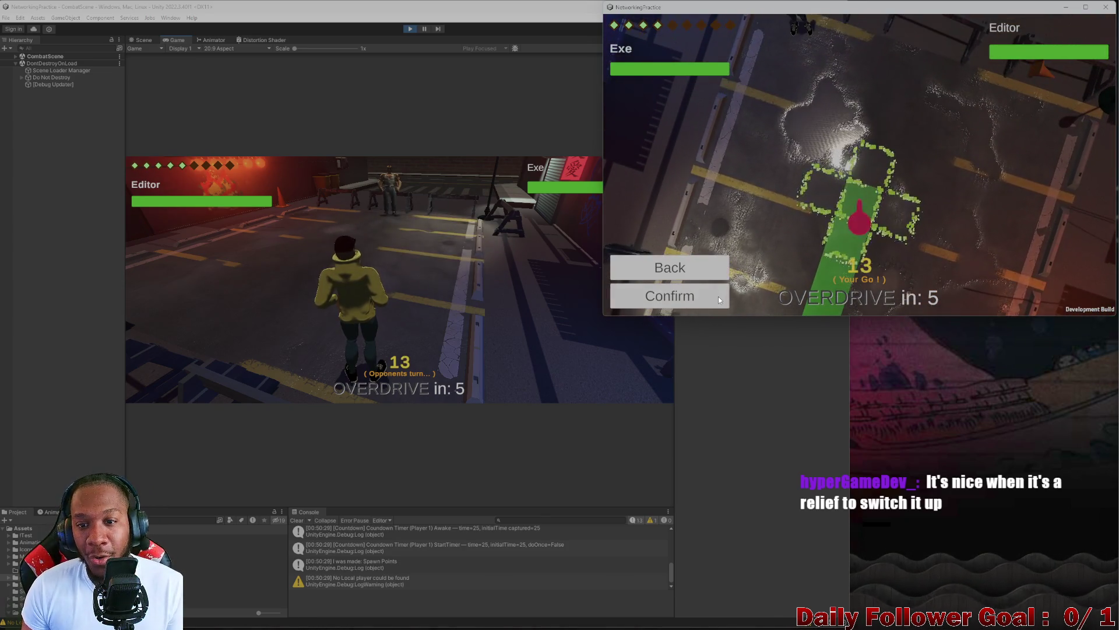
left_click(718, 297)
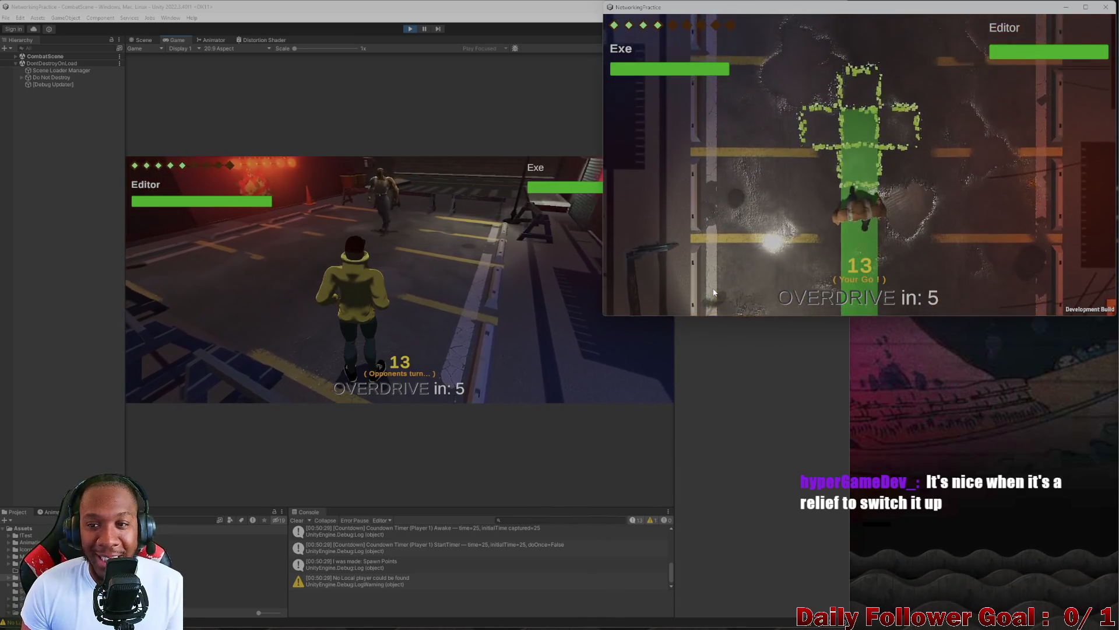
left_click(669, 290)
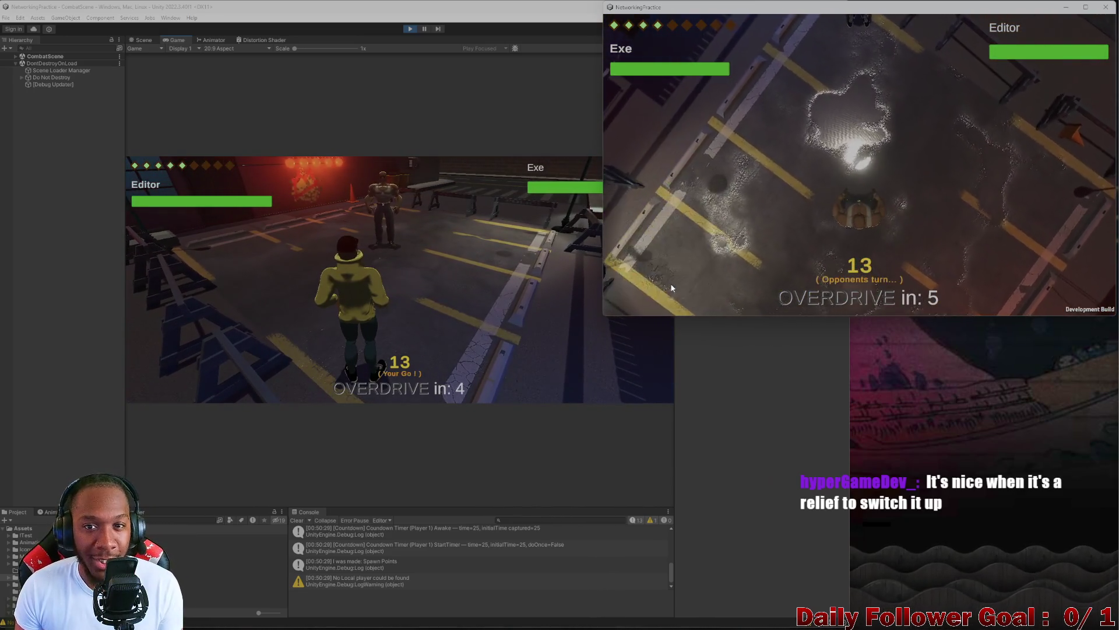
- Roll and move the Editor fighter to a chosen tile, then end its turn
left_click(255, 281)
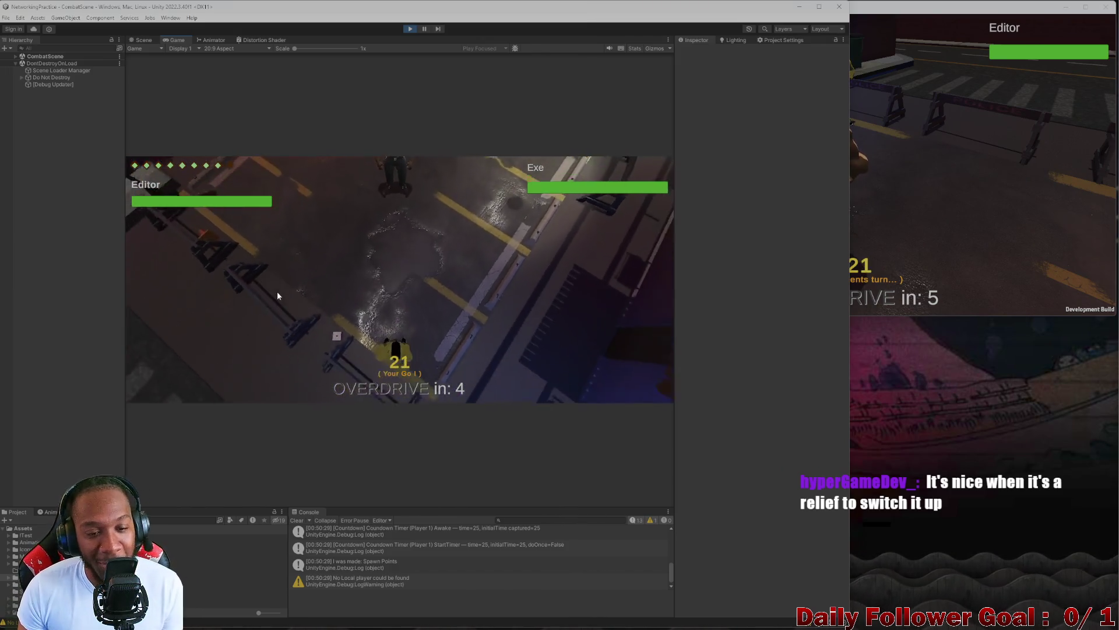
left_click(268, 321)
left_click(428, 344)
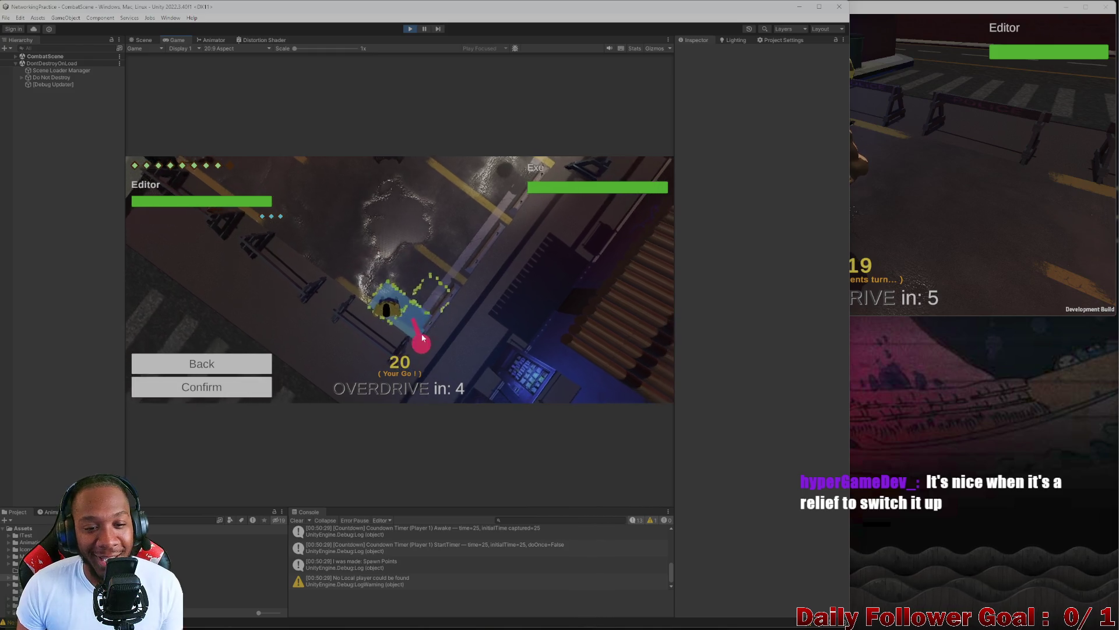
left_click(232, 390)
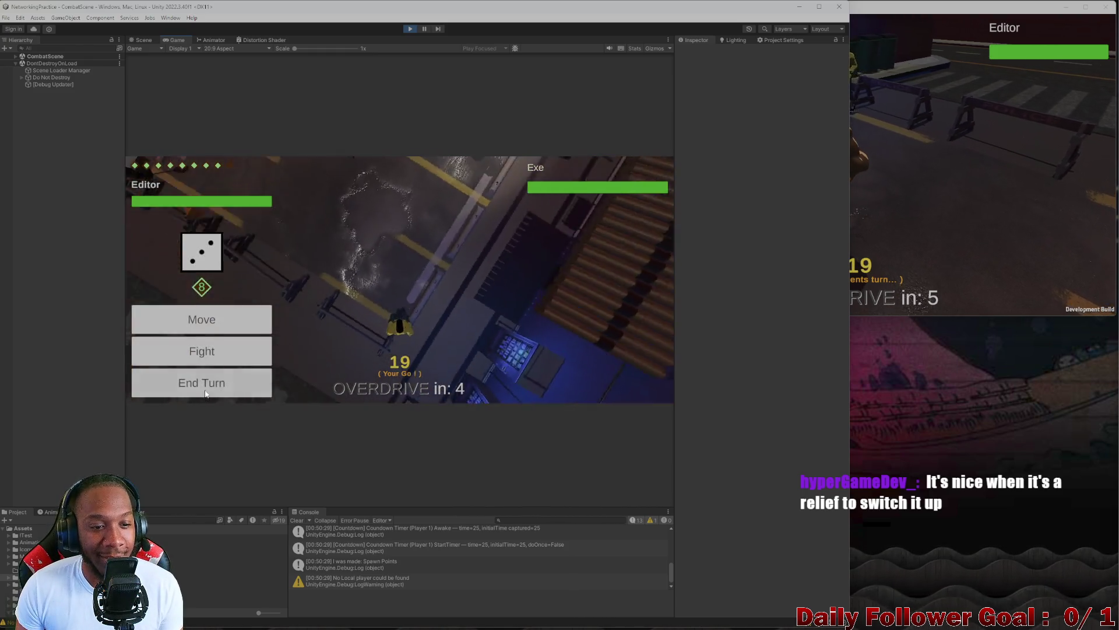
left_click(200, 382)
- Commit Exe's next move, end its turn, and roll Editor's die
left_click(965, 212)
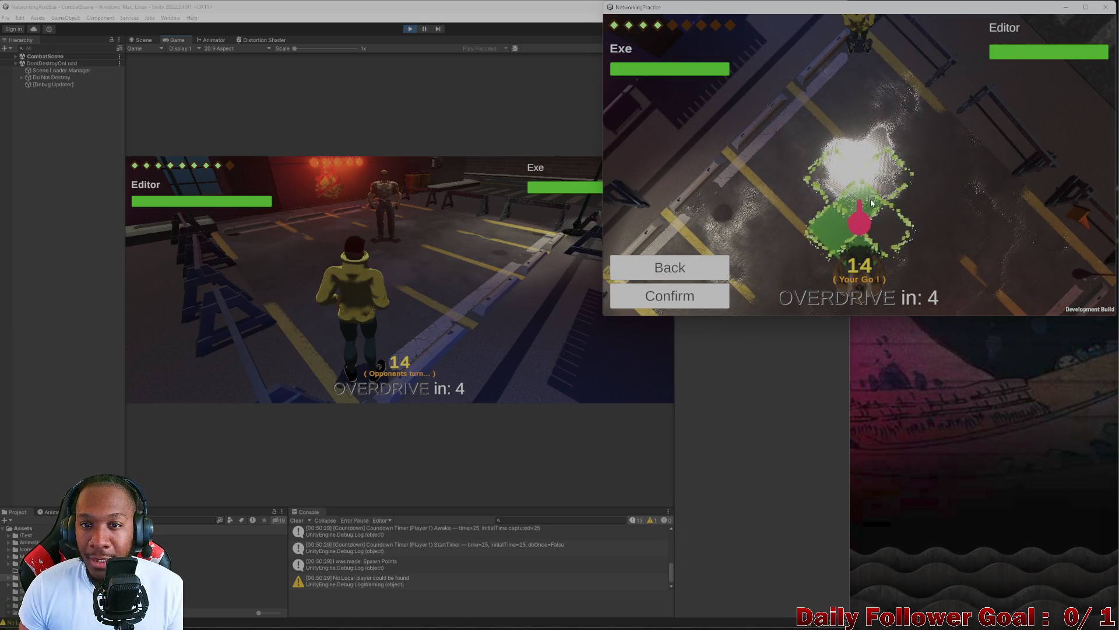
left_click(703, 297)
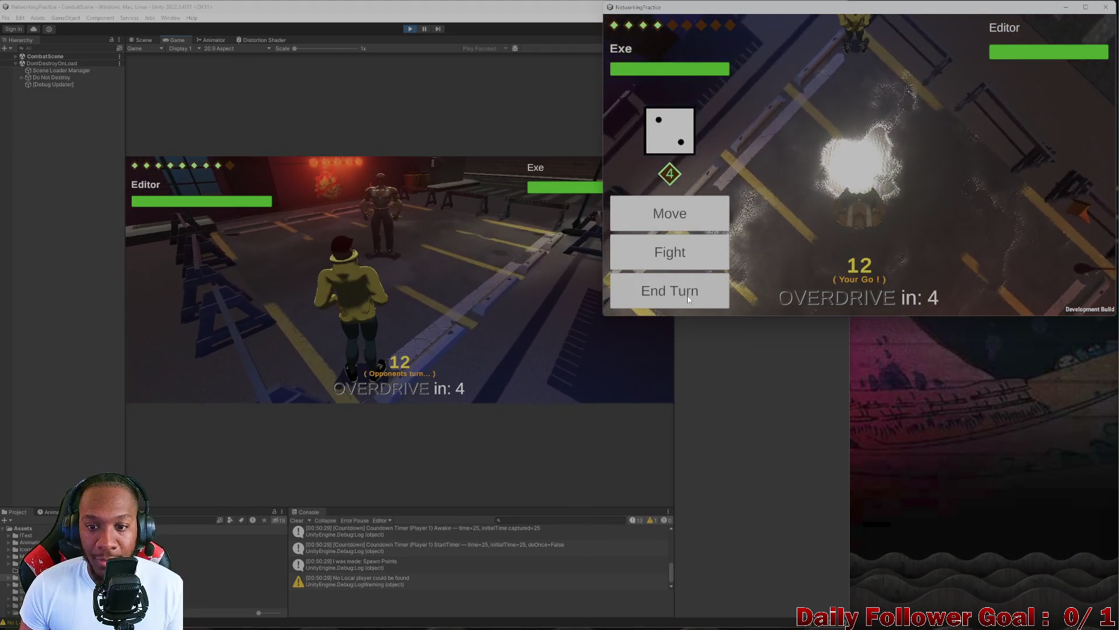
left_click(683, 295)
left_click(281, 285)
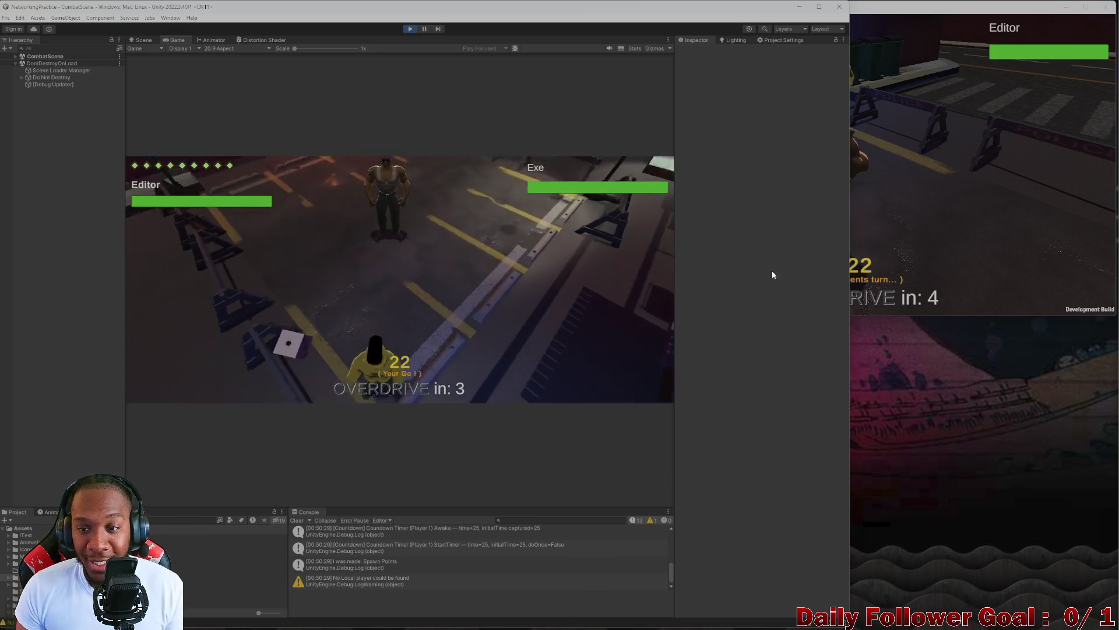
- Use the Haste skill on the Editor fighter
left_click(206, 351)
left_click(201, 322)
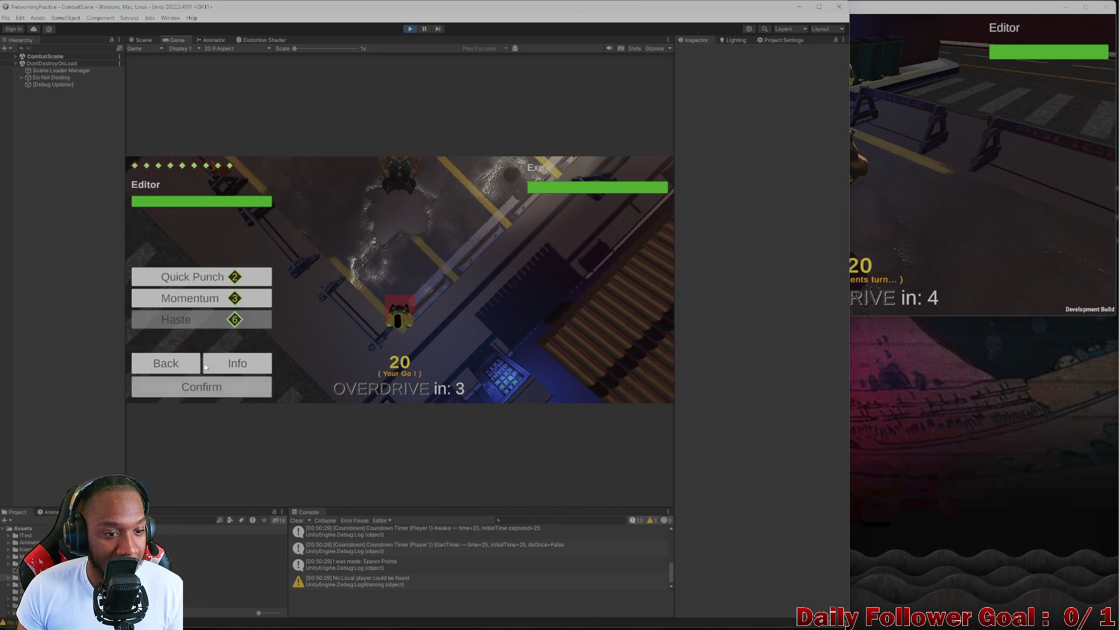
left_click(227, 392)
left_click(929, 223)
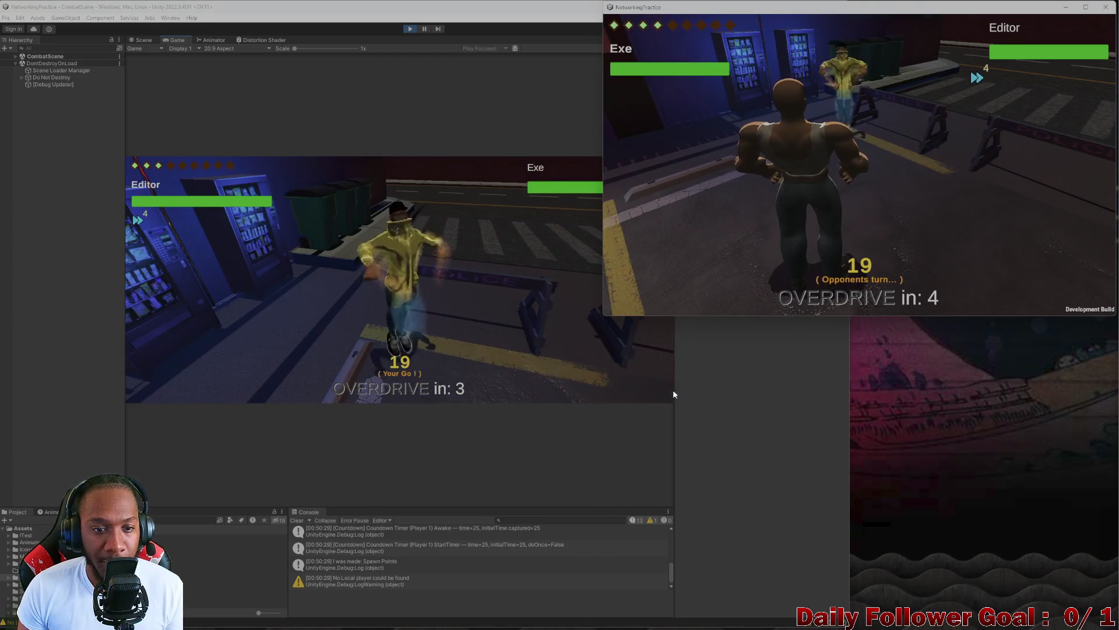
- Use the Momentum skill on the Editor fighter
left_click(200, 327)
left_click(200, 327)
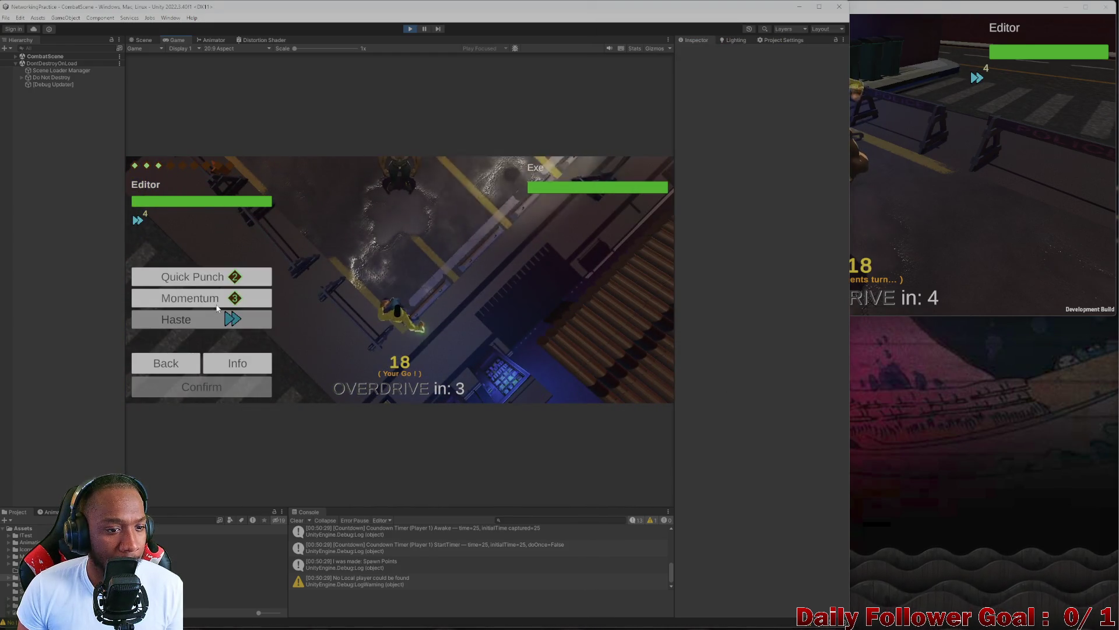
left_click(218, 302)
left_click(240, 387)
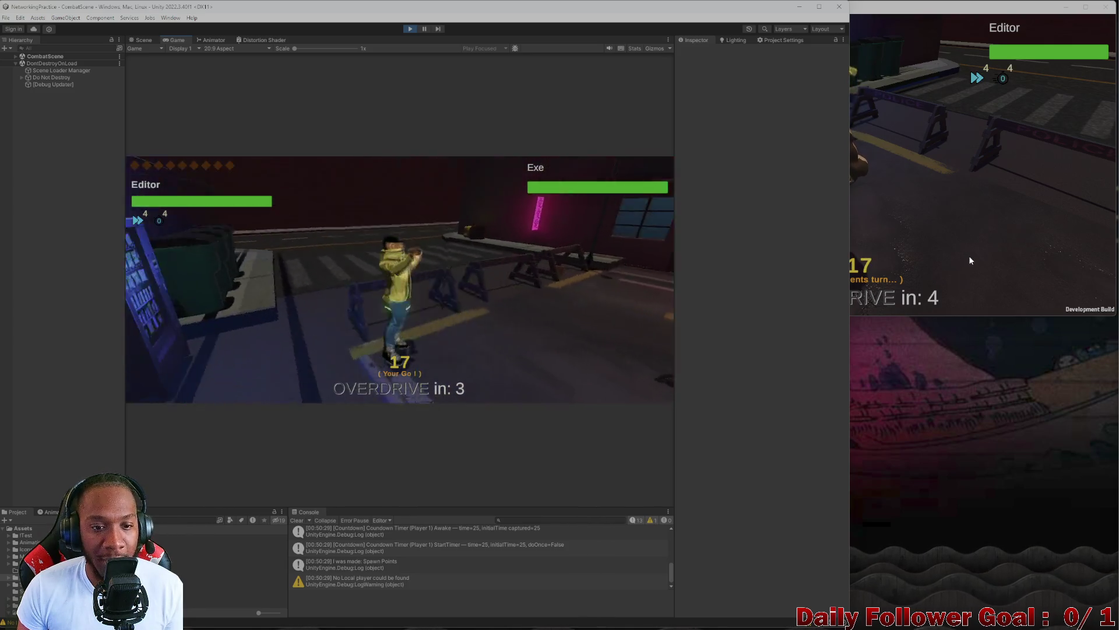
left_click(967, 255)
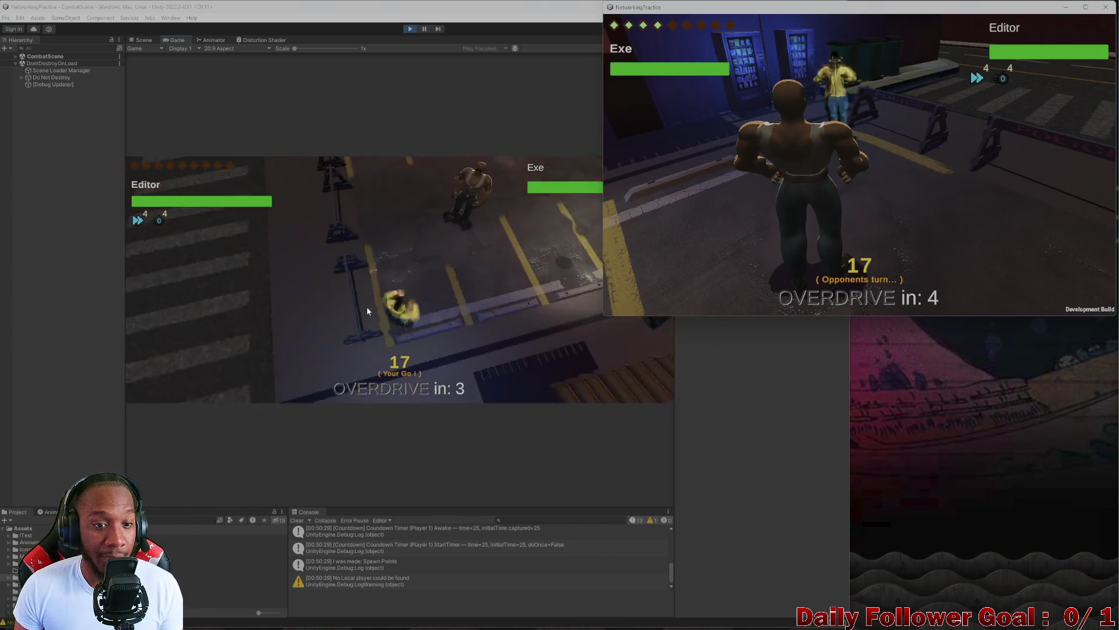
- Move the Editor fighter to a chosen tile and end its turn
left_click(209, 324)
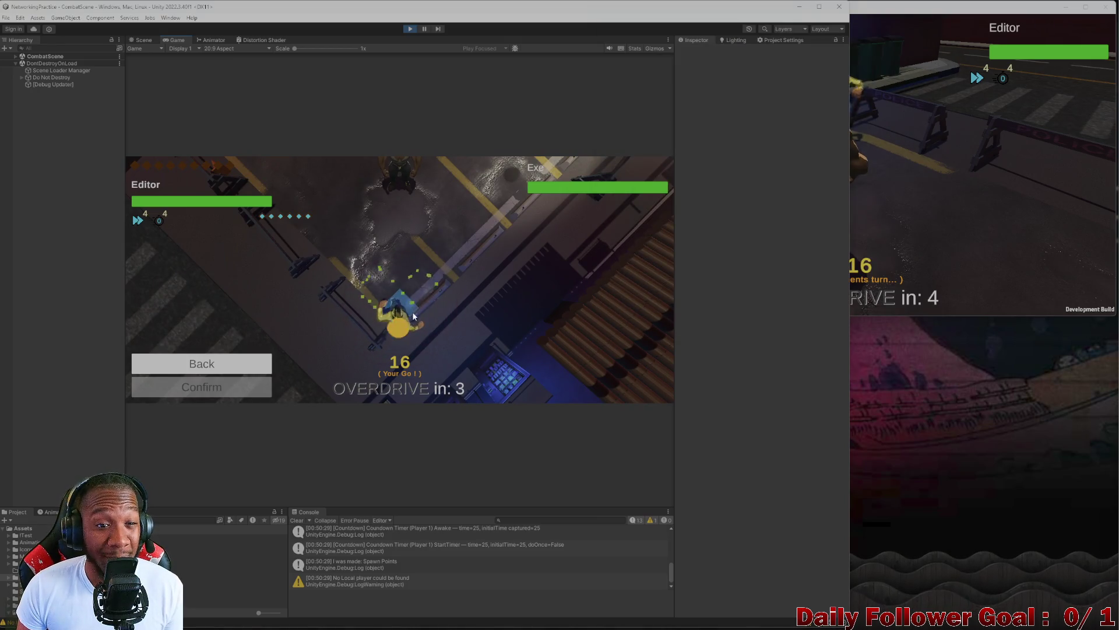
left_click(400, 321)
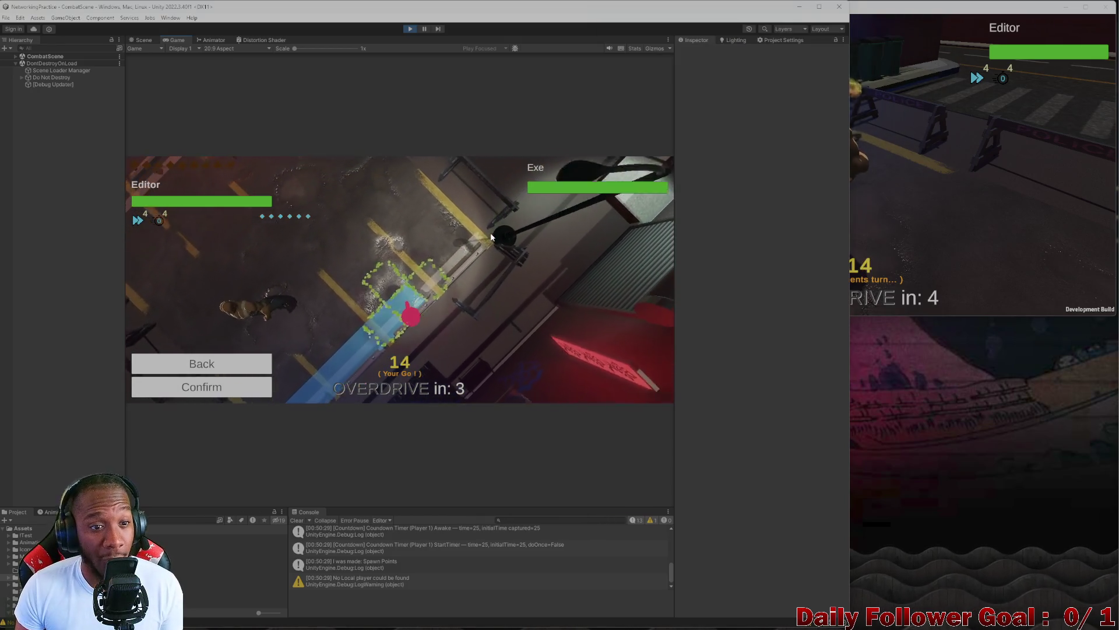
left_click(241, 386)
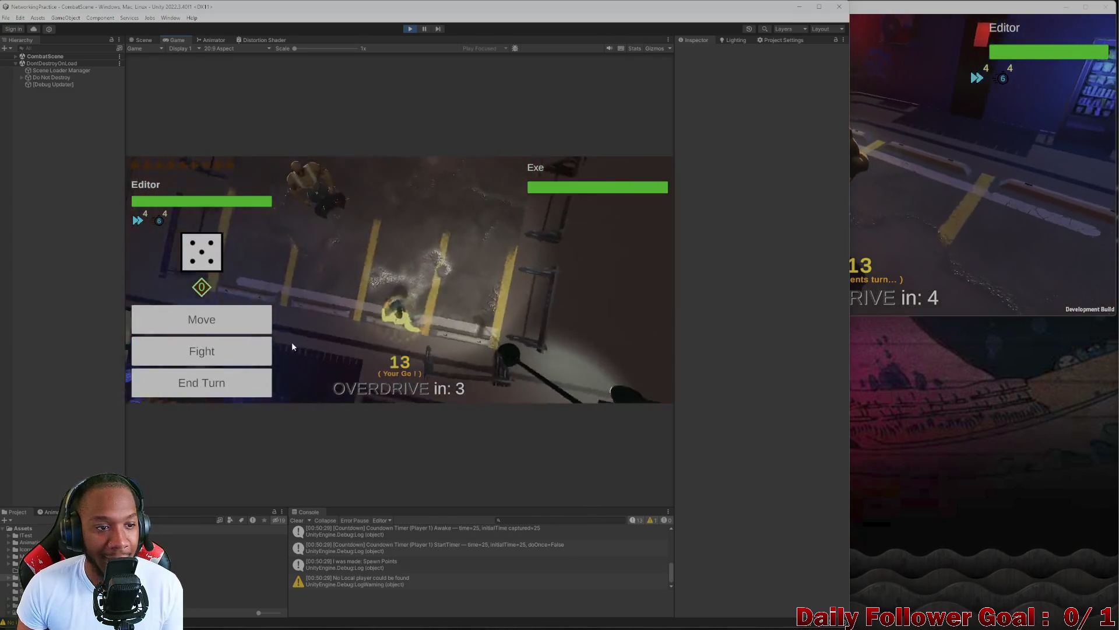
left_click(220, 392)
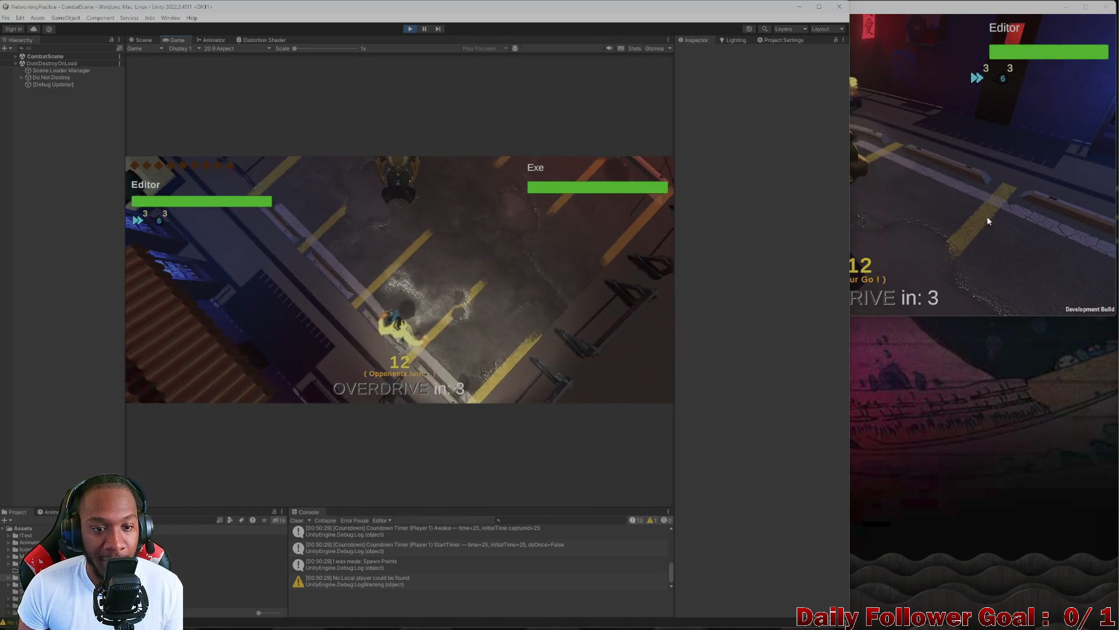
left_click(935, 208)
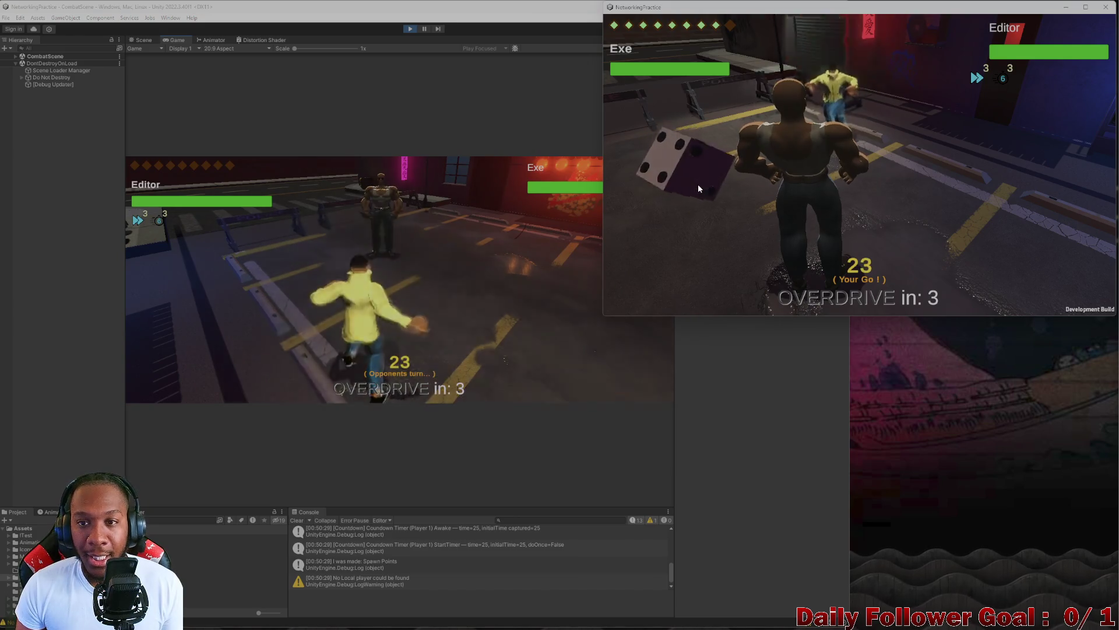
- Roll for Exe, move its fighter to a chosen tile, and end its turn
left_click(691, 179)
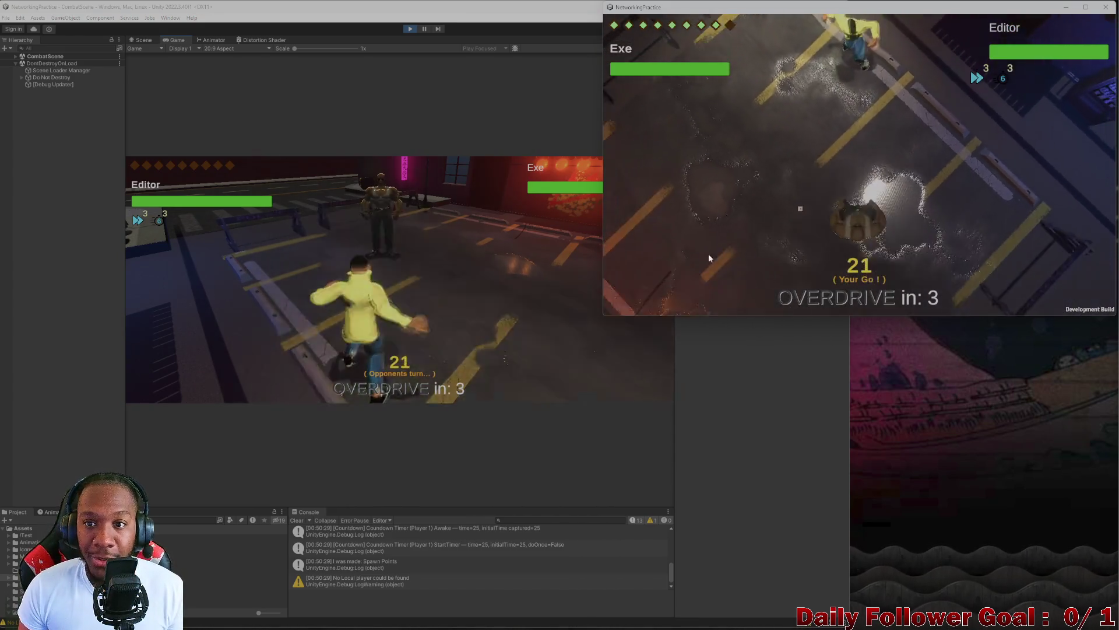
left_click(669, 224)
left_click(853, 221)
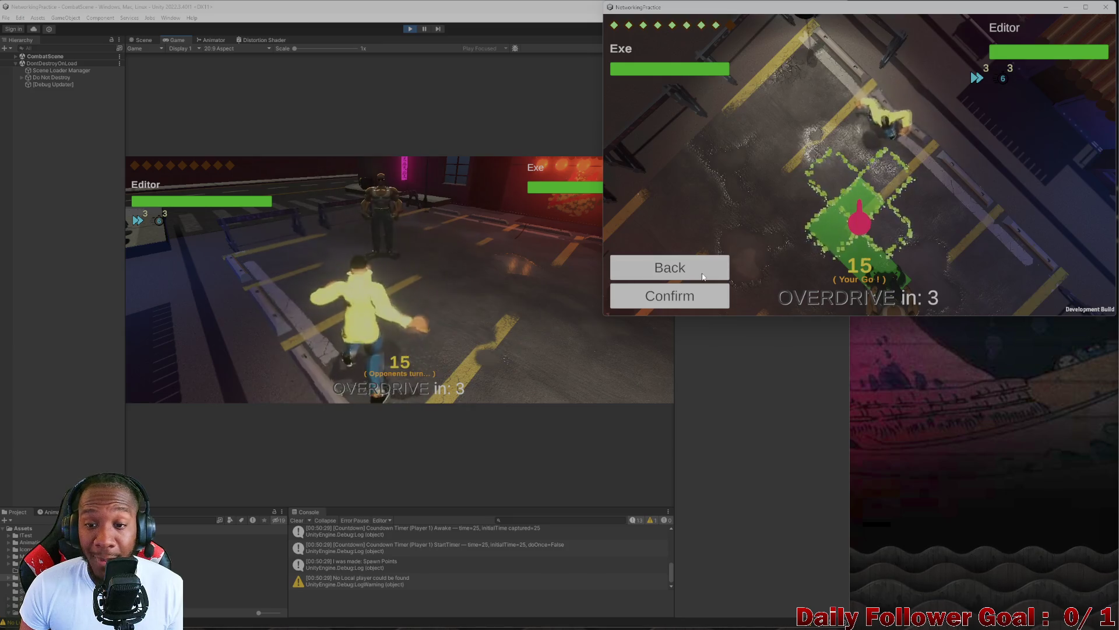
left_click(681, 297)
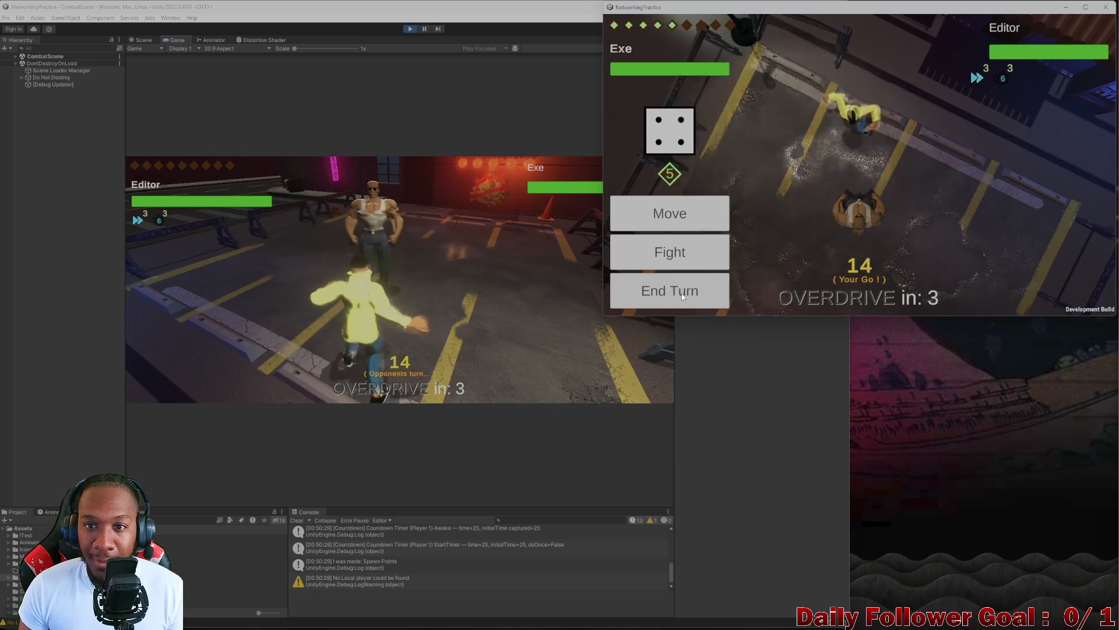
left_click(675, 293)
- Roll for Editor, make two moves, and end its turn so Exe rolls a 1
left_click(256, 281)
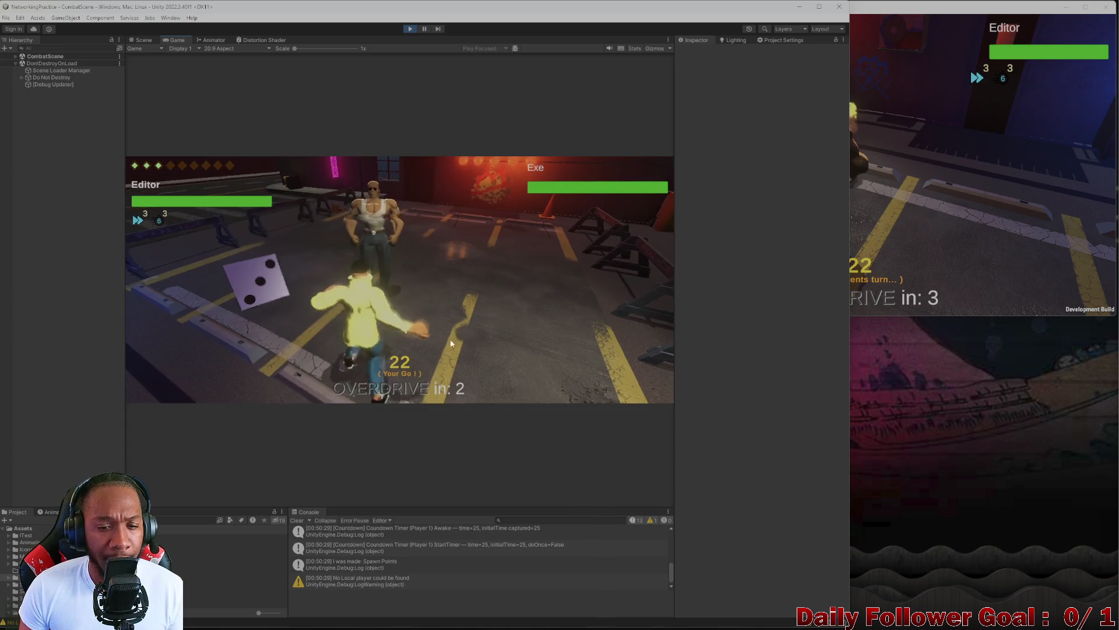
left_click(225, 332)
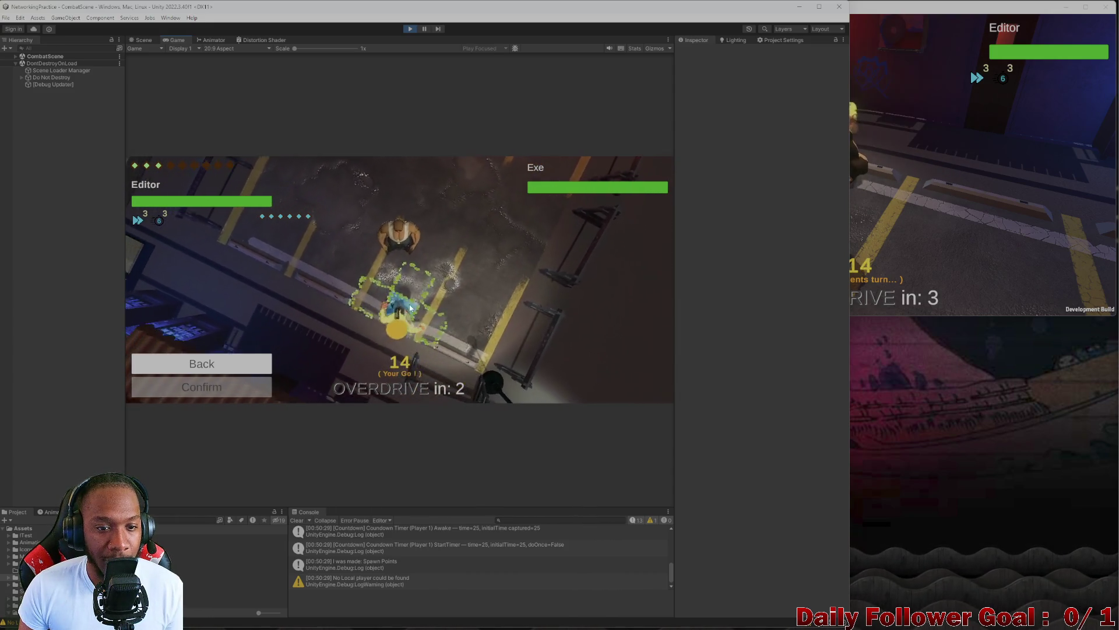
left_click(225, 391)
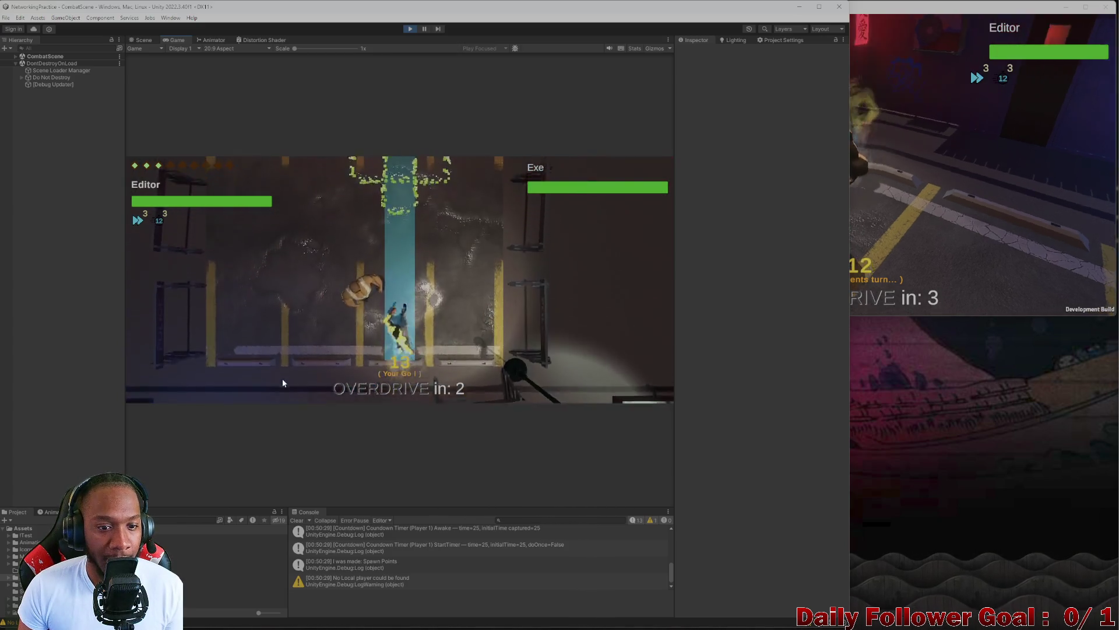
left_click(974, 206)
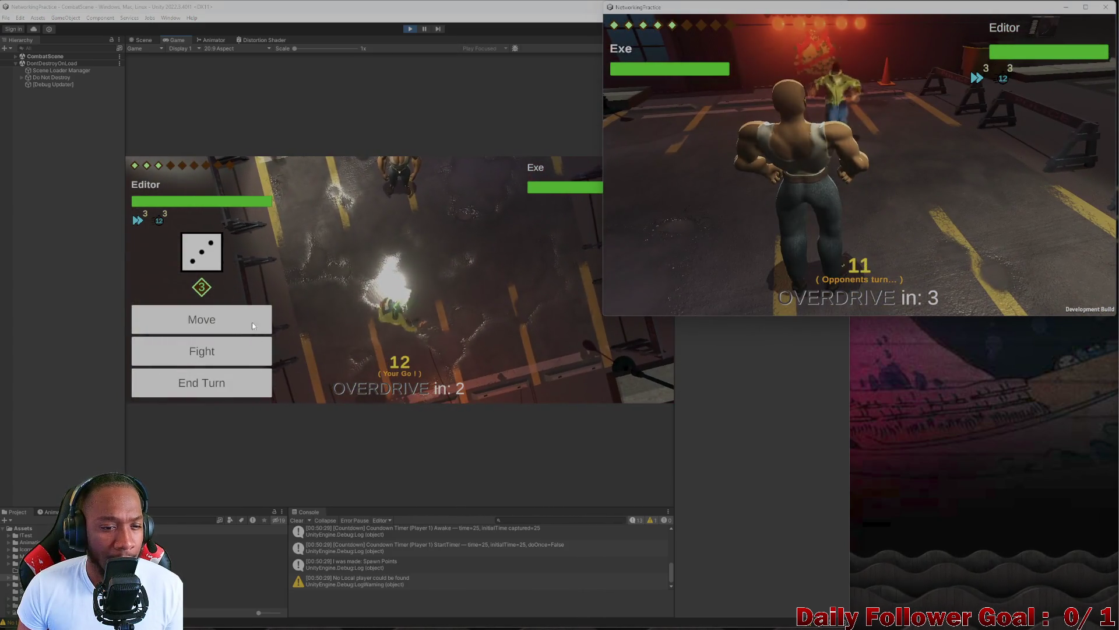
left_click(266, 329)
left_click(265, 328)
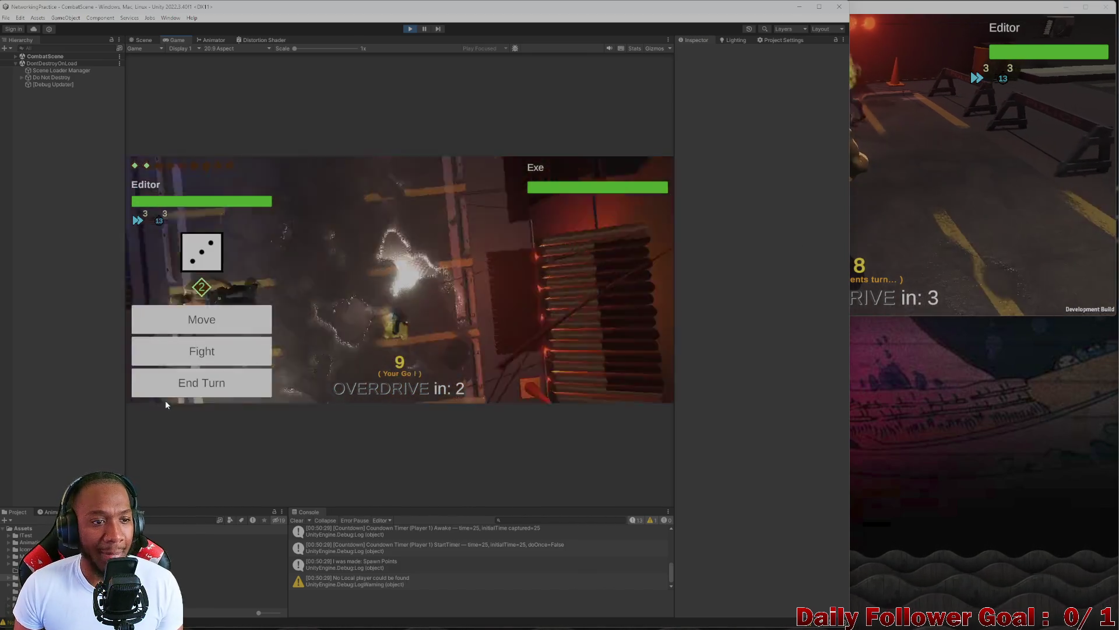
left_click(198, 382)
left_click(905, 201)
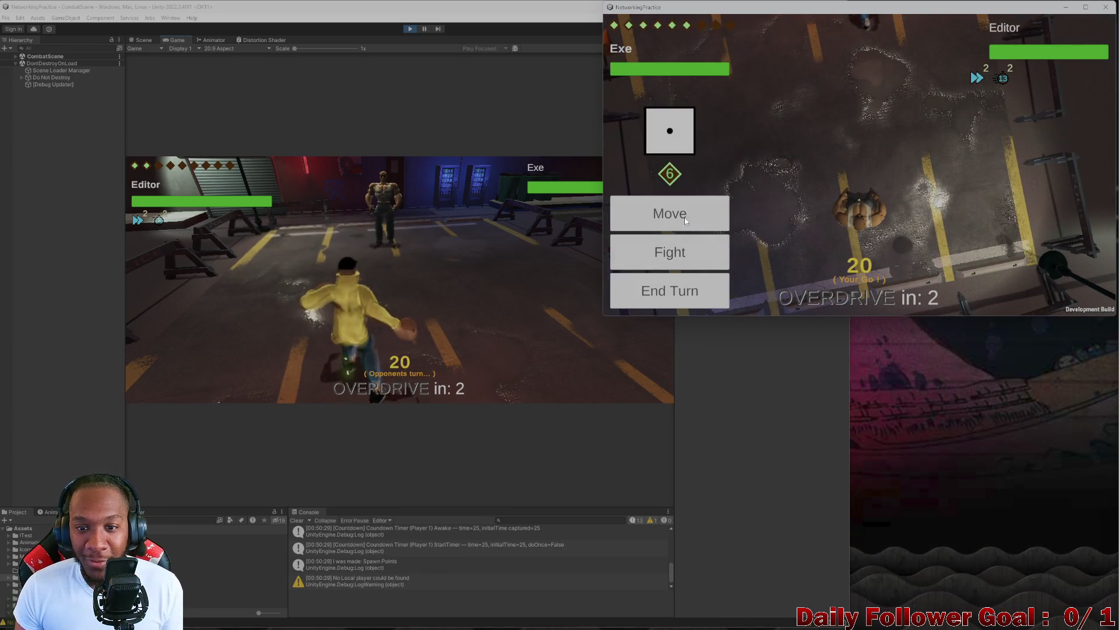
- Move Exe's fighter one tile up, then to another tile, and end its turn
left_click(685, 225)
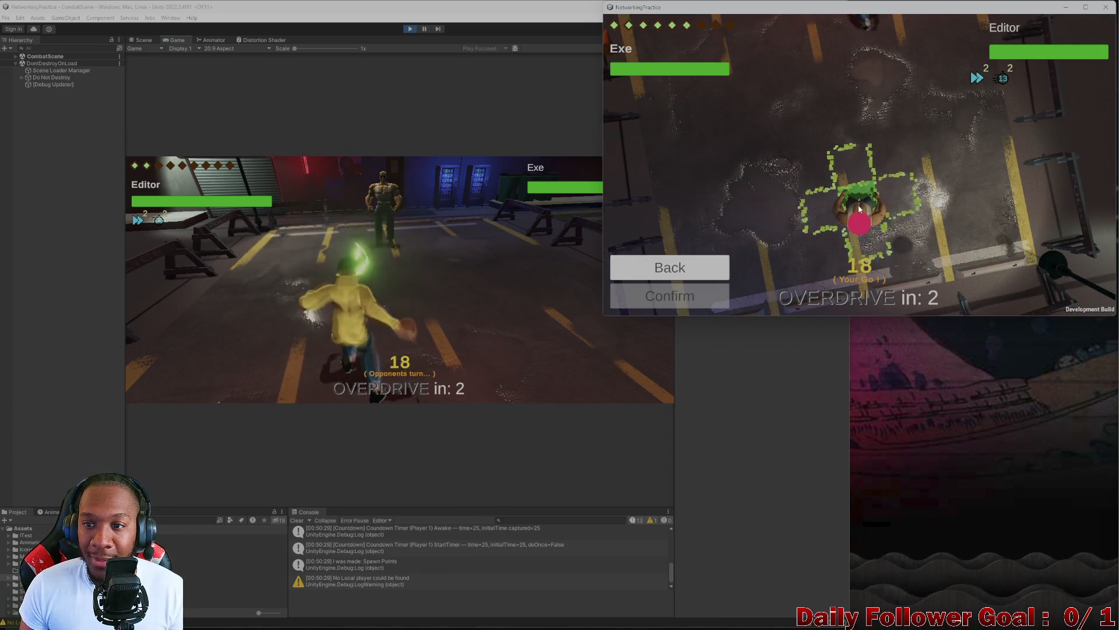
left_click(855, 194)
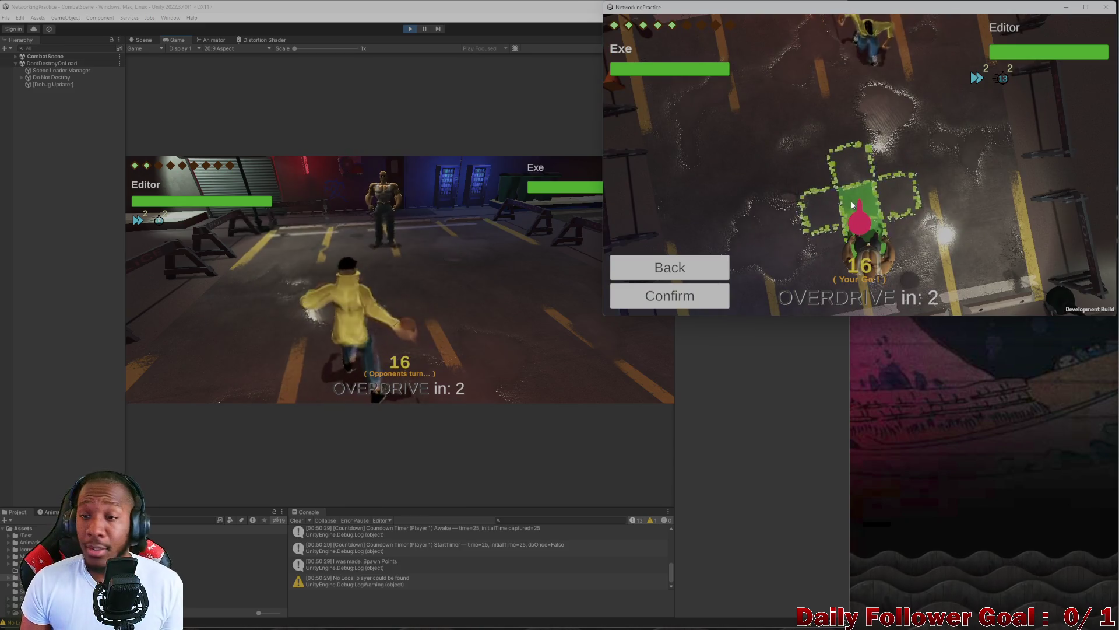
left_click(855, 195)
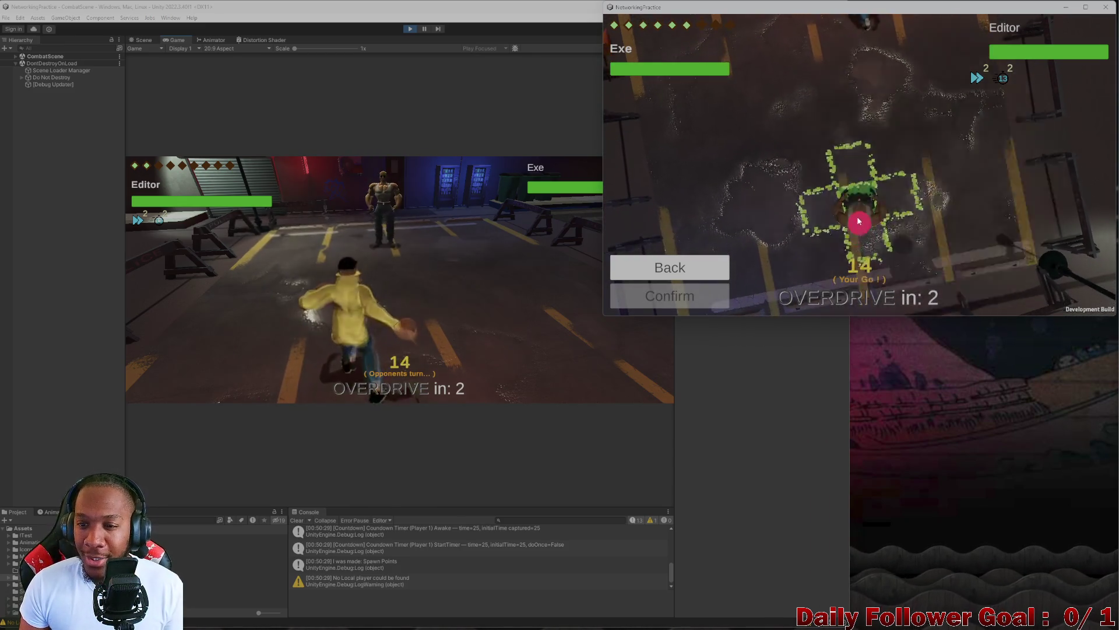
left_click(854, 233)
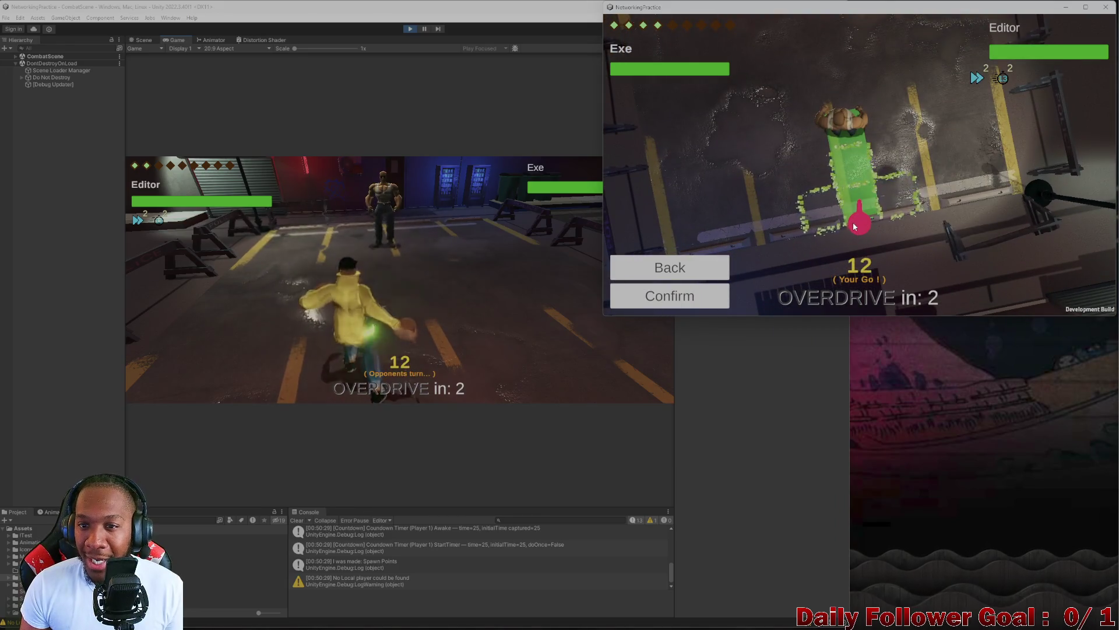
left_click(679, 295)
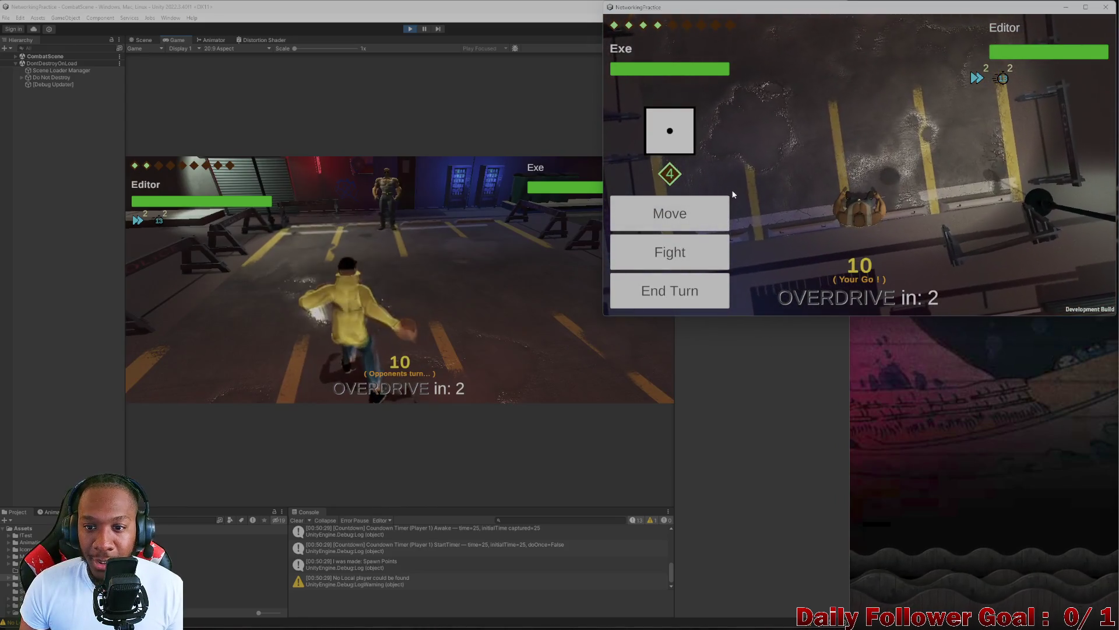
left_click(671, 295)
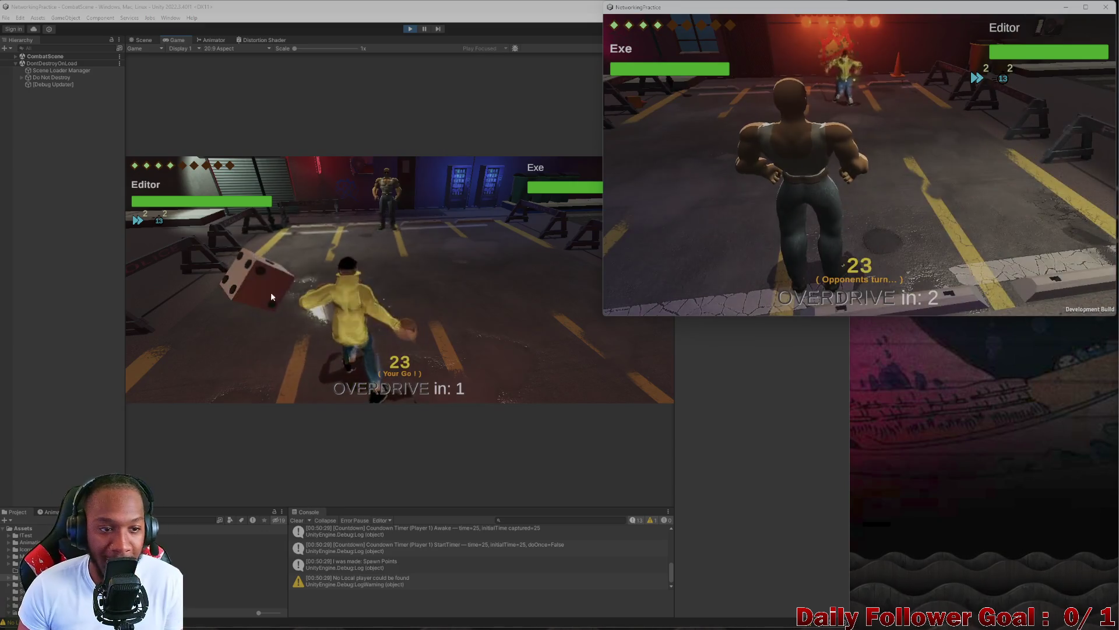
- Move the Editor fighter along an L-shaped path and end its turn
left_click(219, 268)
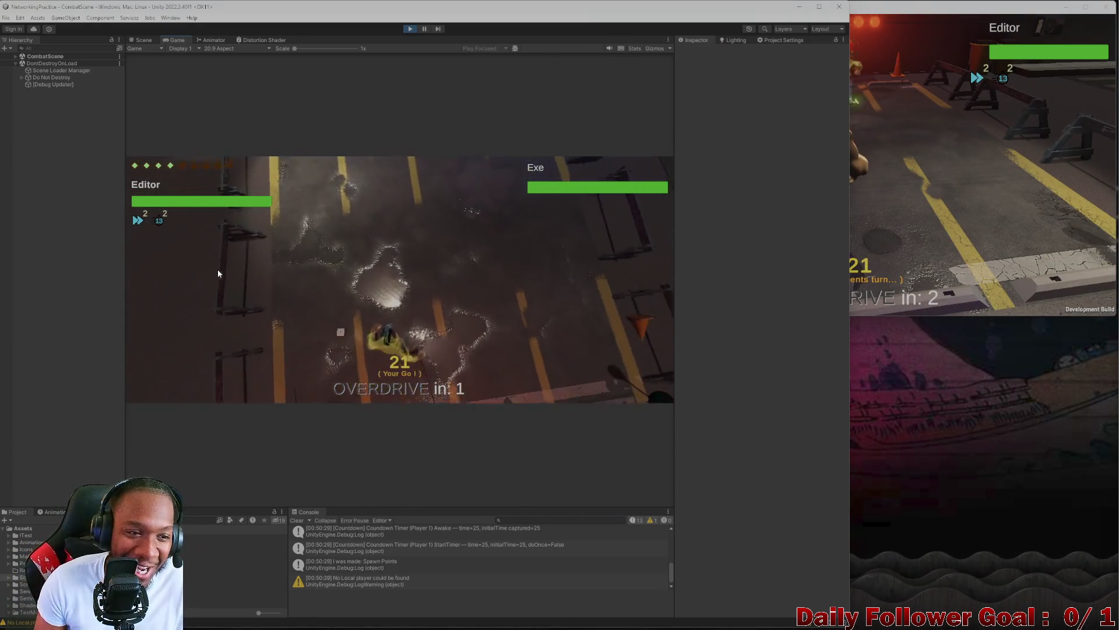
left_click(251, 317)
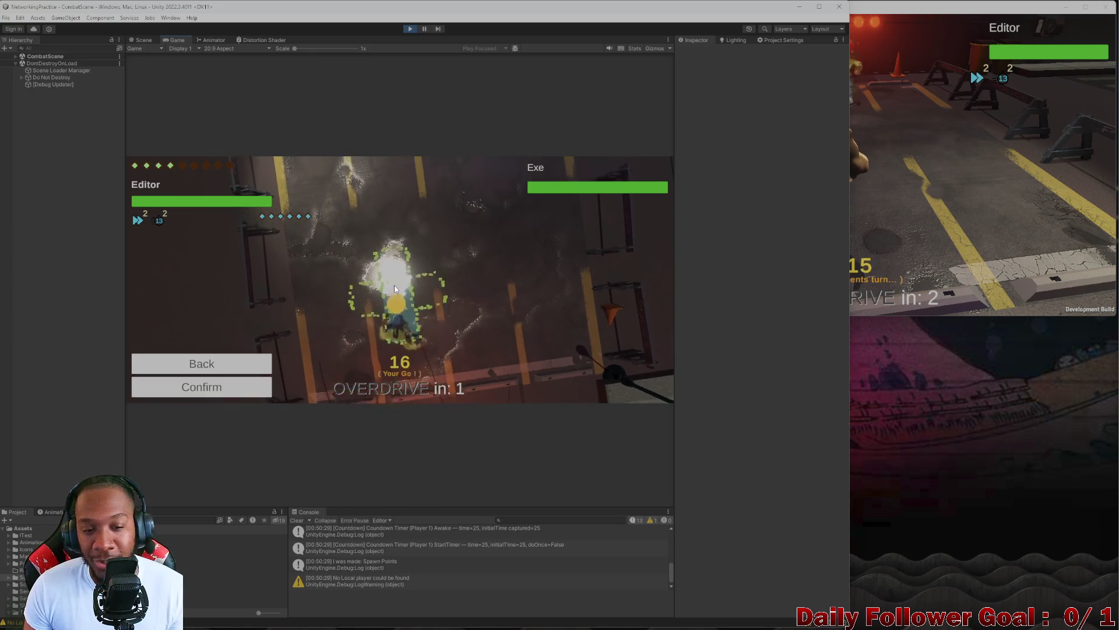
left_click(401, 340)
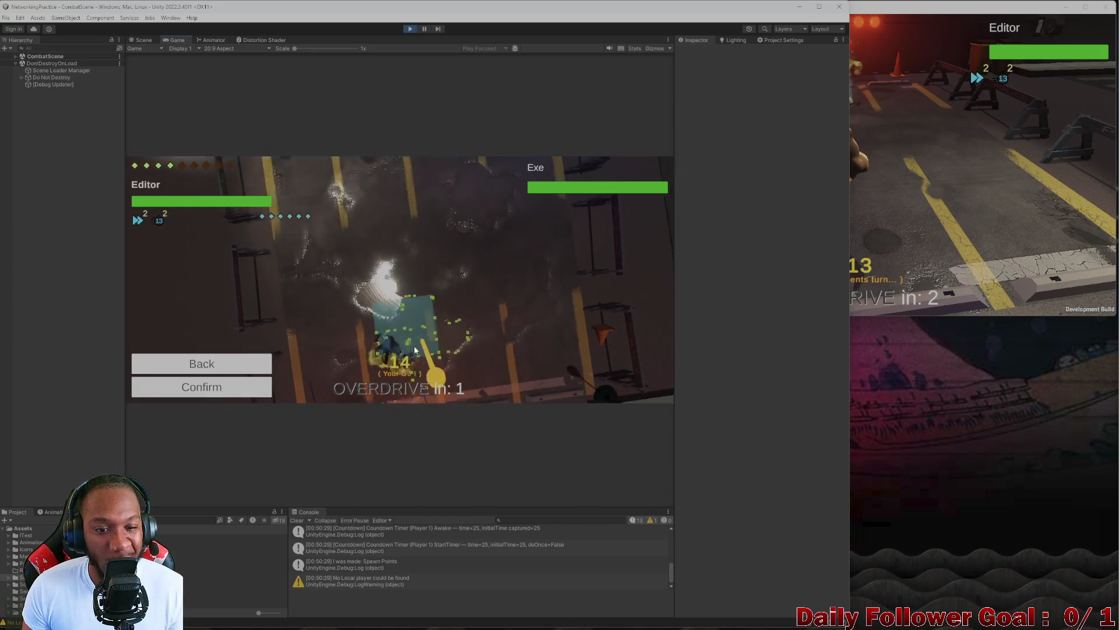
left_click(418, 258)
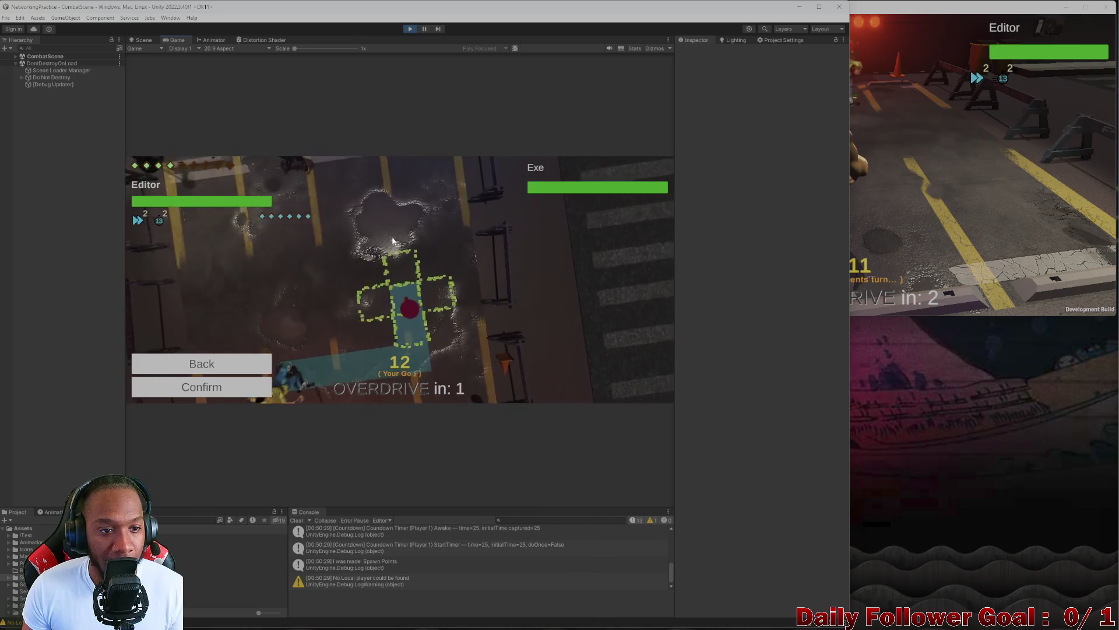
left_click(259, 386)
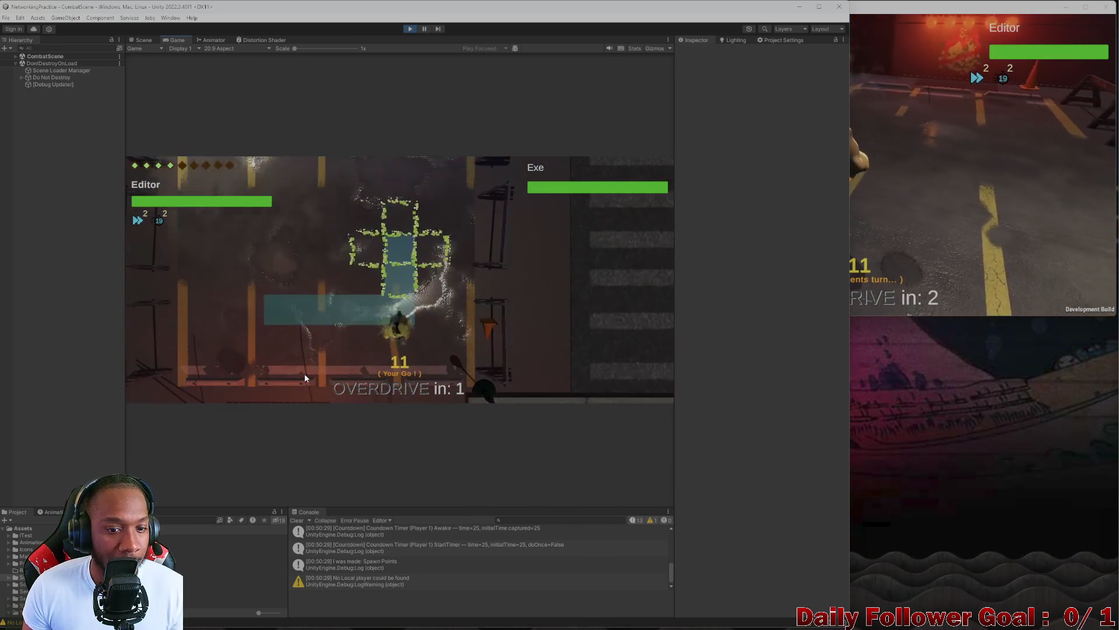
left_click(259, 375)
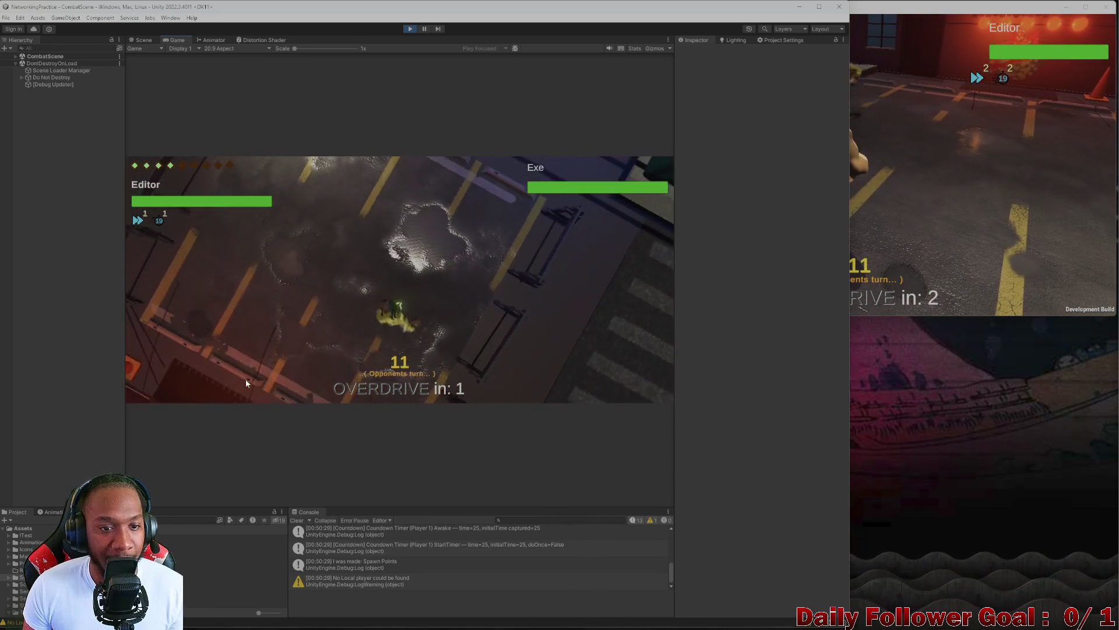
- Move Exe's fighter along the green path and end its turn
left_click(892, 211)
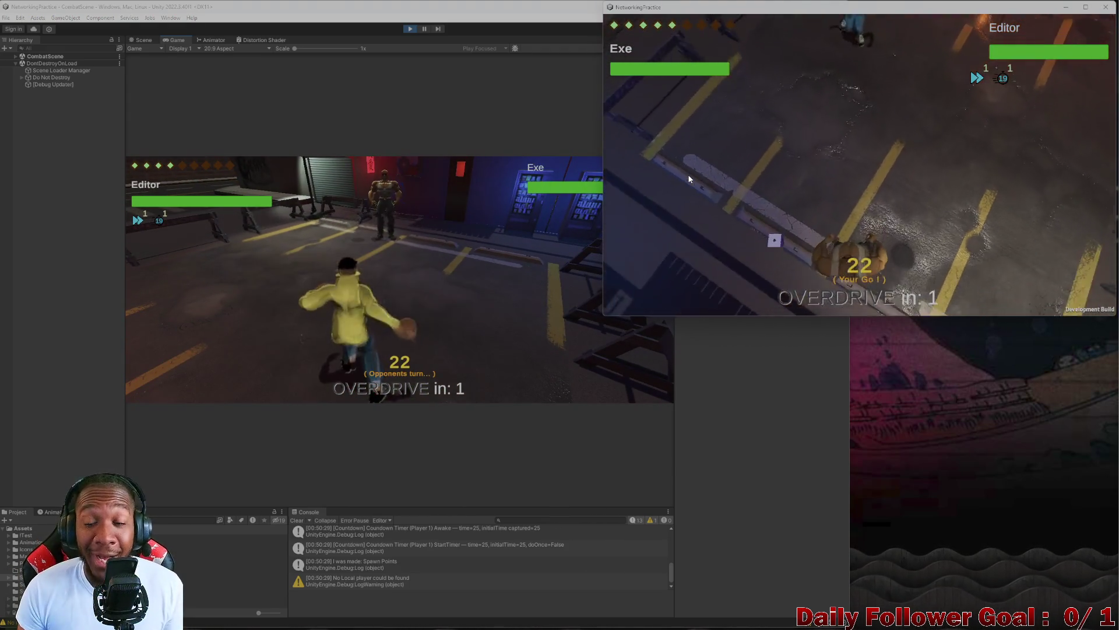
left_click(719, 214)
left_click(882, 227)
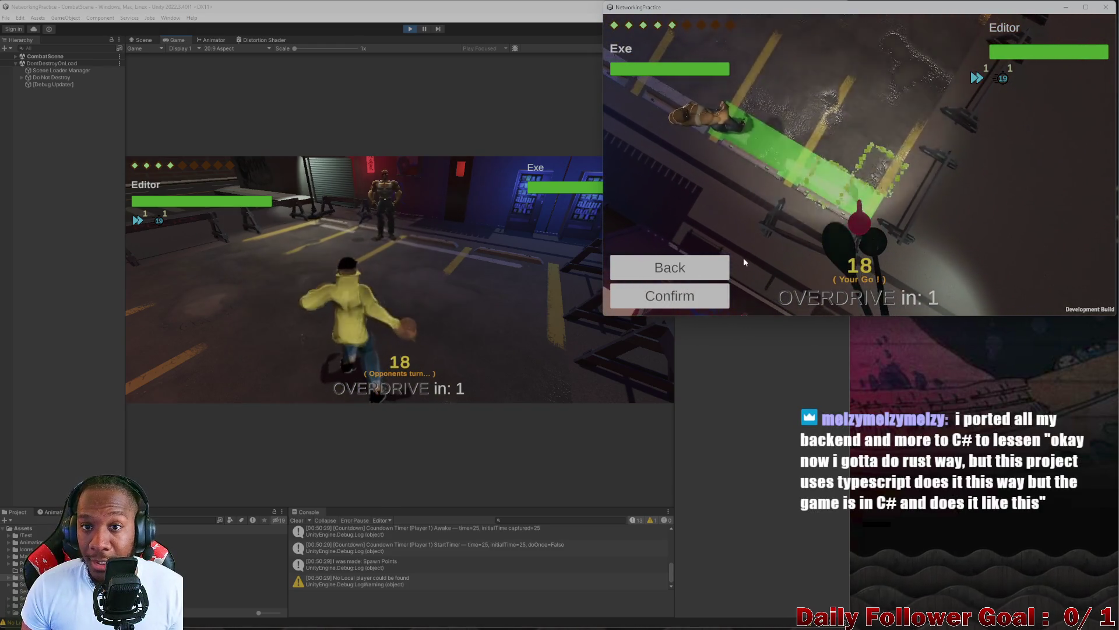
left_click(678, 287)
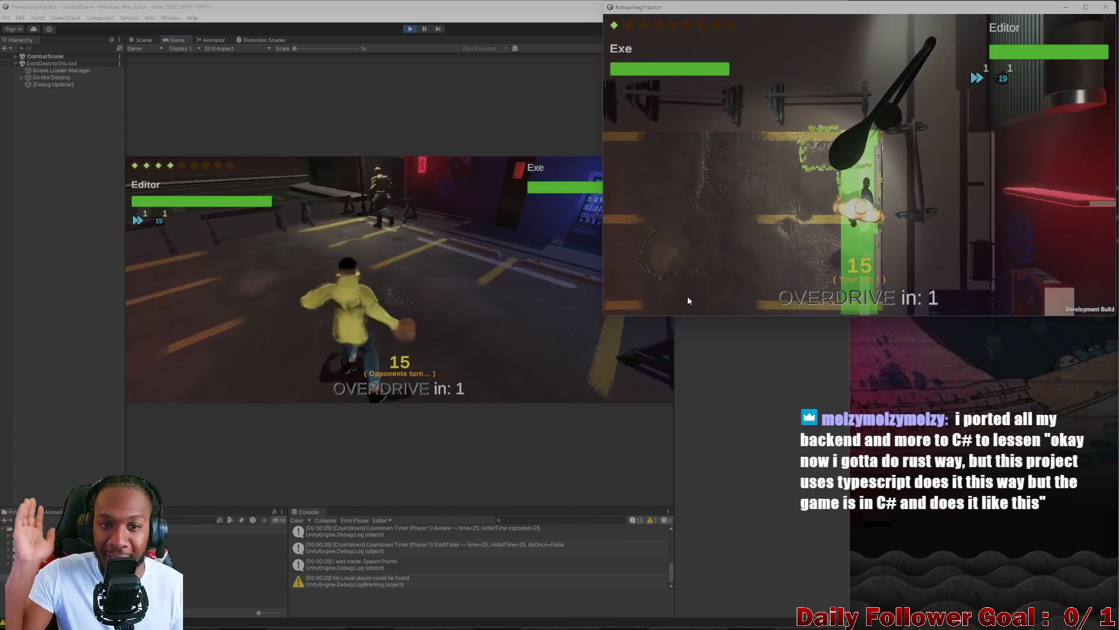
left_click(647, 294)
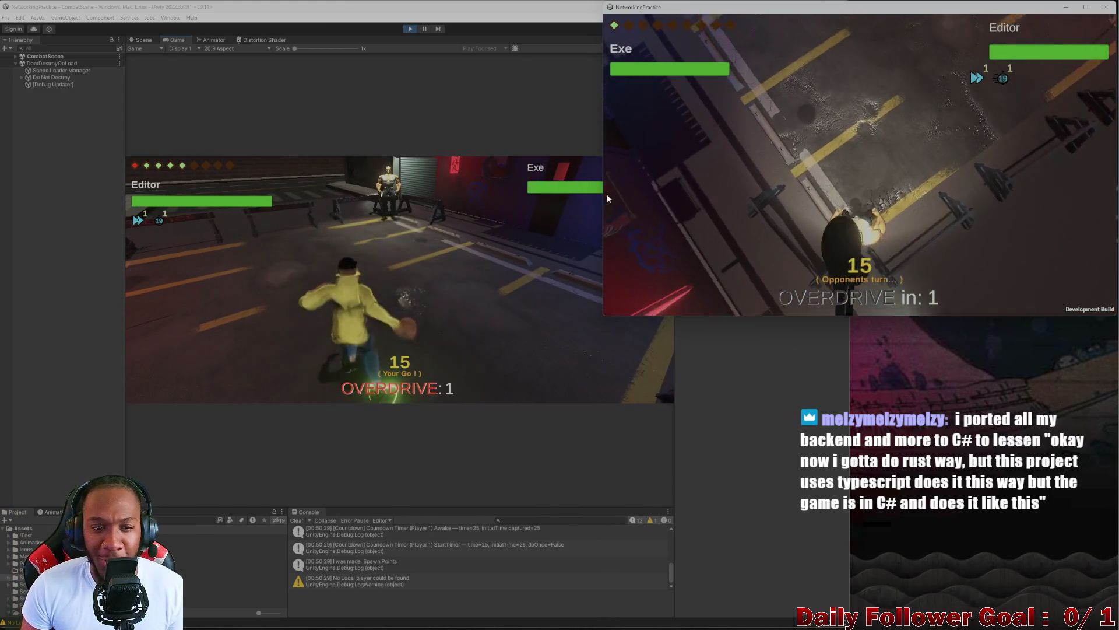
left_click(320, 270)
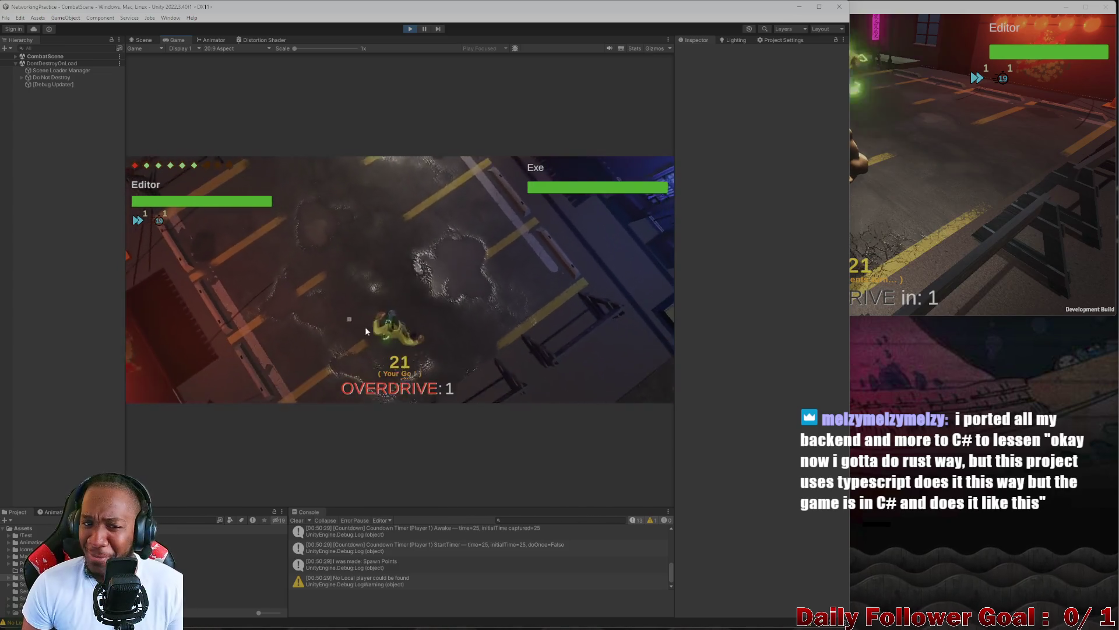
- Move the Editor fighter twice, first along the blue path
left_click(240, 330)
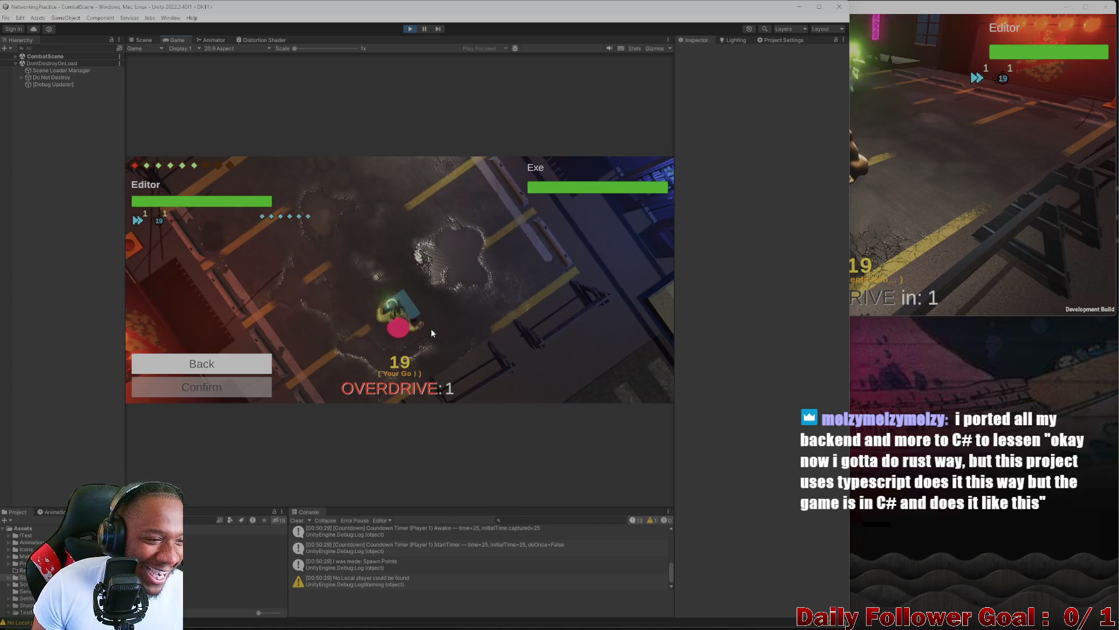
left_click(396, 285)
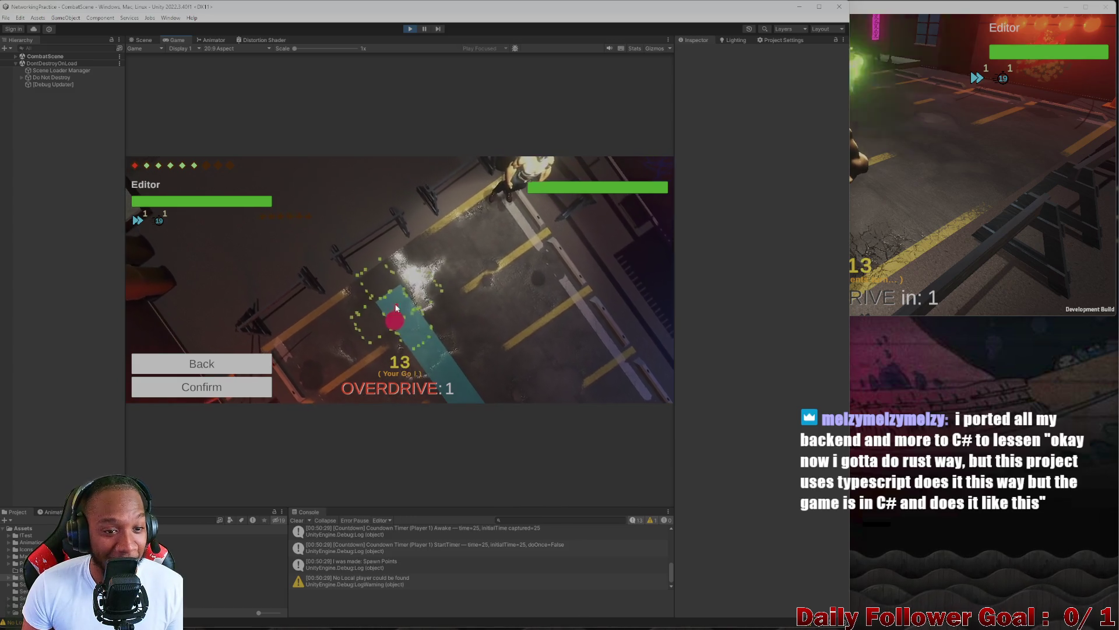
left_click(265, 385)
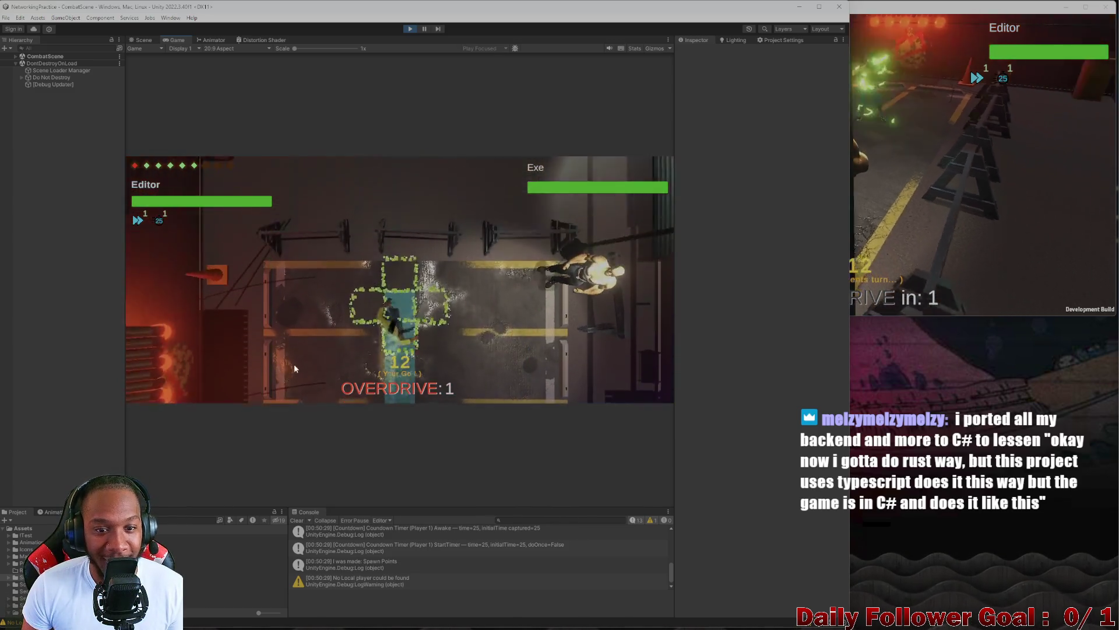
left_click(261, 320)
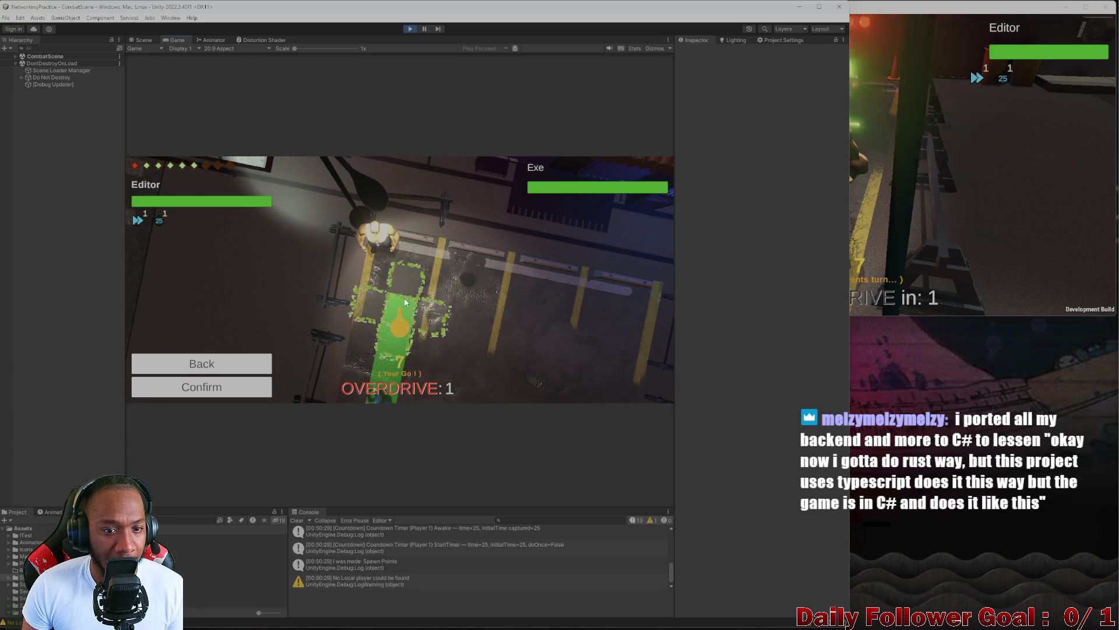
left_click(238, 388)
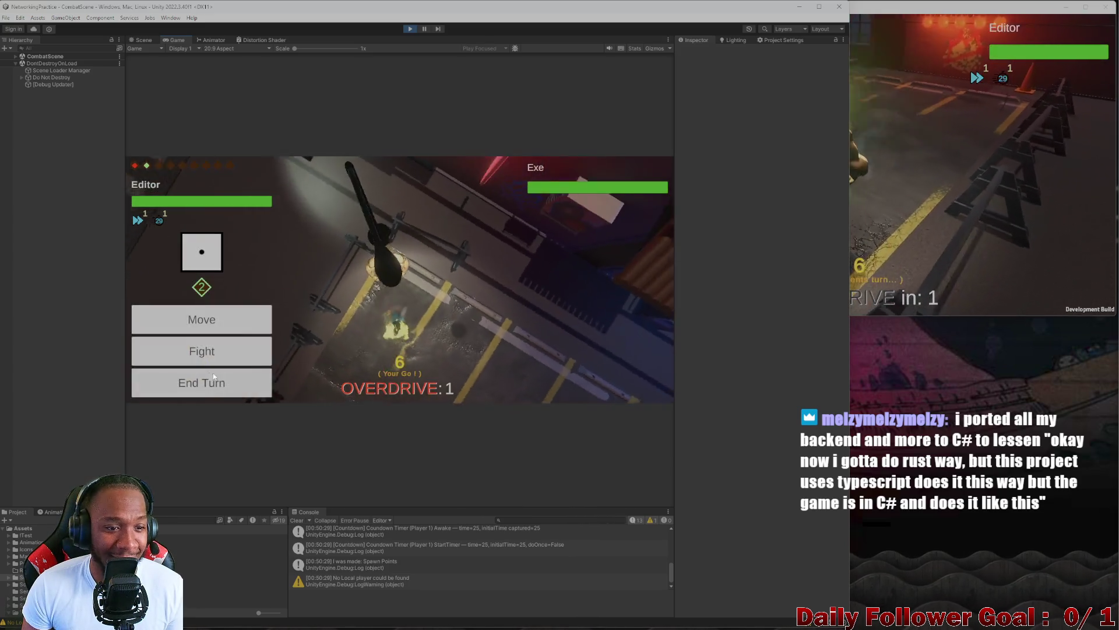
- Attack Exe with Quick Punch, cutting its health bar
left_click(202, 351)
left_click(192, 276)
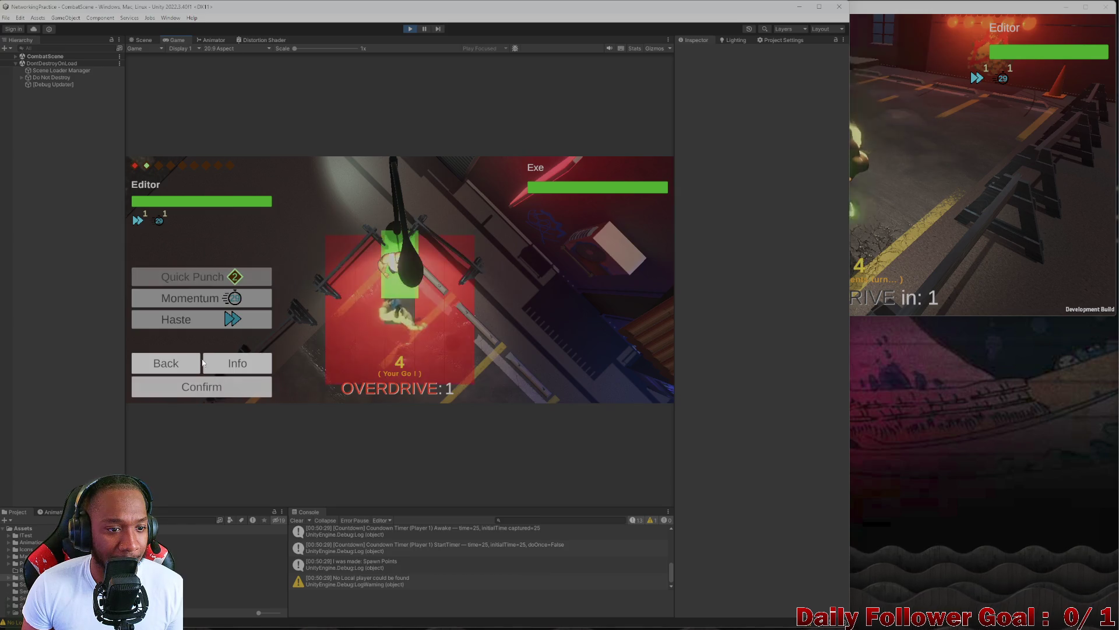
left_click(202, 387)
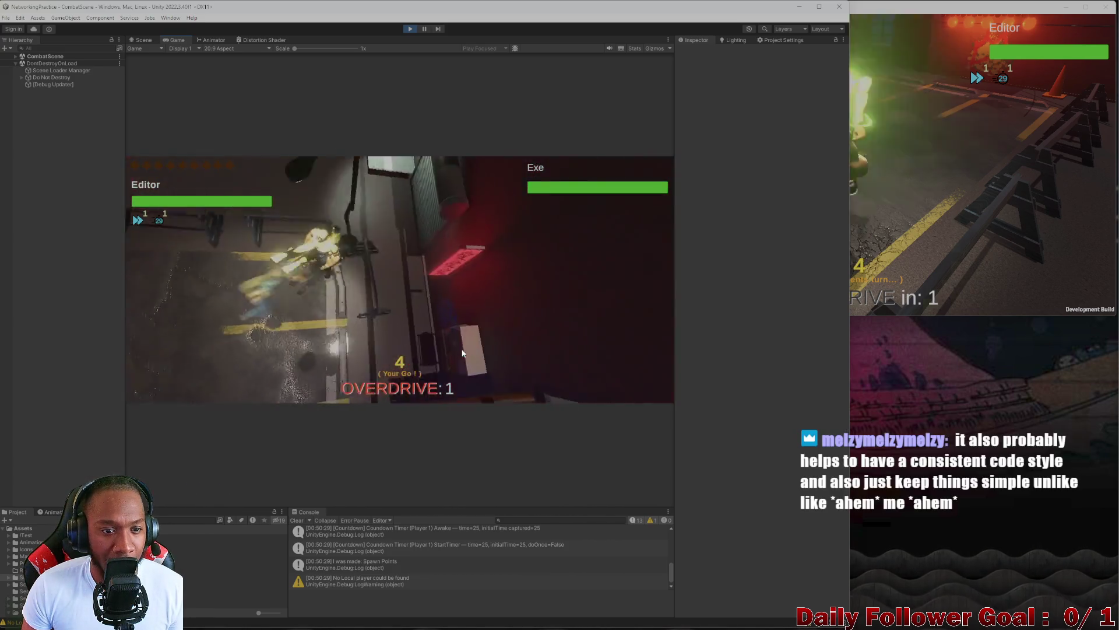
left_click(903, 196)
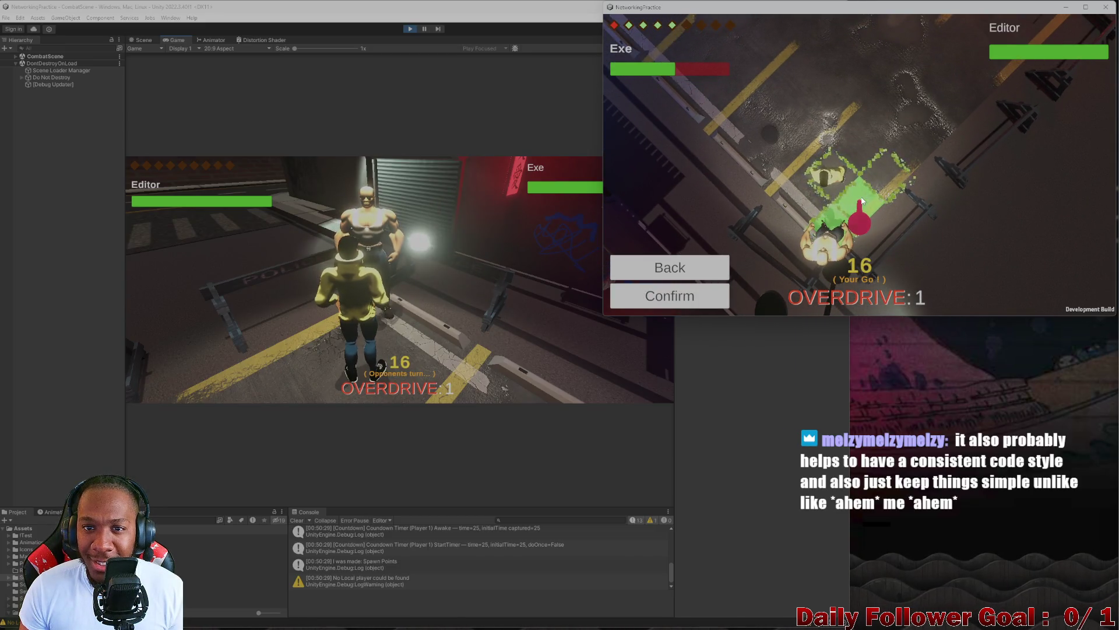
- Cancel Exe's planned move and use Ground Pound instead
left_click(845, 215)
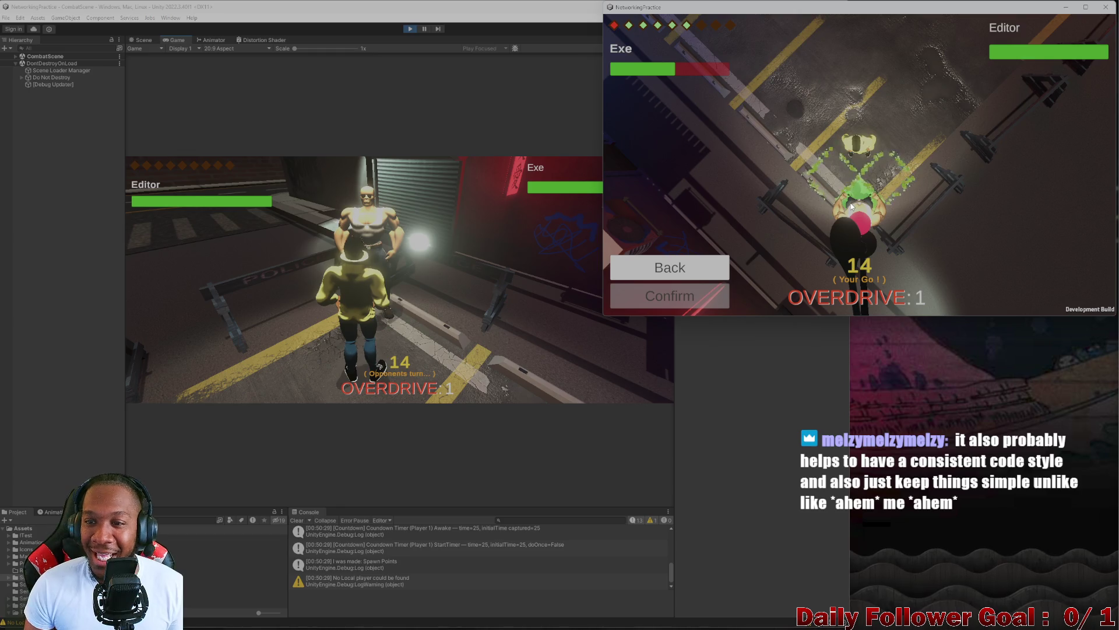
left_click(695, 267)
left_click(694, 257)
left_click(692, 194)
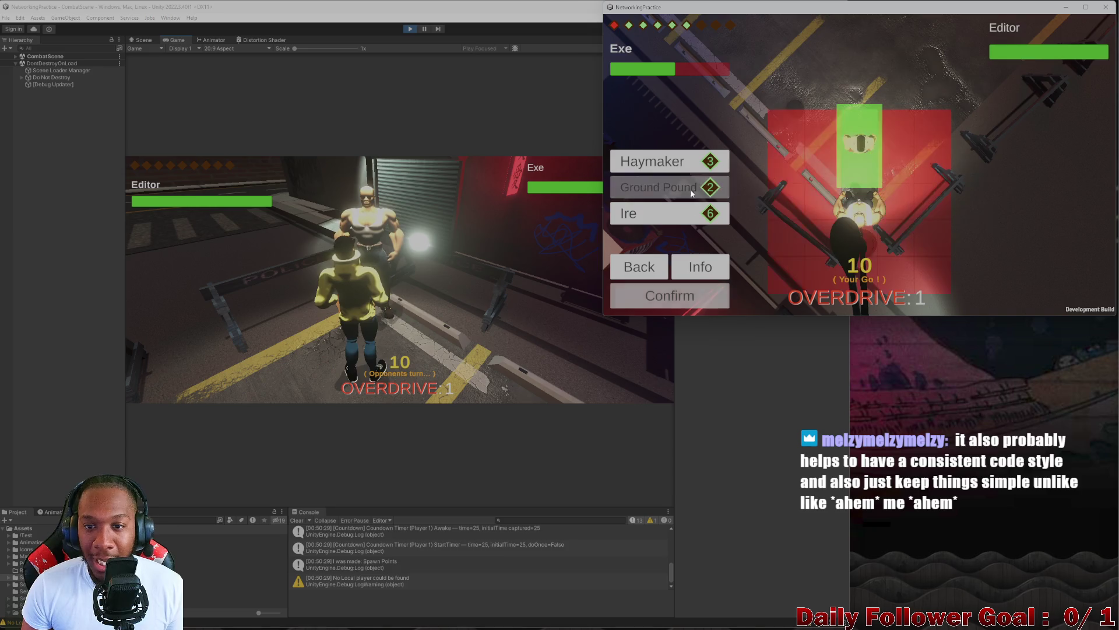
left_click(705, 306)
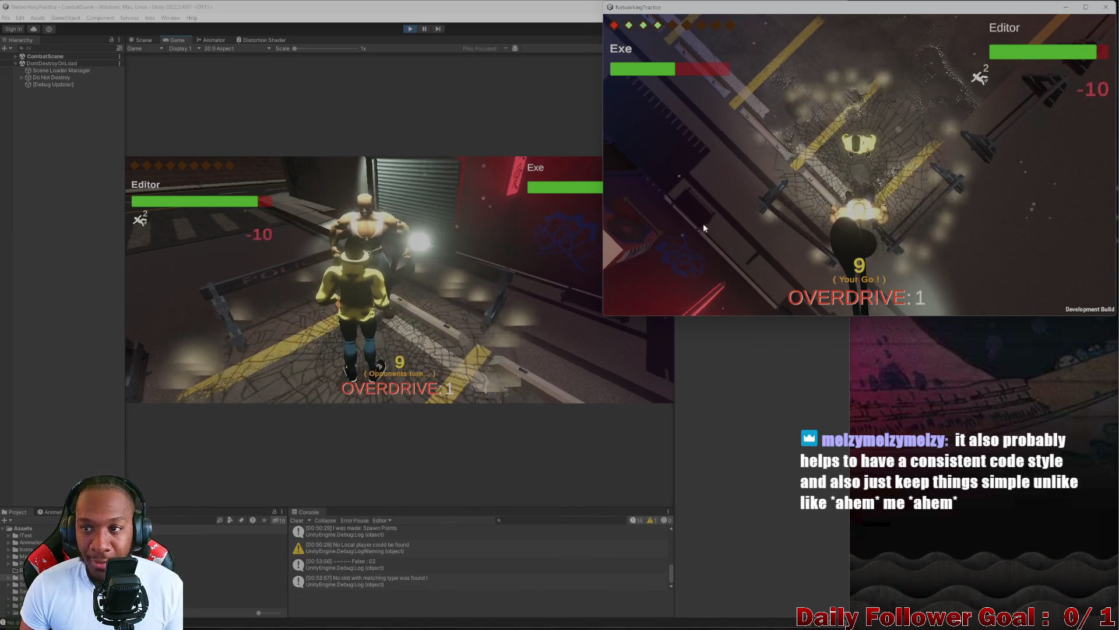
- Use Ground Pound two more times for Exe, then end its turn
left_click(649, 252)
left_click(688, 188)
left_click(707, 292)
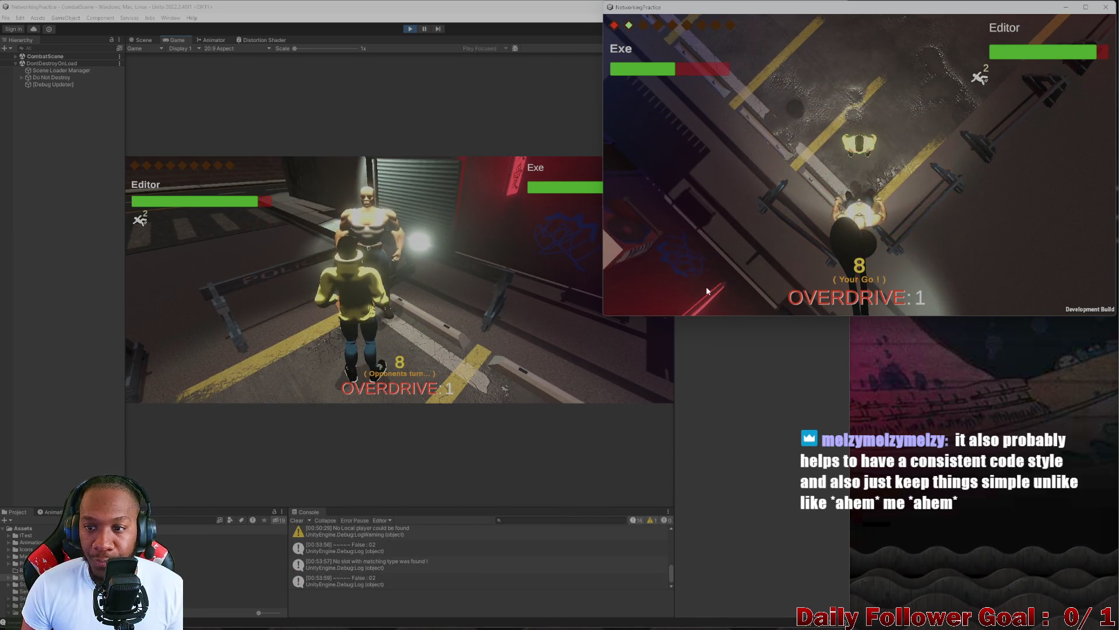
left_click(642, 250)
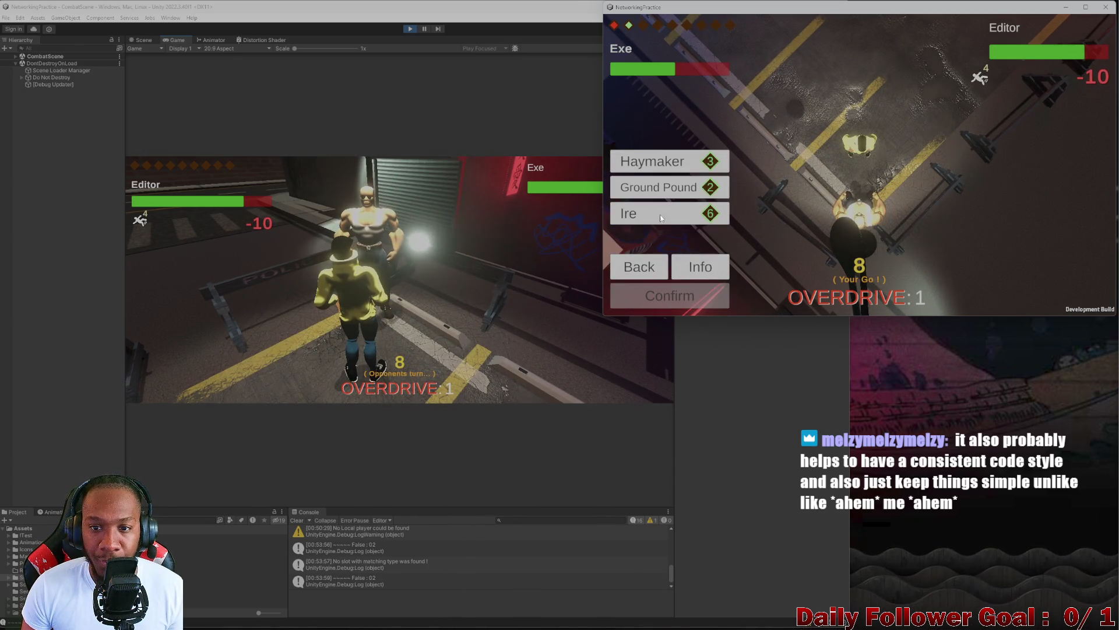
left_click(688, 188)
left_click(693, 290)
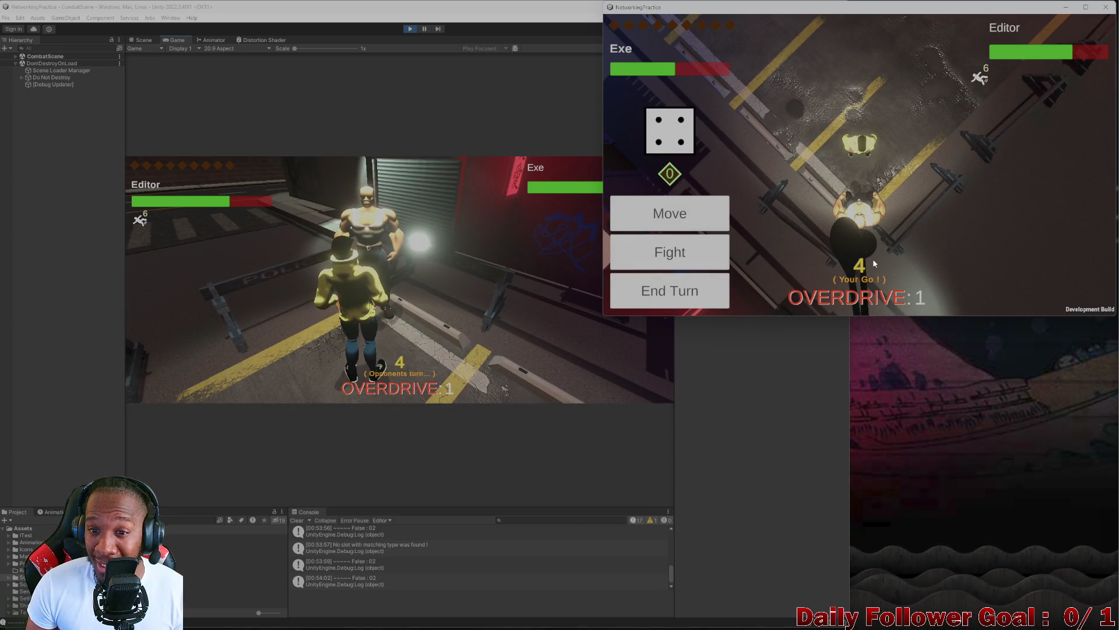
left_click(641, 298)
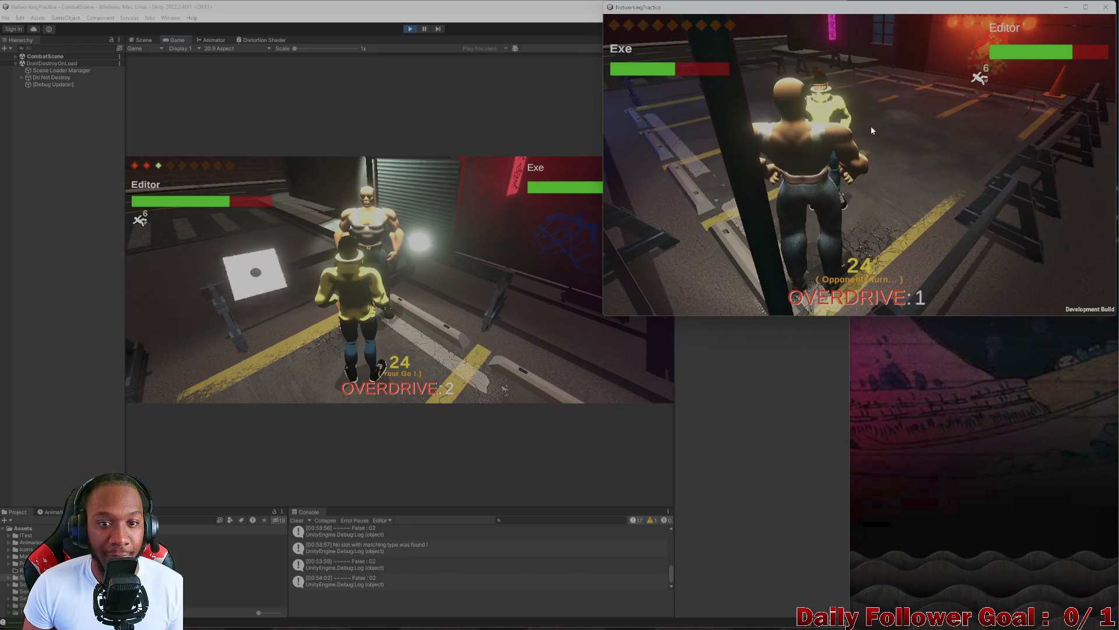
- Make two moves with the Editor fighter, the second along the green path, and end its turn
left_click(265, 278)
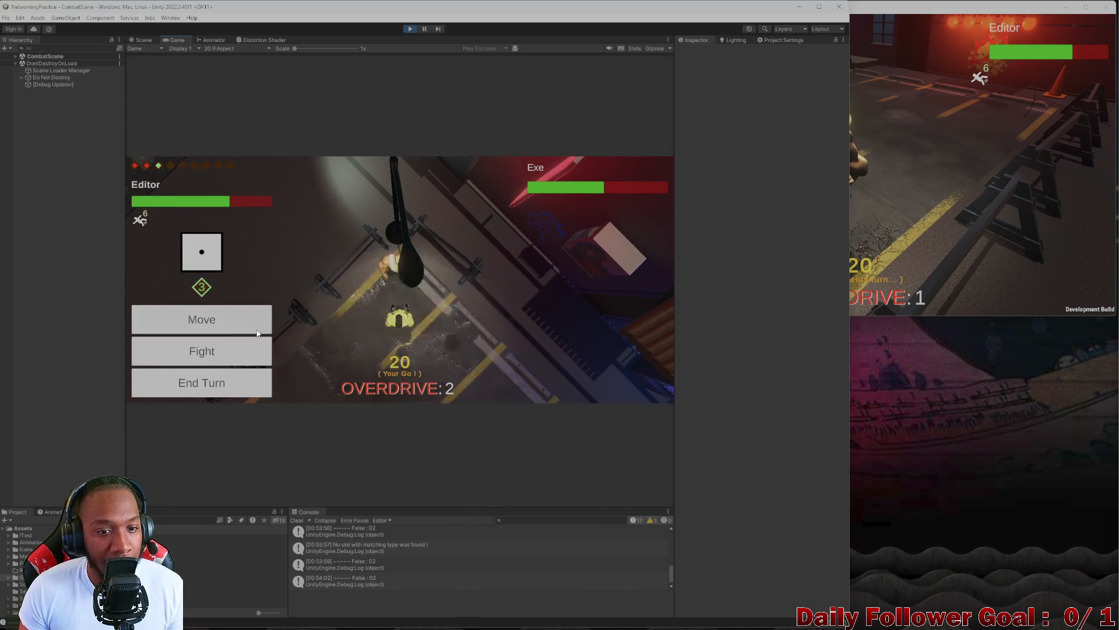
key("Return")
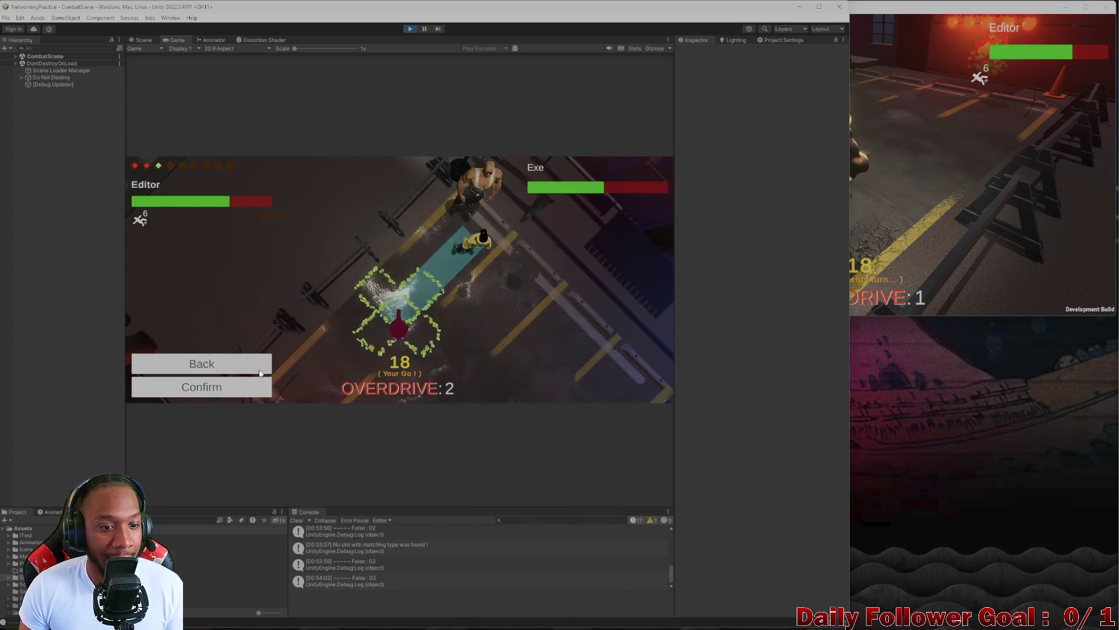
left_click(250, 386)
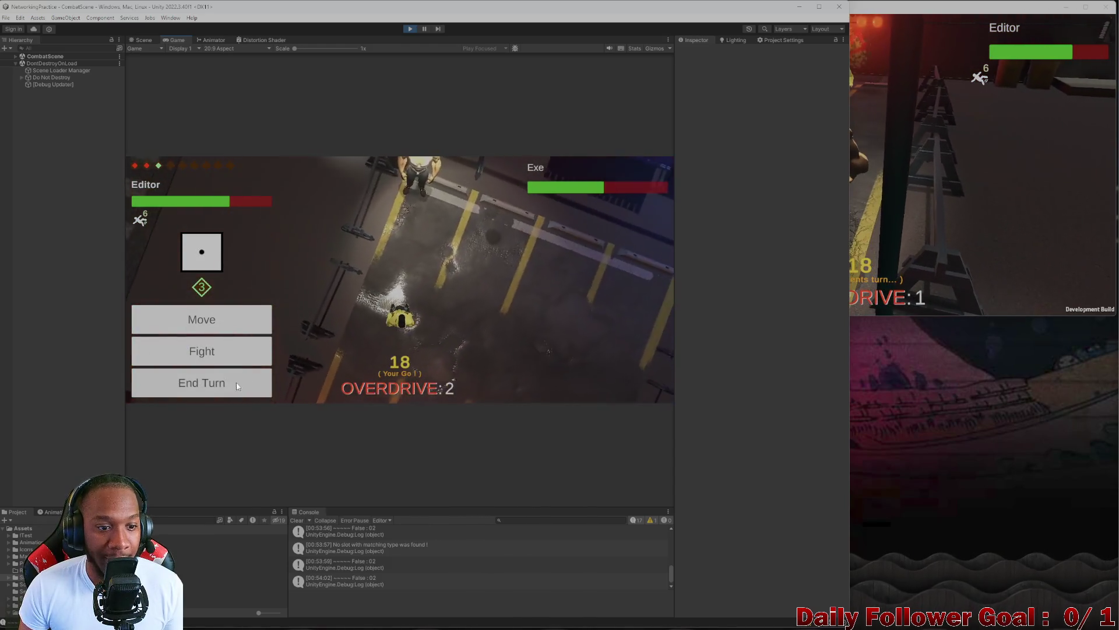
left_click(257, 351)
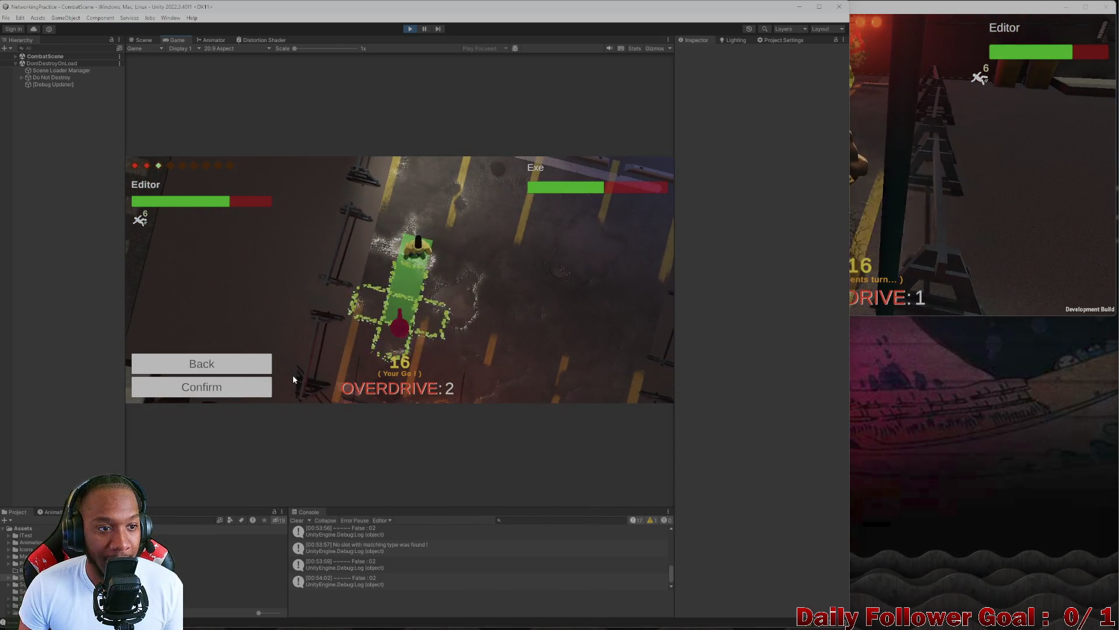
left_click(245, 390)
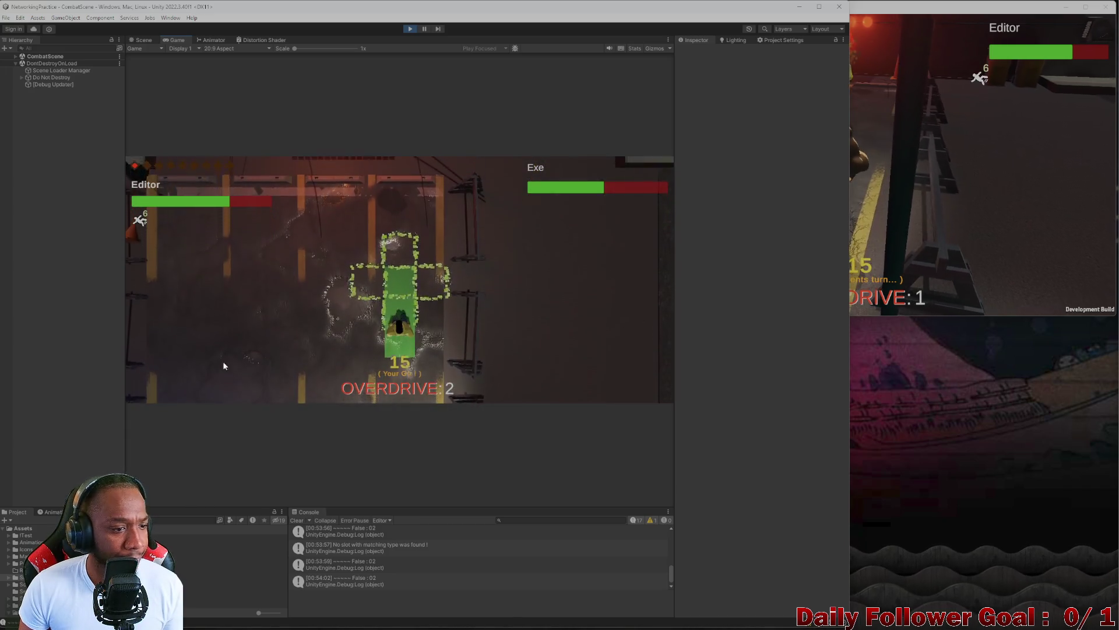
left_click(142, 394)
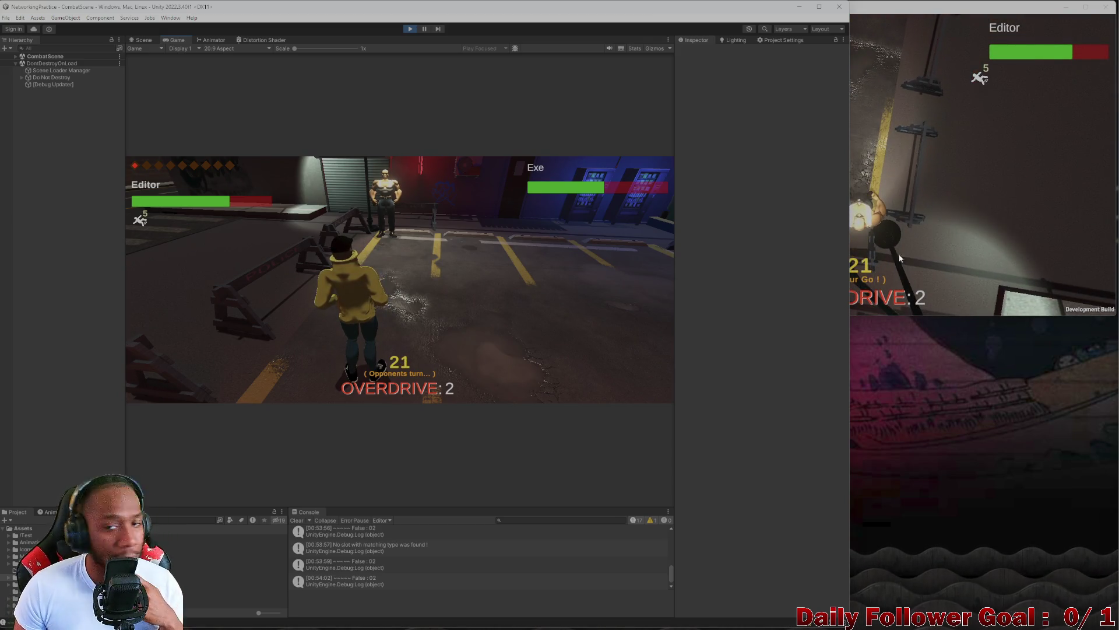
- Move Exe's fighter to a chosen tile and confirm
left_click(900, 258)
left_click(670, 228)
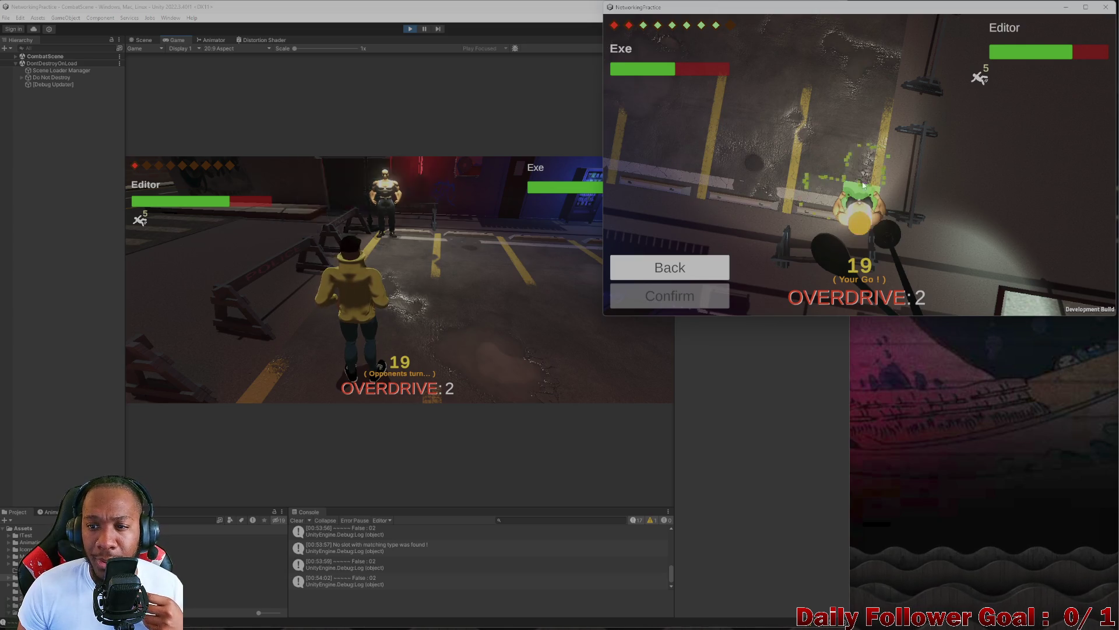
left_click(866, 200)
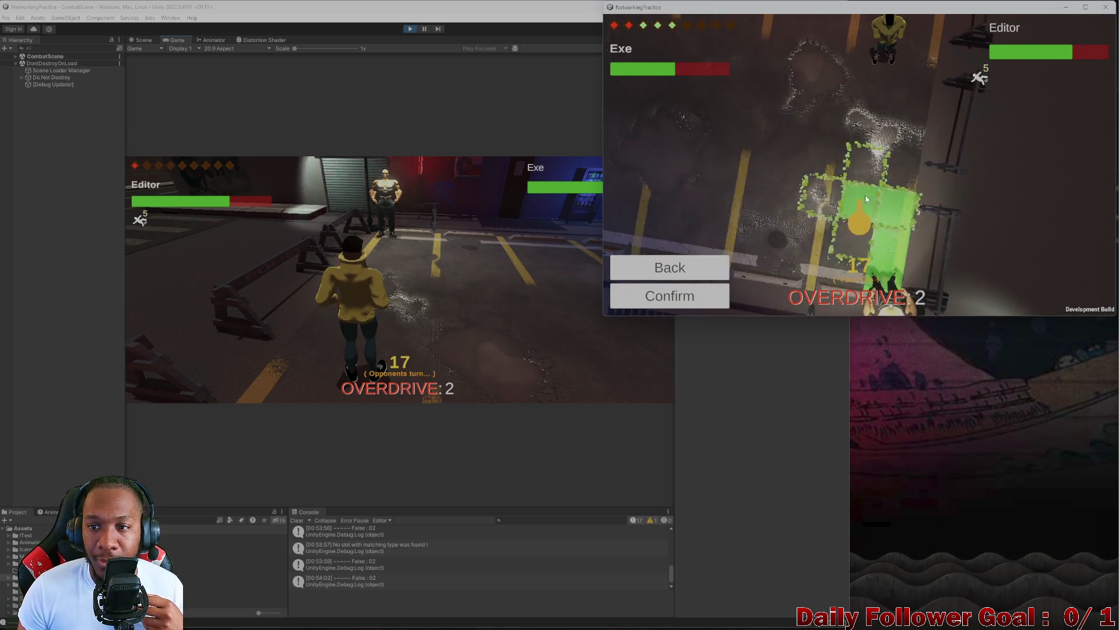
left_click(670, 296)
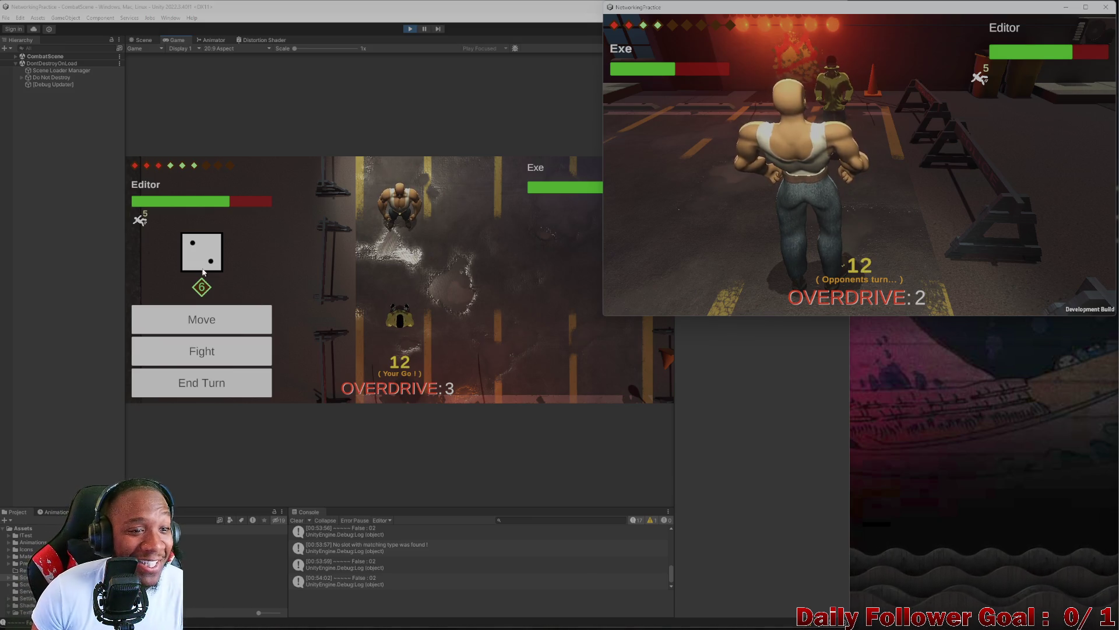
- Confirm a move for the Editor fighter and end its turn
left_click(222, 330)
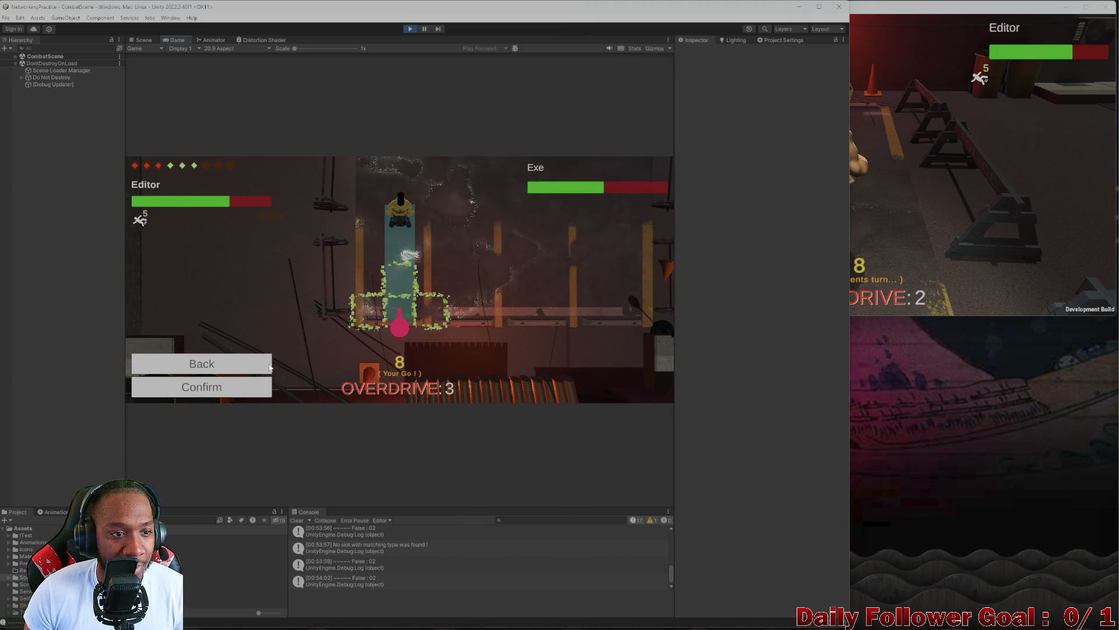
left_click(233, 386)
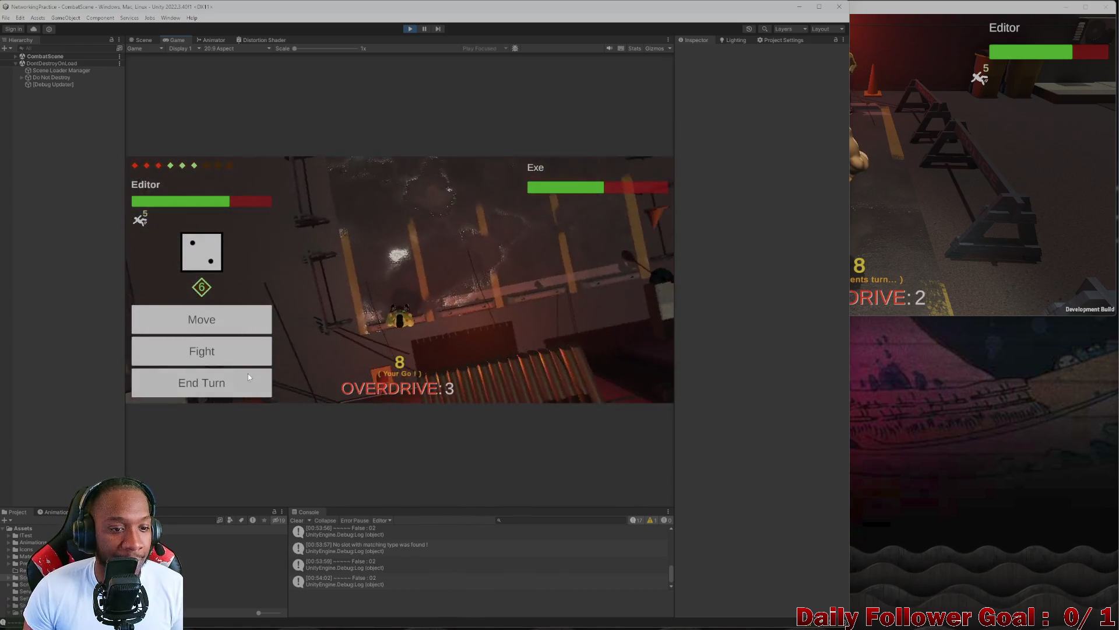
left_click(228, 386)
- Move Exe's fighter forward to a chosen tile and pass the turn back to Editor
left_click(914, 208)
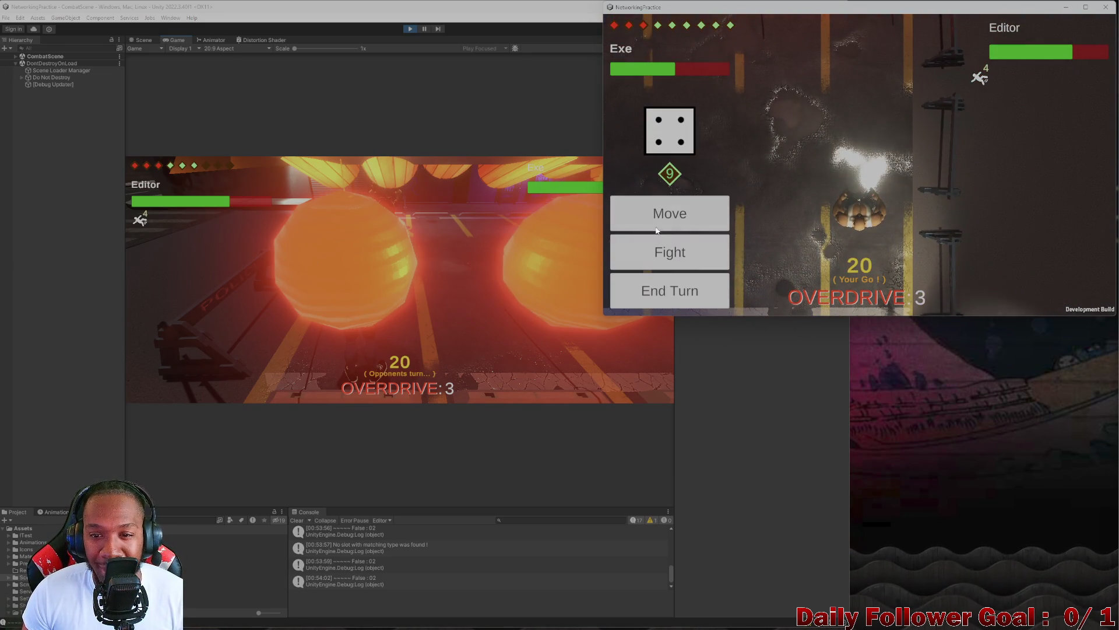
left_click(721, 227)
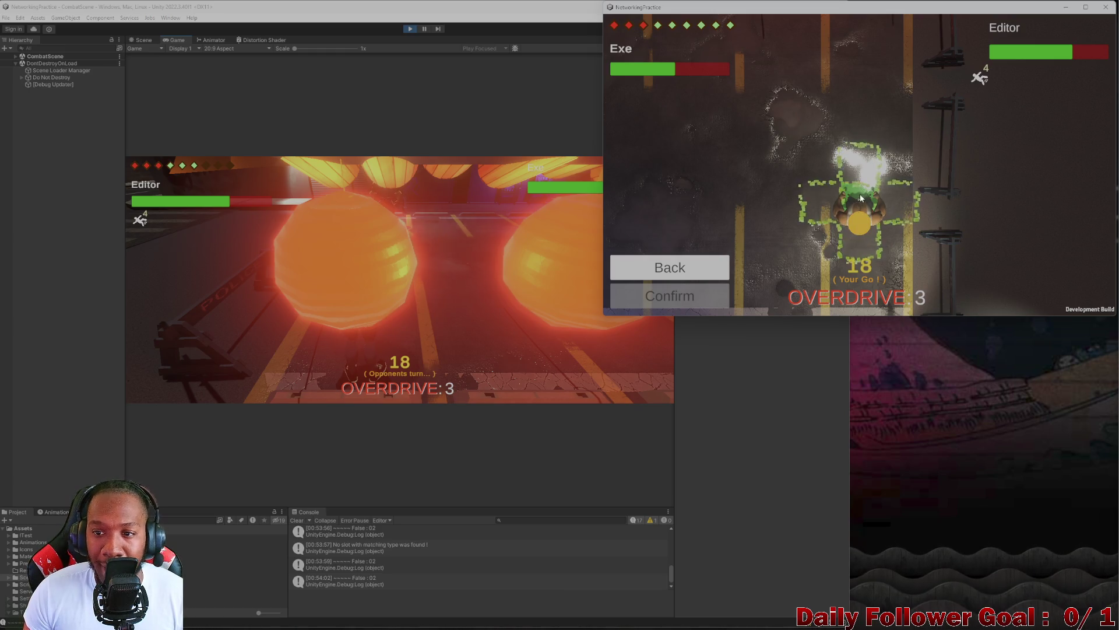
left_click(851, 218)
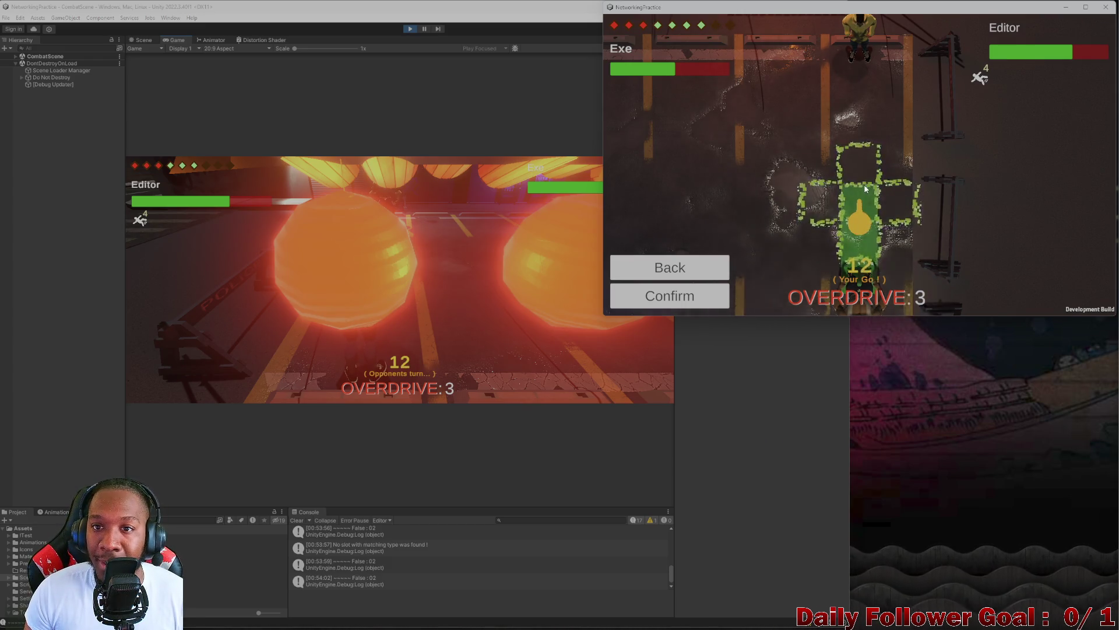
left_click(689, 291)
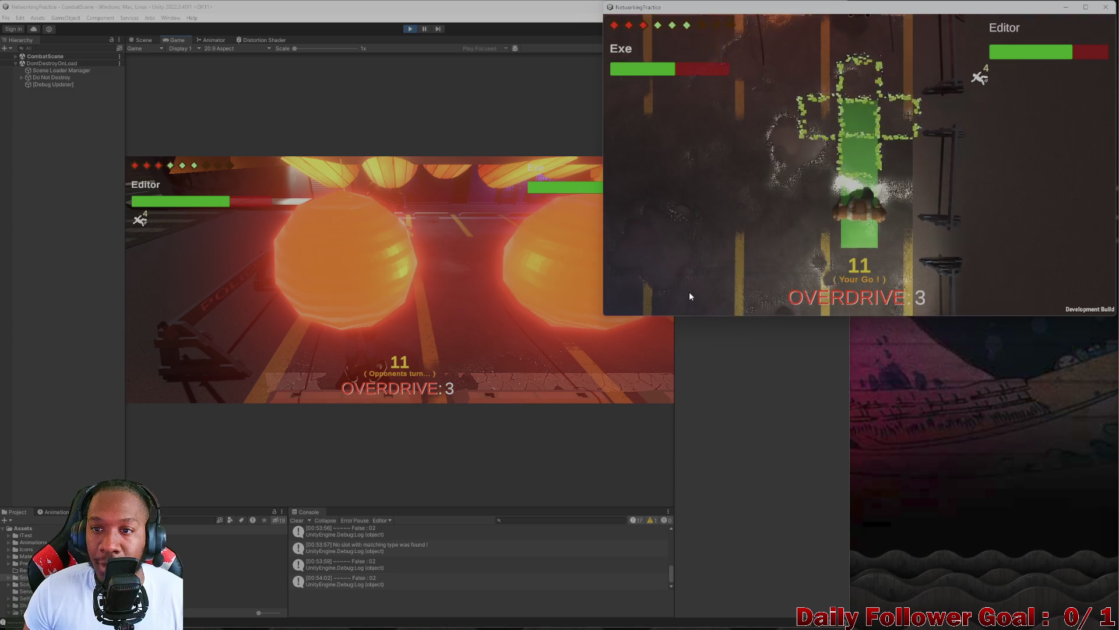
left_click(687, 295)
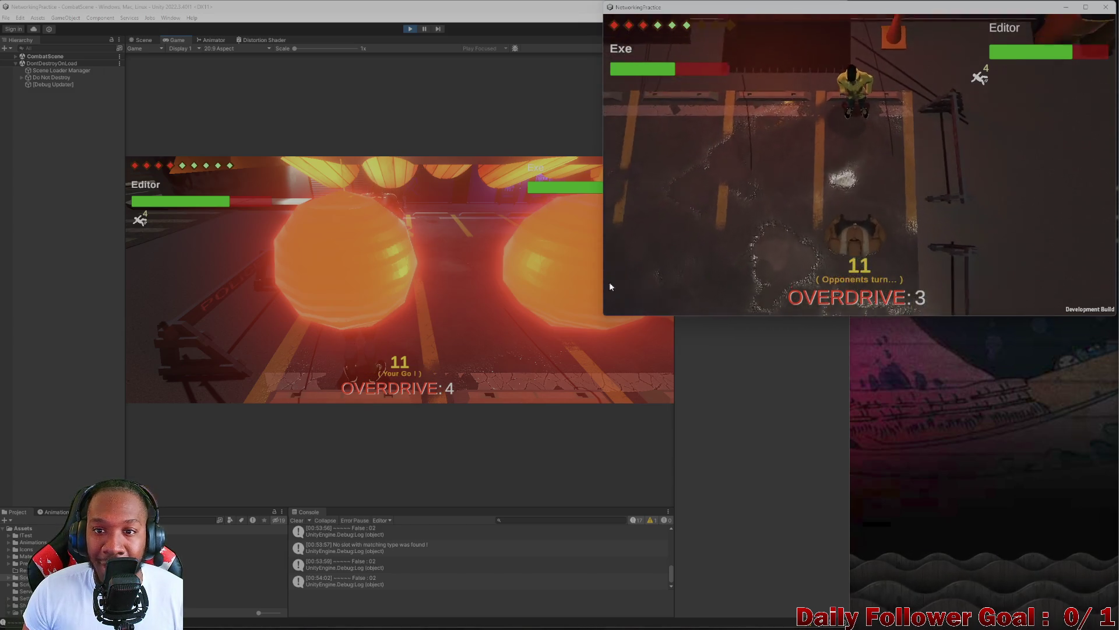
left_click(262, 280)
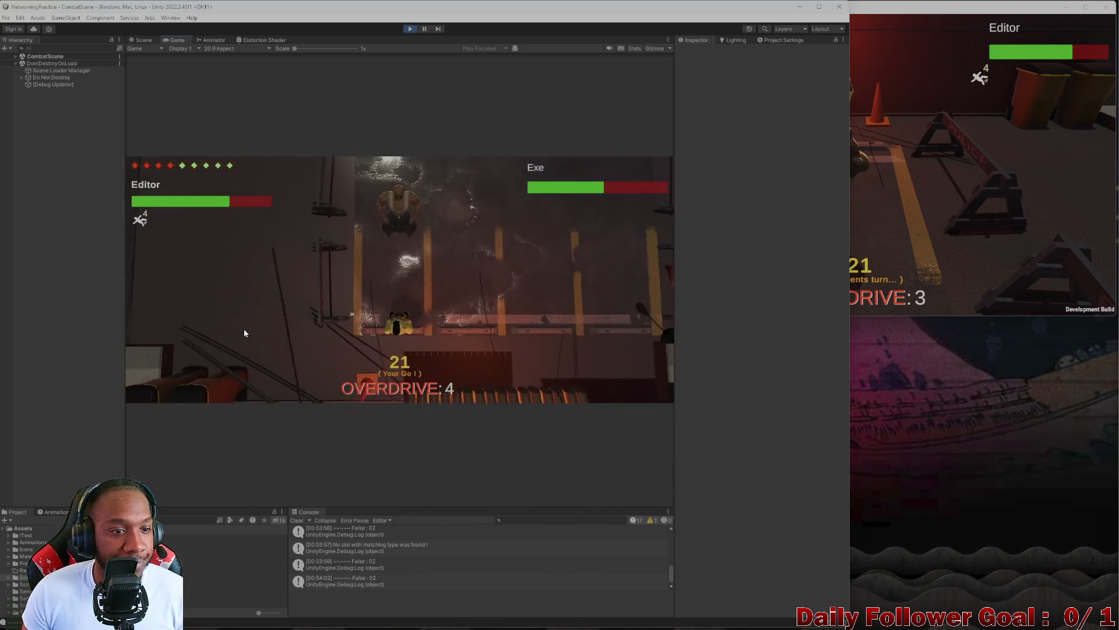
left_click(218, 359)
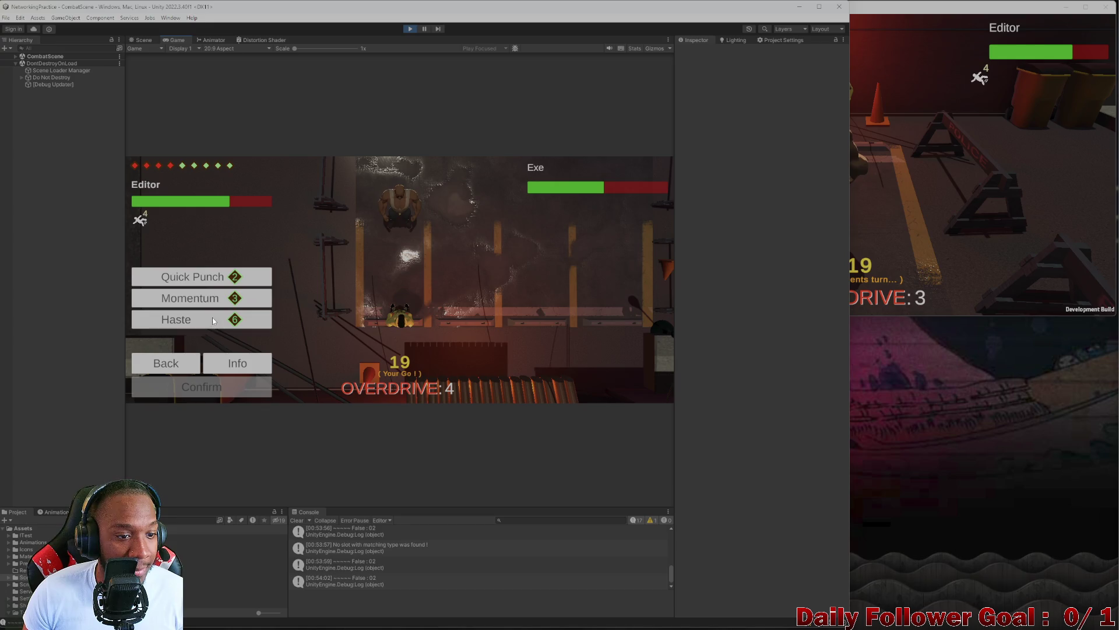
- Apply the Haste and Momentum buffs to the Editor fighter
left_click(237, 395)
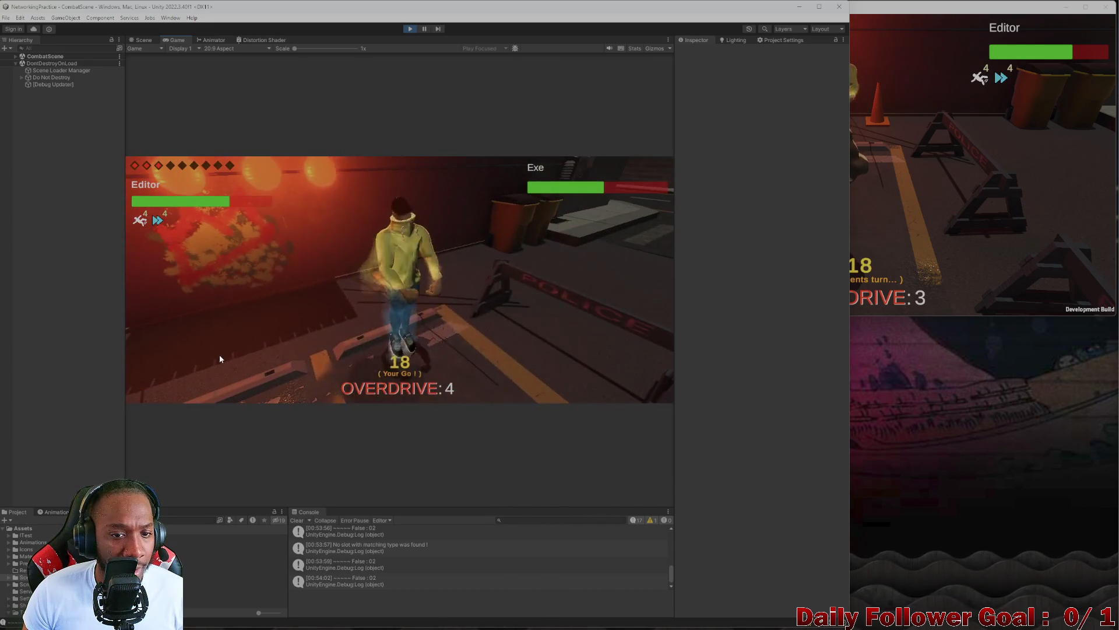
left_click(240, 349)
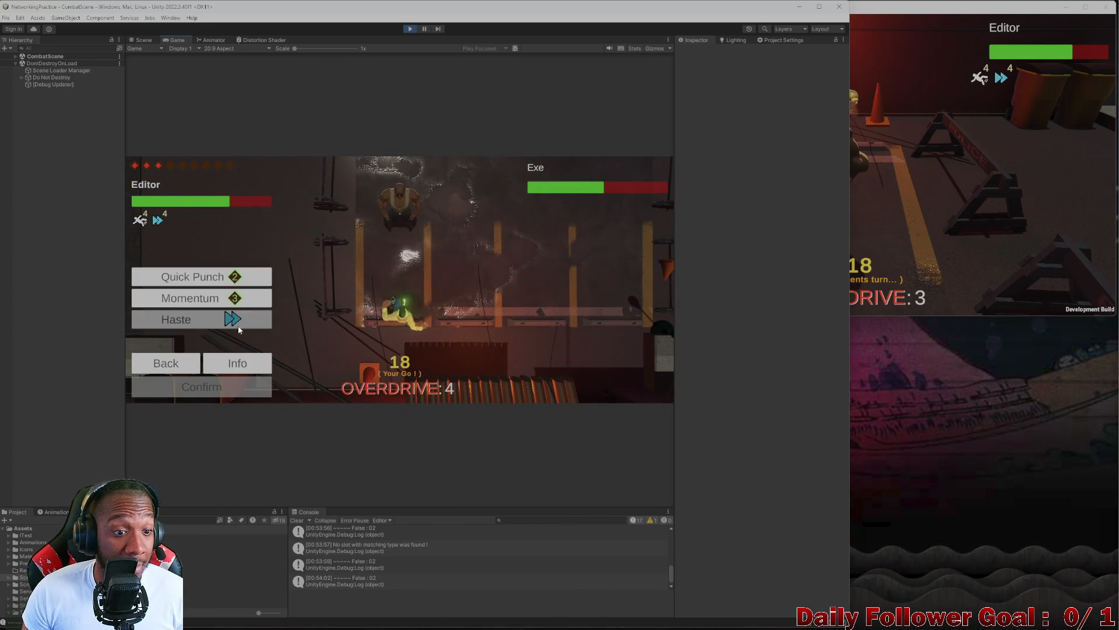
left_click(224, 389)
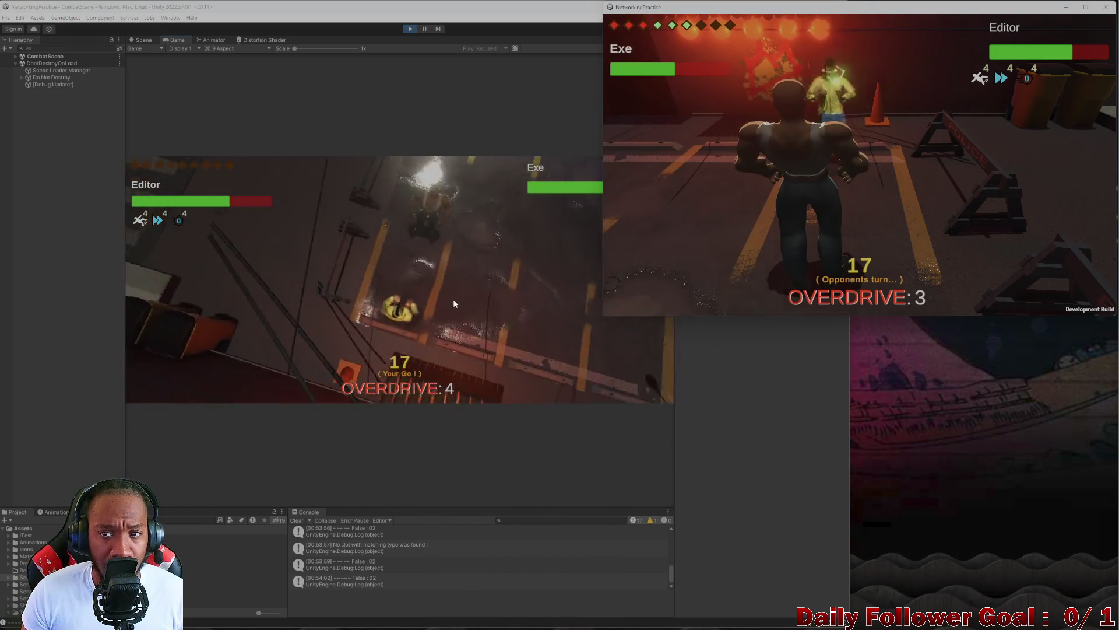
- Move the Editor fighter and pass the turn to Exe
left_click(200, 317)
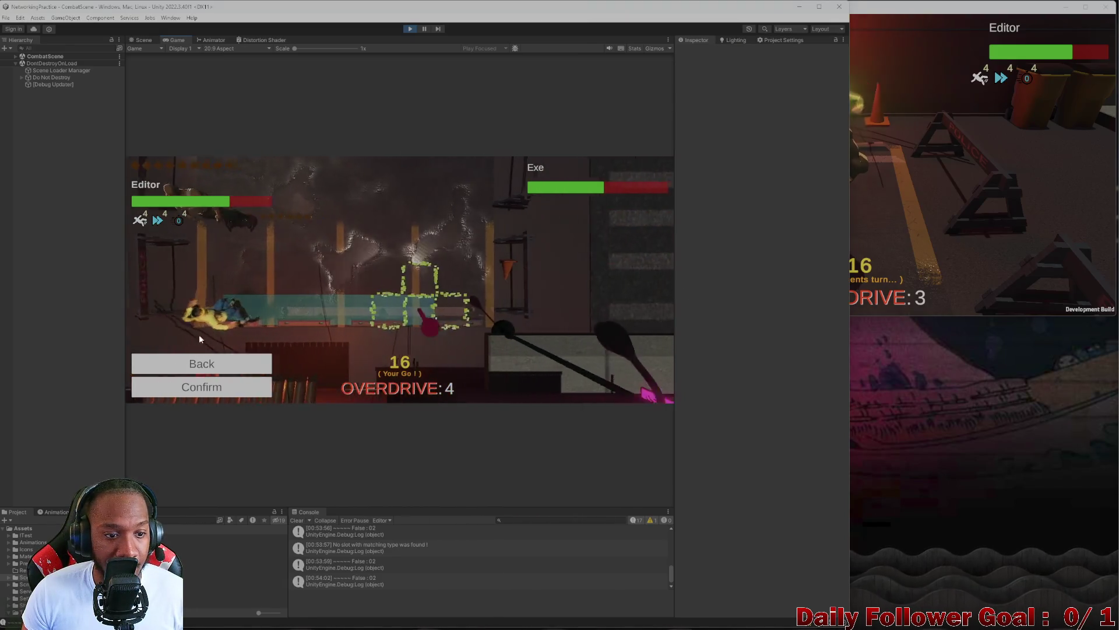
left_click(246, 385)
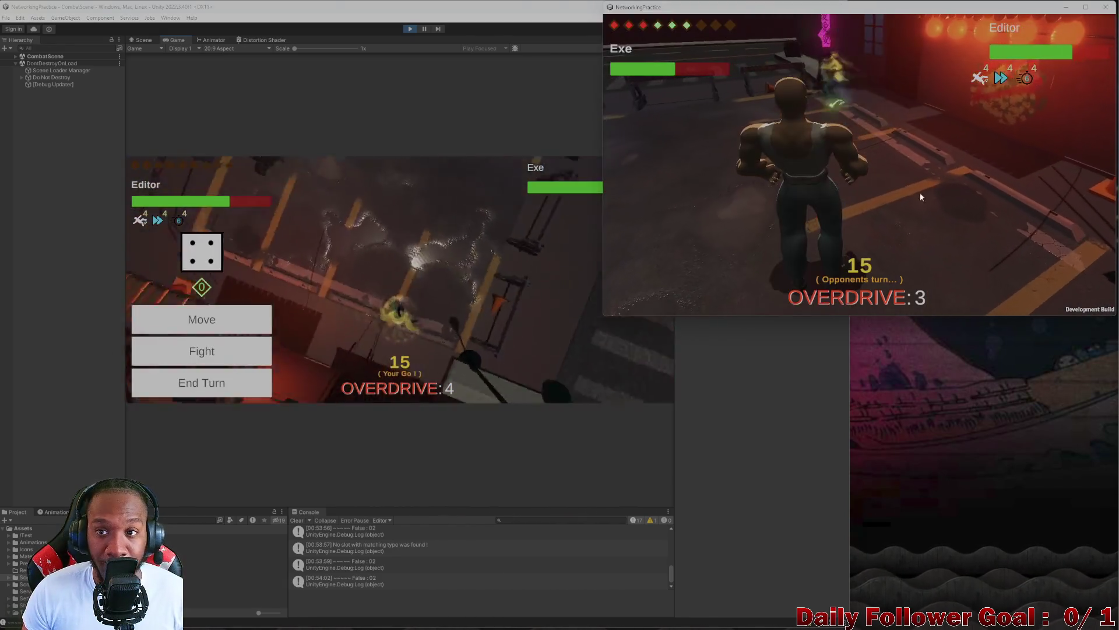
left_click(883, 142)
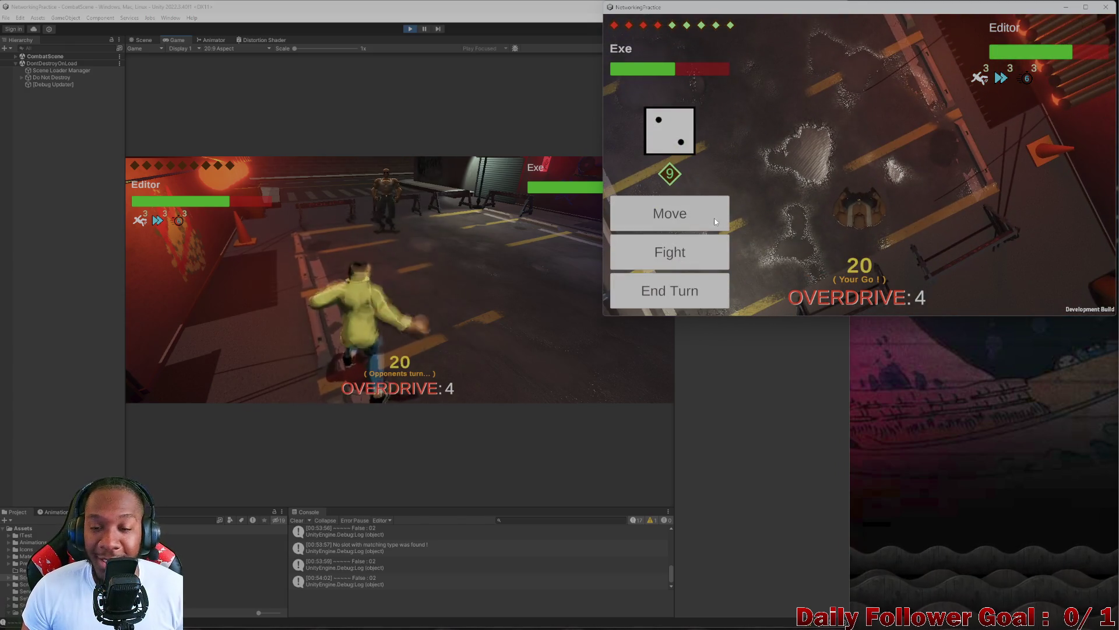
left_click(688, 229)
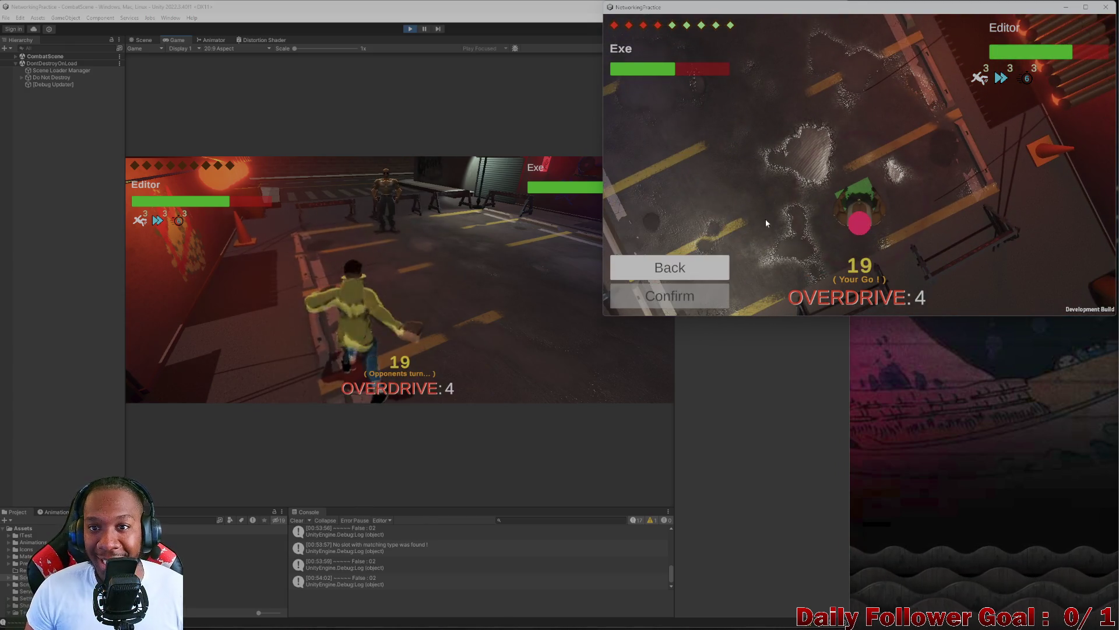
- In the build, move the Exe fighter toward the Editor fighter and end its turn
left_click(858, 201)
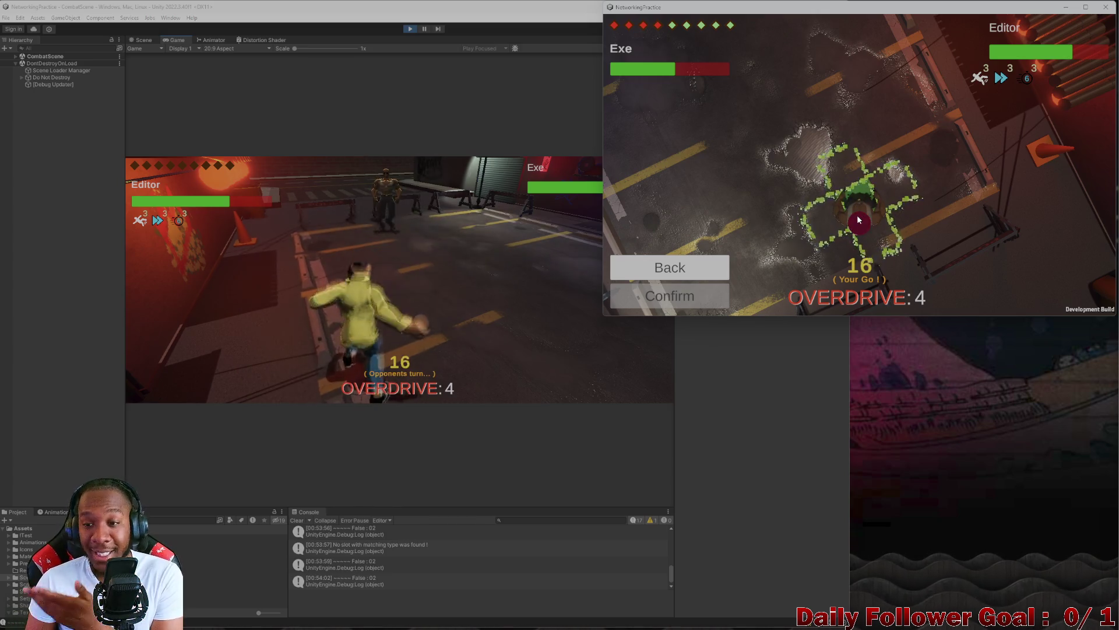
left_click(866, 225)
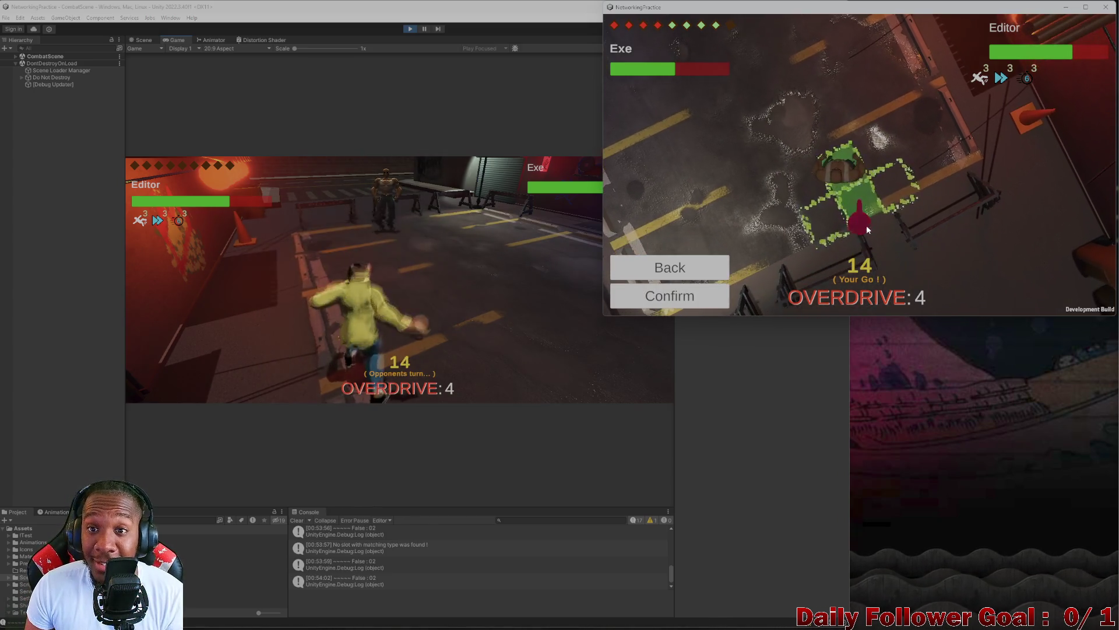
left_click(850, 222)
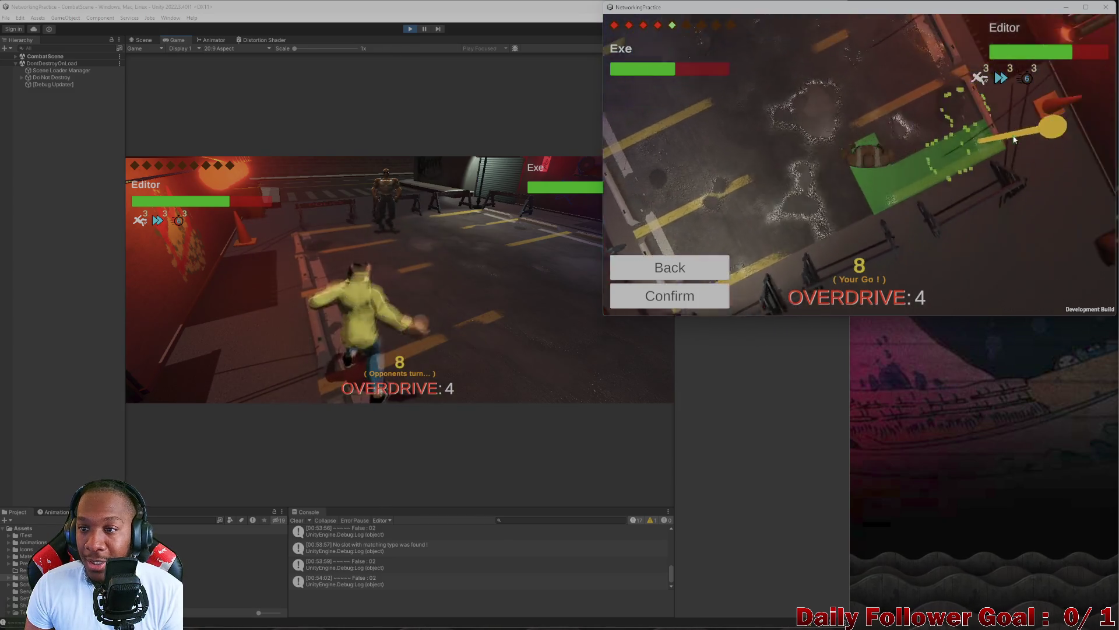
left_click(705, 295)
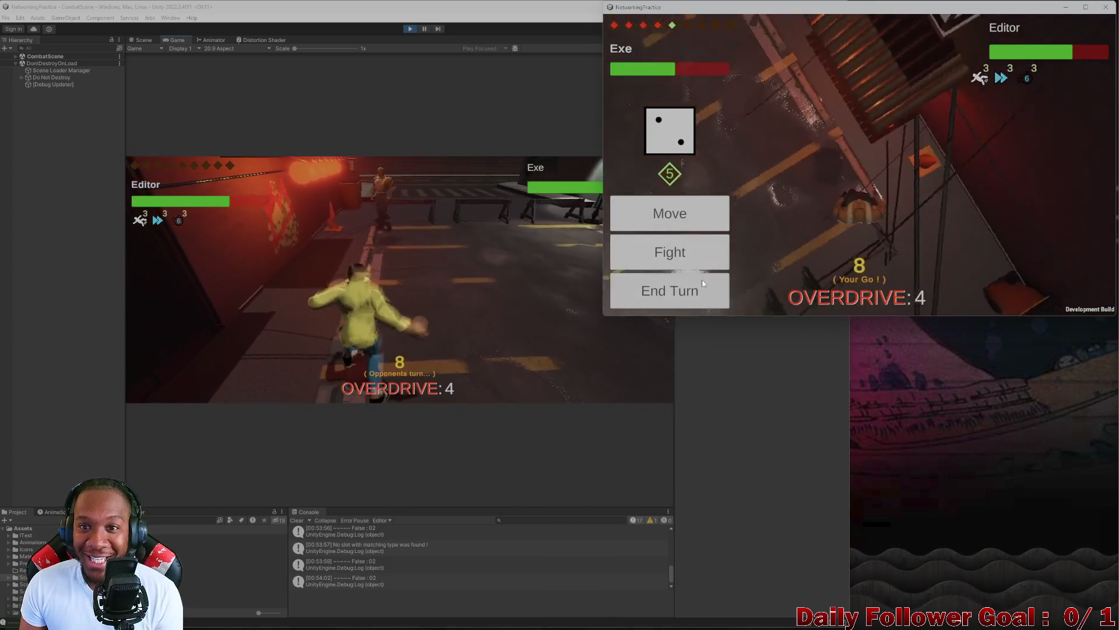
left_click(672, 302)
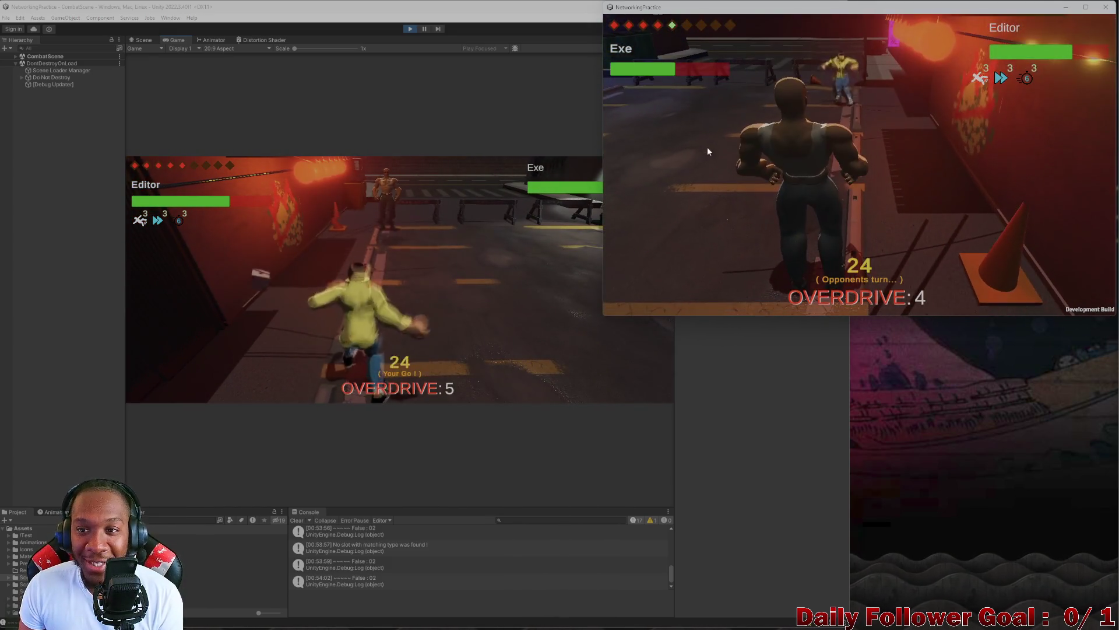
- In the editor, cancel and replot the Editor fighter's path, then confirm two moves toward Exe
left_click(252, 287)
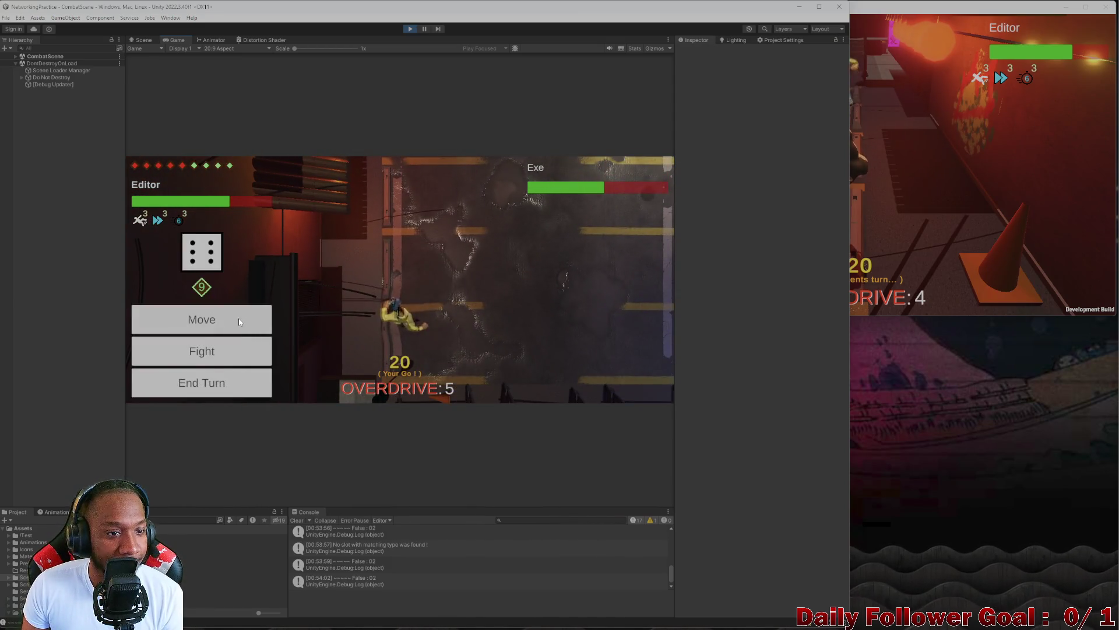
left_click(252, 320)
mouse_move(360, 303)
left_mouse_down()
mouse_move(408, 316)
mouse_move(180, 338)
left_mouse_up()
left_click(234, 366)
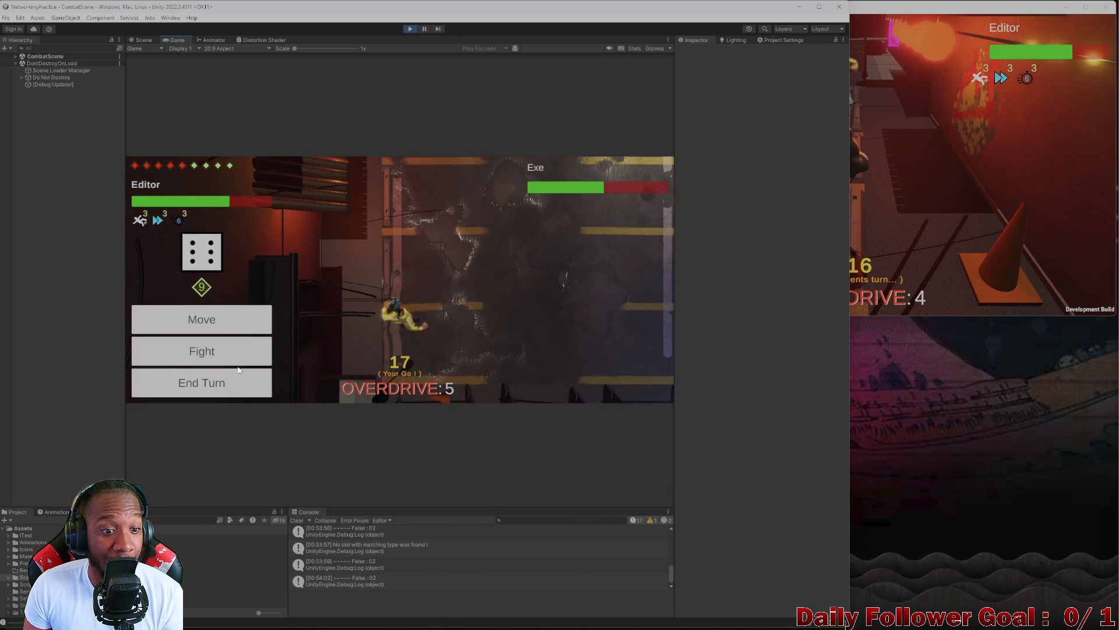
left_click(222, 324)
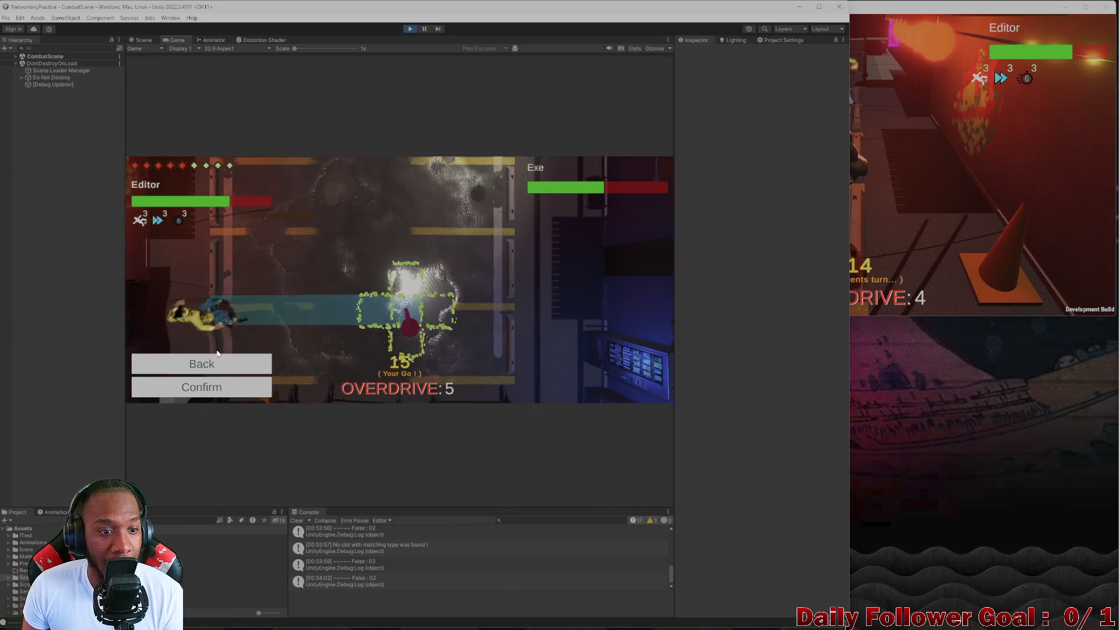
left_click(239, 395)
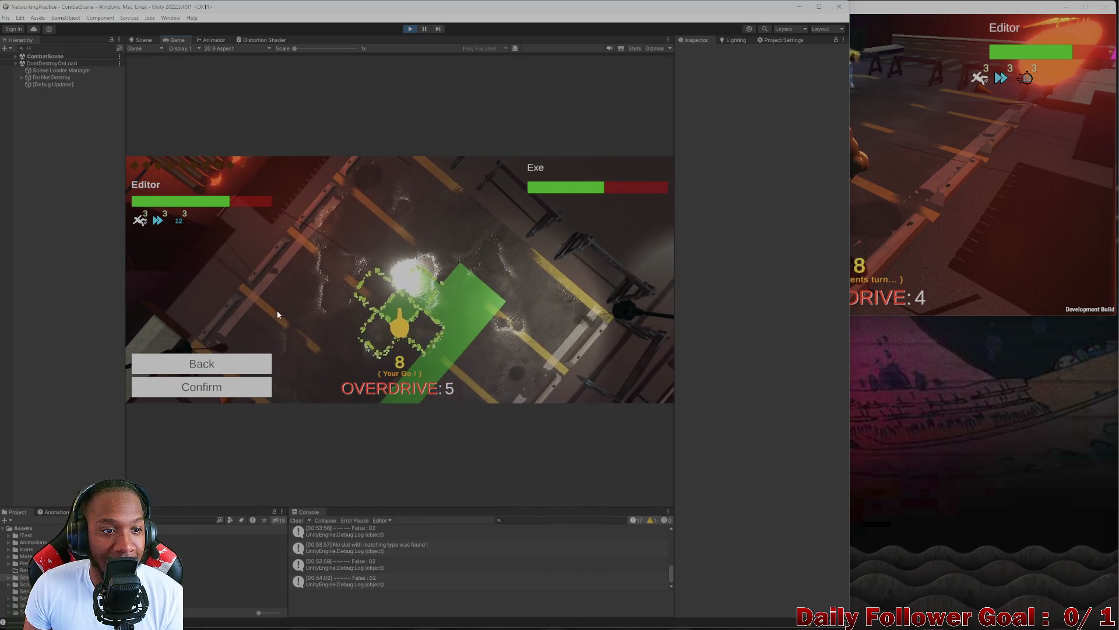
left_click(232, 393)
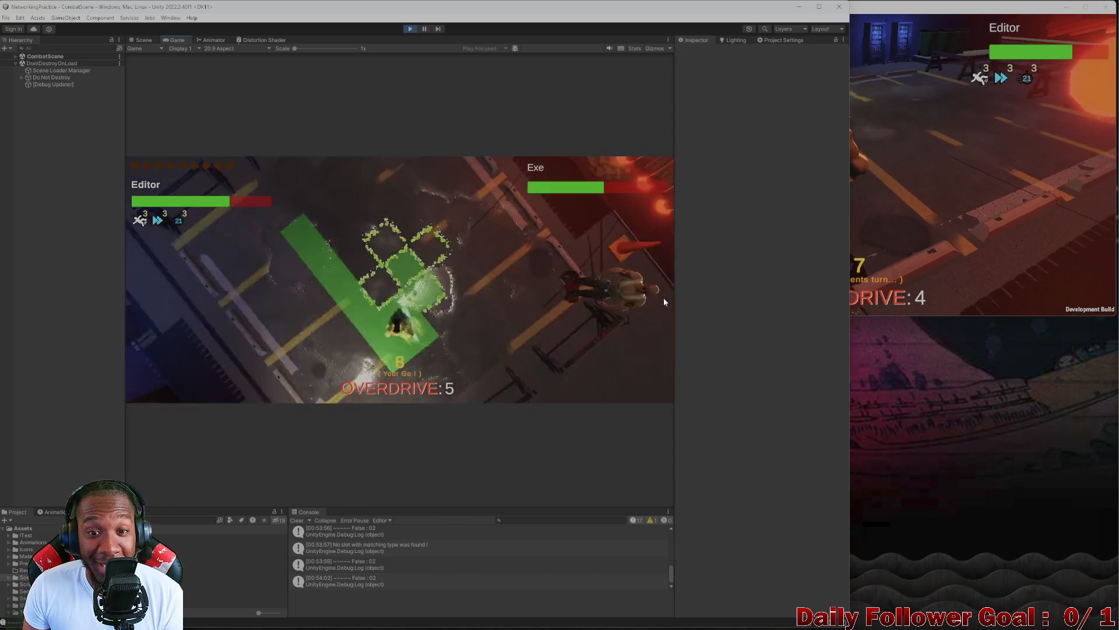
left_click(935, 135)
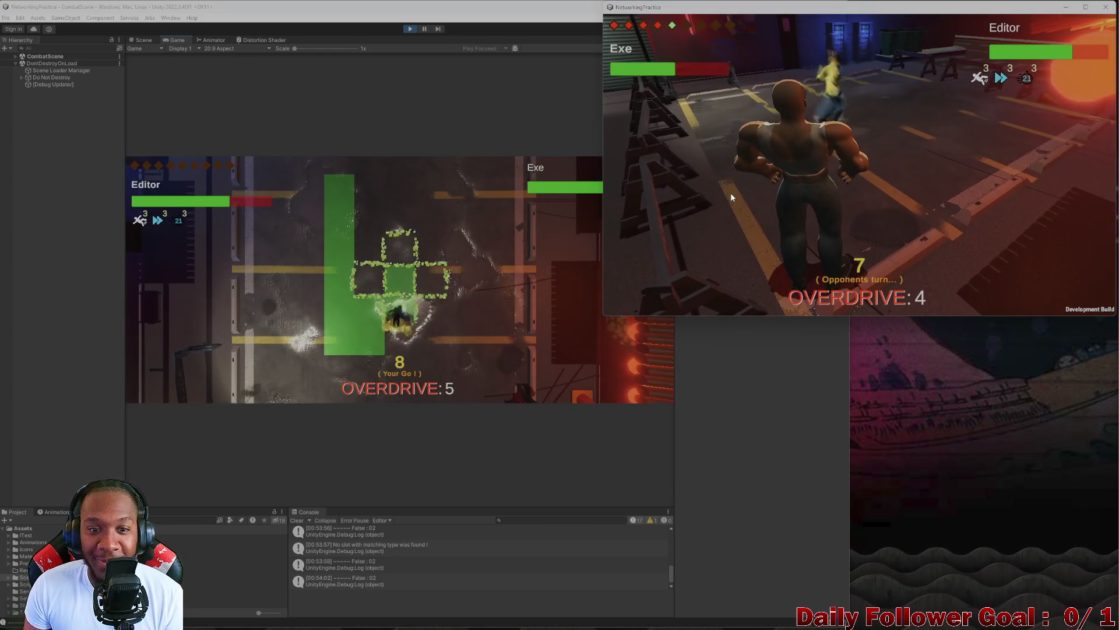
- End the Editor's turn. In the build, roll, attack the opponent, move and end the turn
left_click(318, 345)
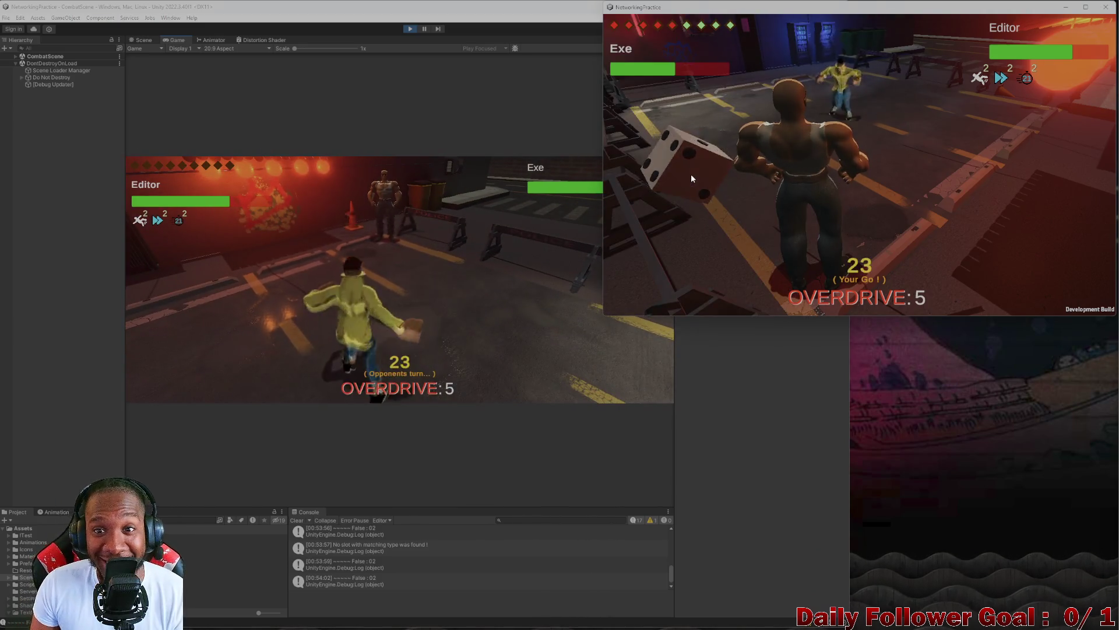
left_click(692, 178)
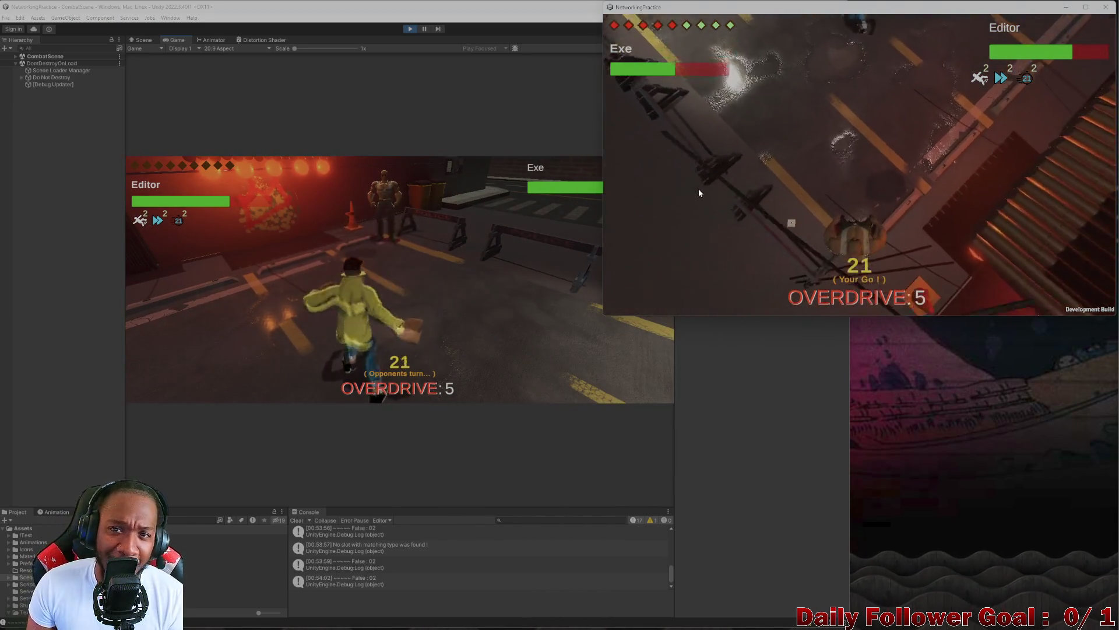
left_click(689, 261)
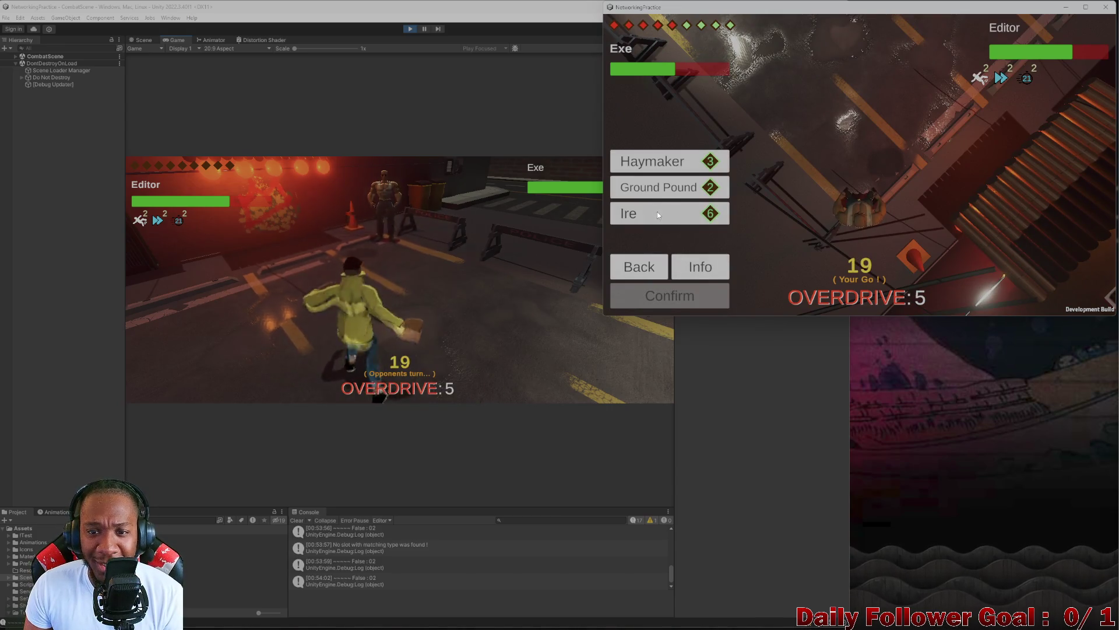
left_click(691, 299)
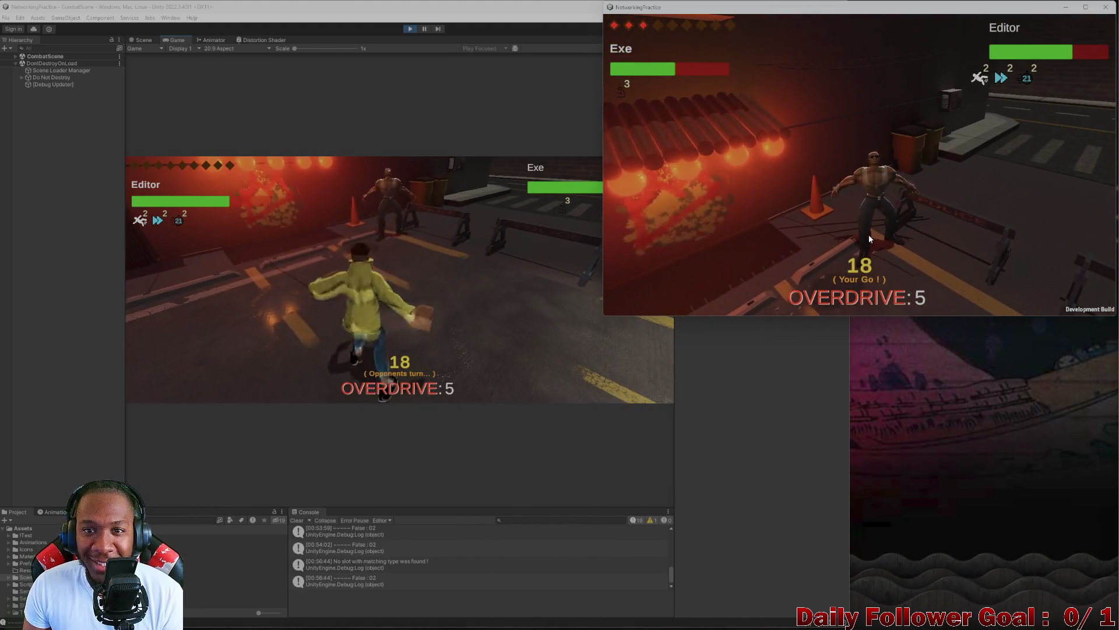
left_click(672, 213)
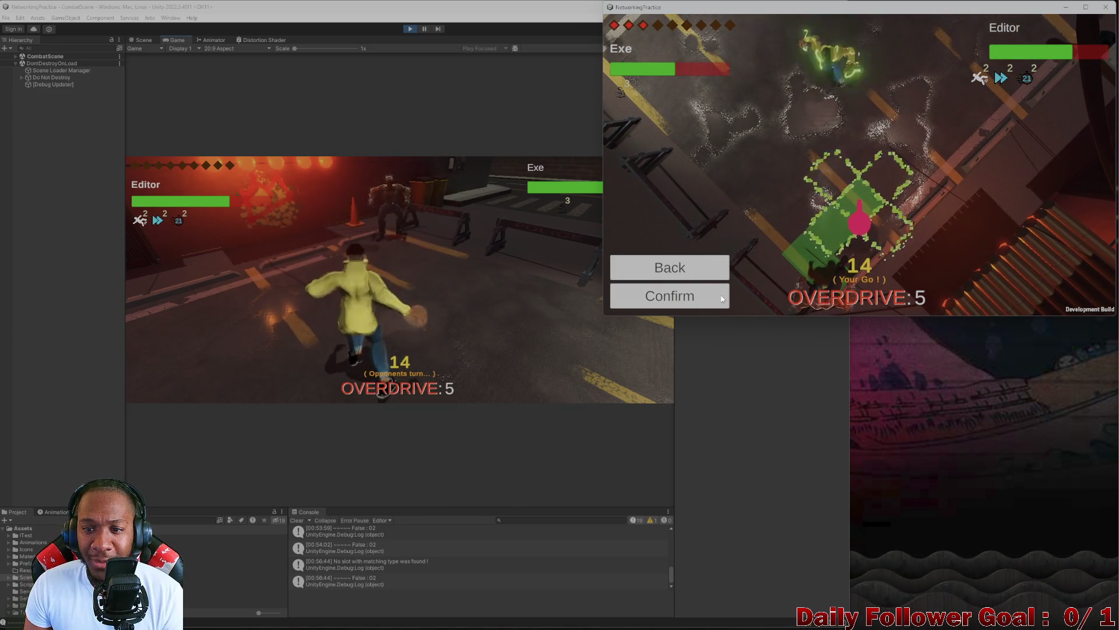
left_click(718, 300)
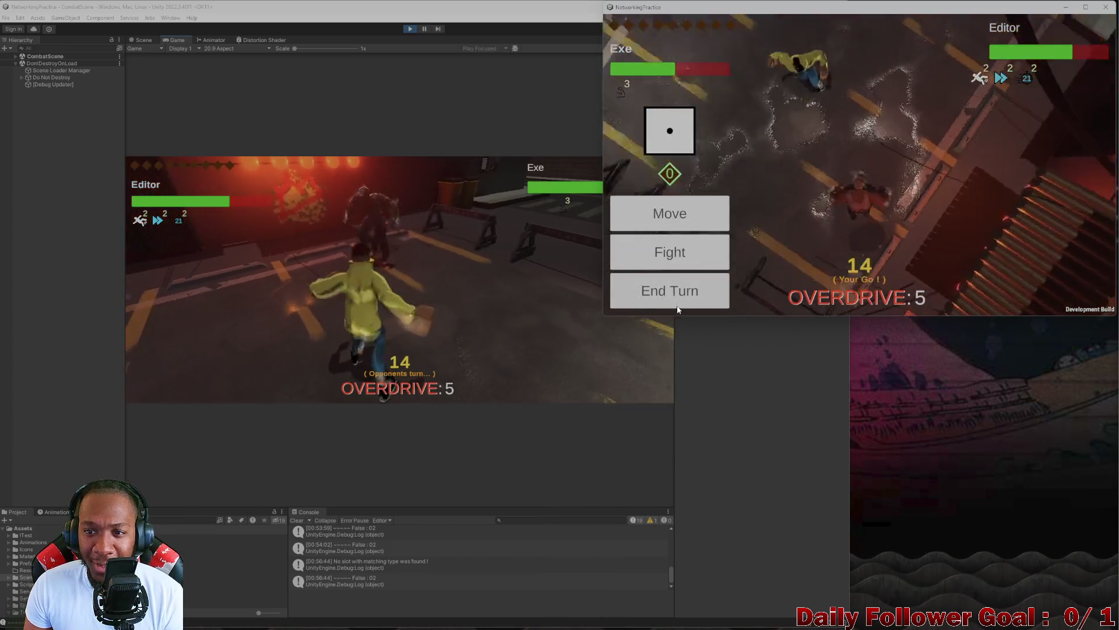
left_click(694, 292)
left_click(250, 268)
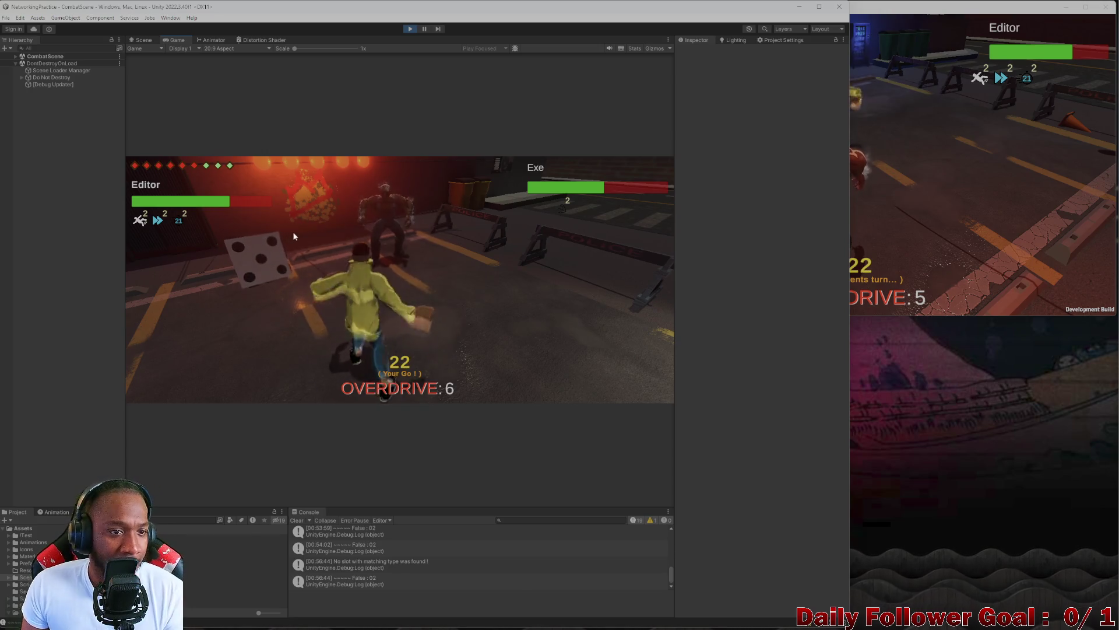
- Move the Editor fighter twice along an L-shaped path across the street, confirming each move
left_click(202, 317)
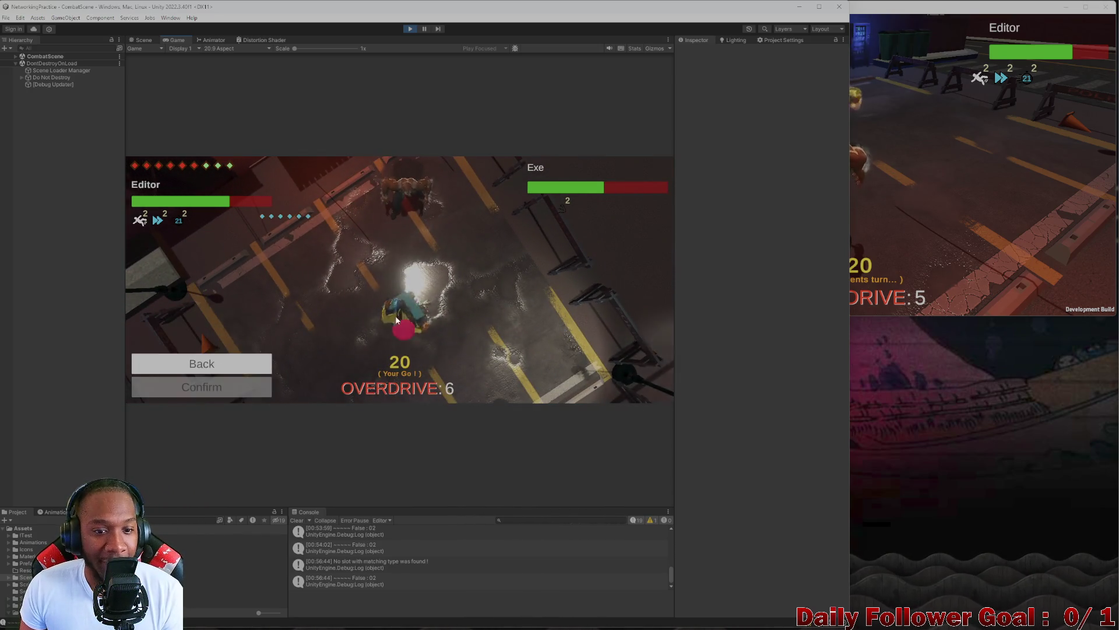
left_click(395, 316)
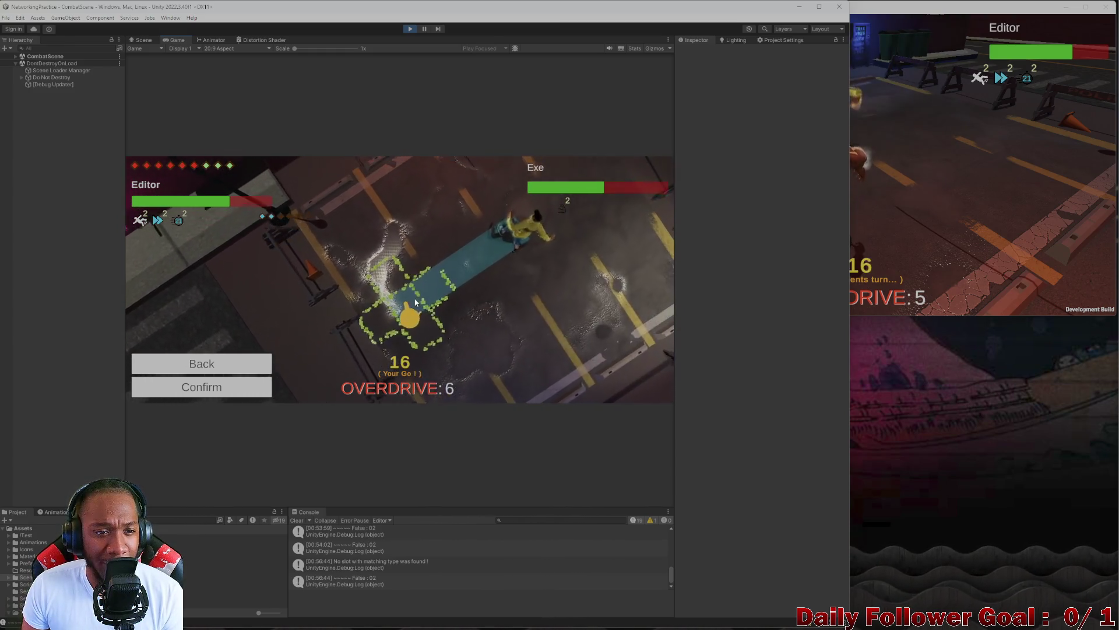
left_click(260, 388)
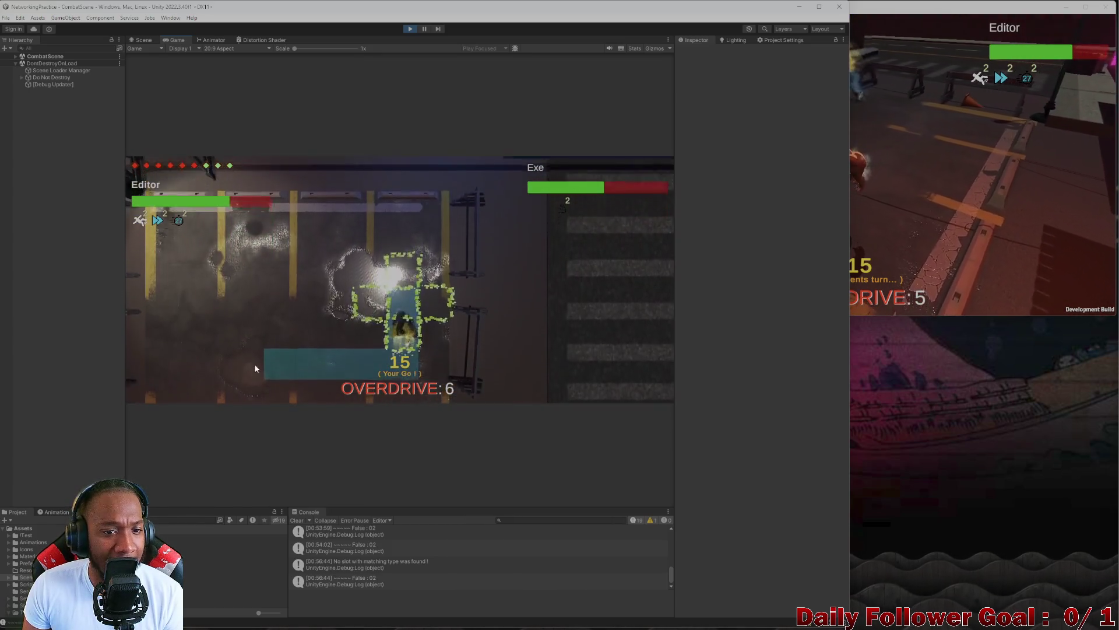
left_click(239, 318)
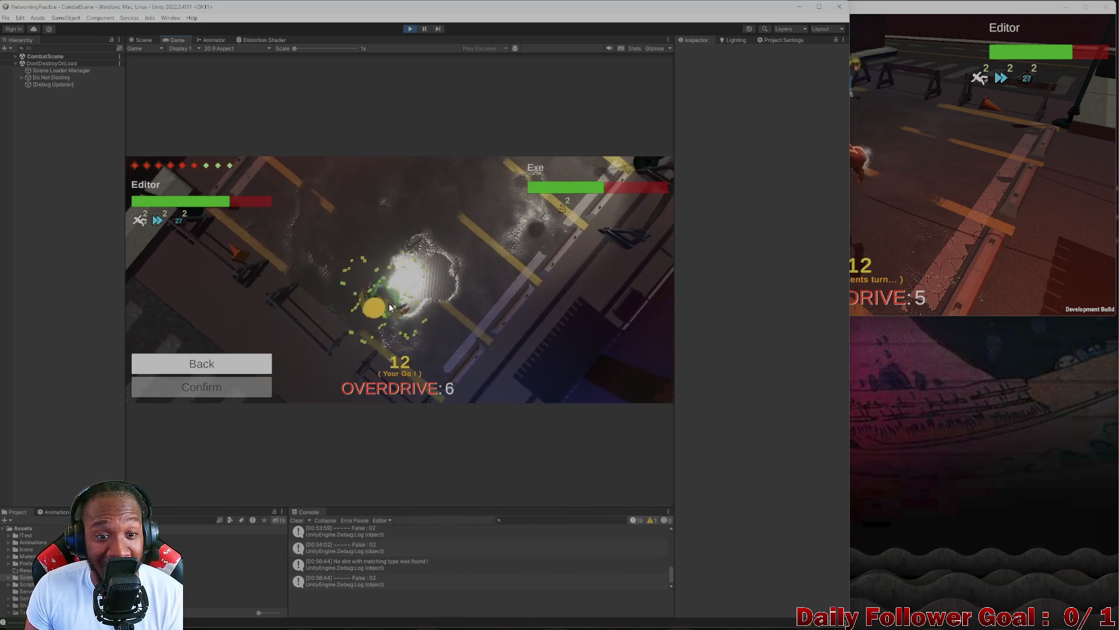
left_click(379, 350)
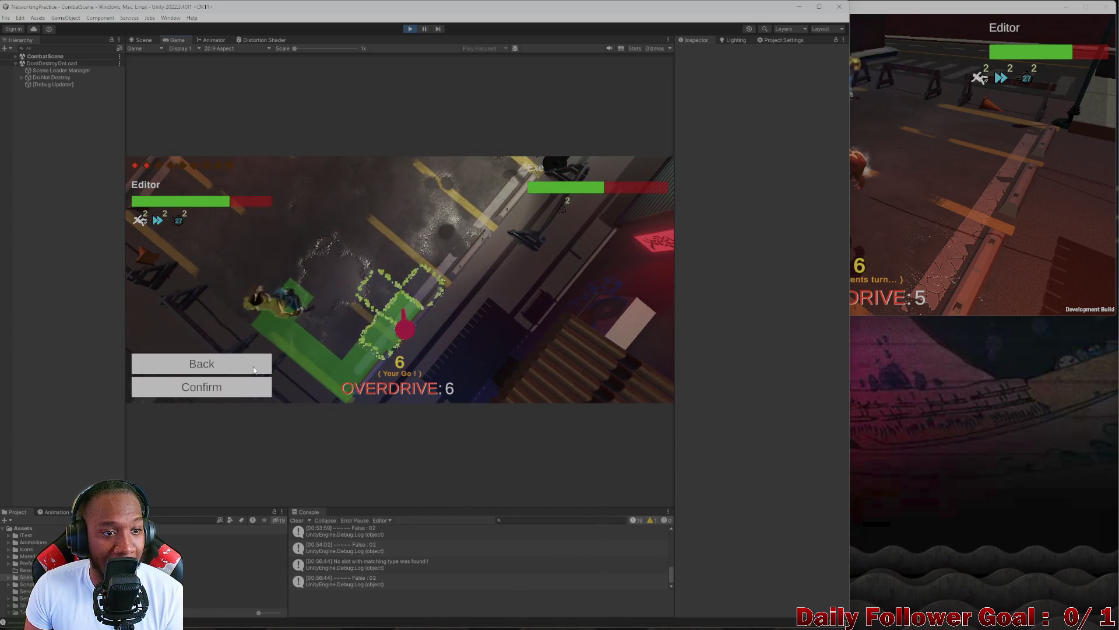
left_click(233, 395)
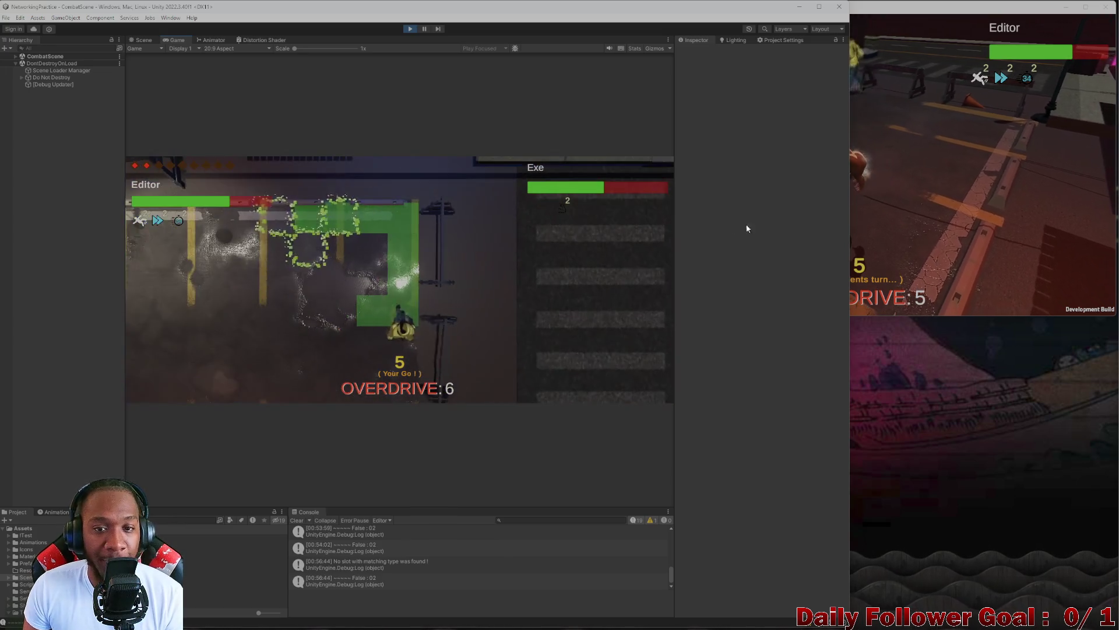
left_click(978, 204)
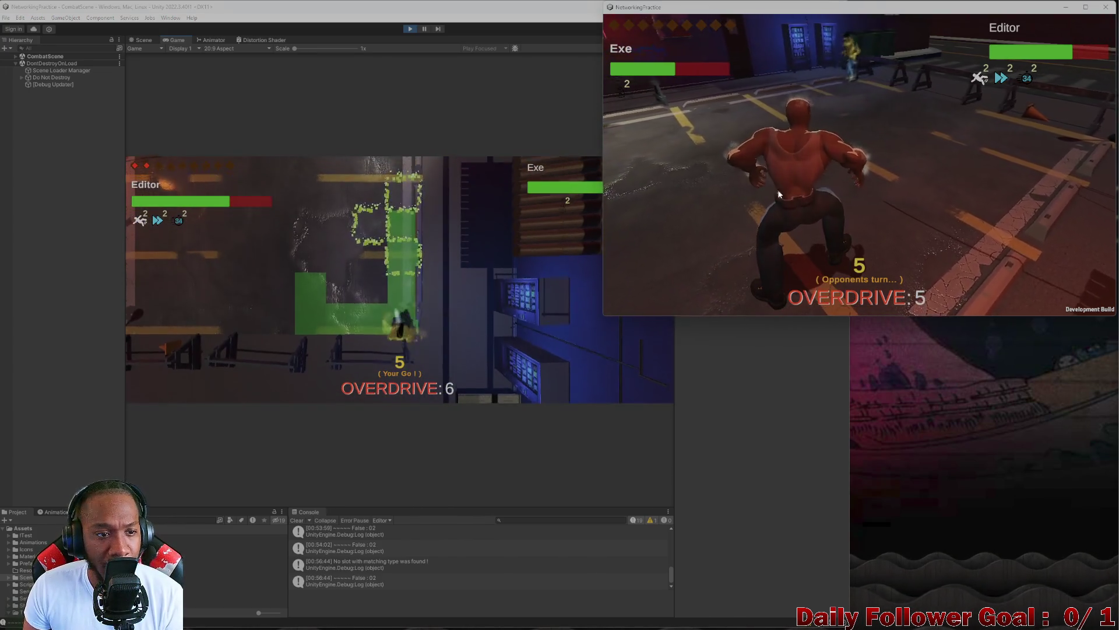
- In the build, roll the die and move the Exe fighter along the green path
left_click(245, 384)
left_click(935, 141)
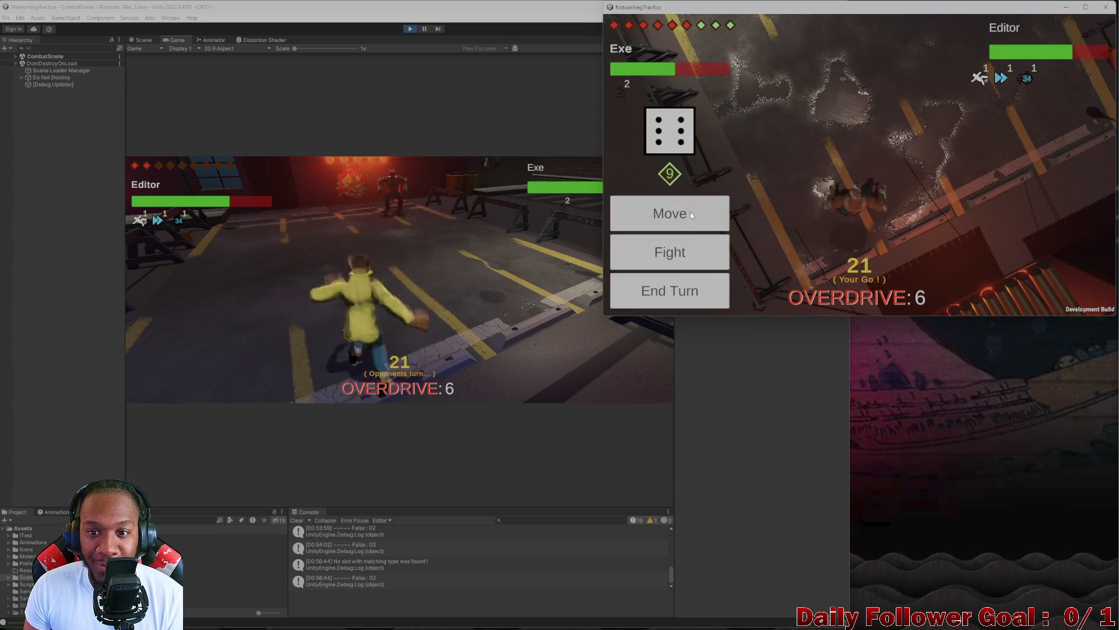
left_click(690, 212)
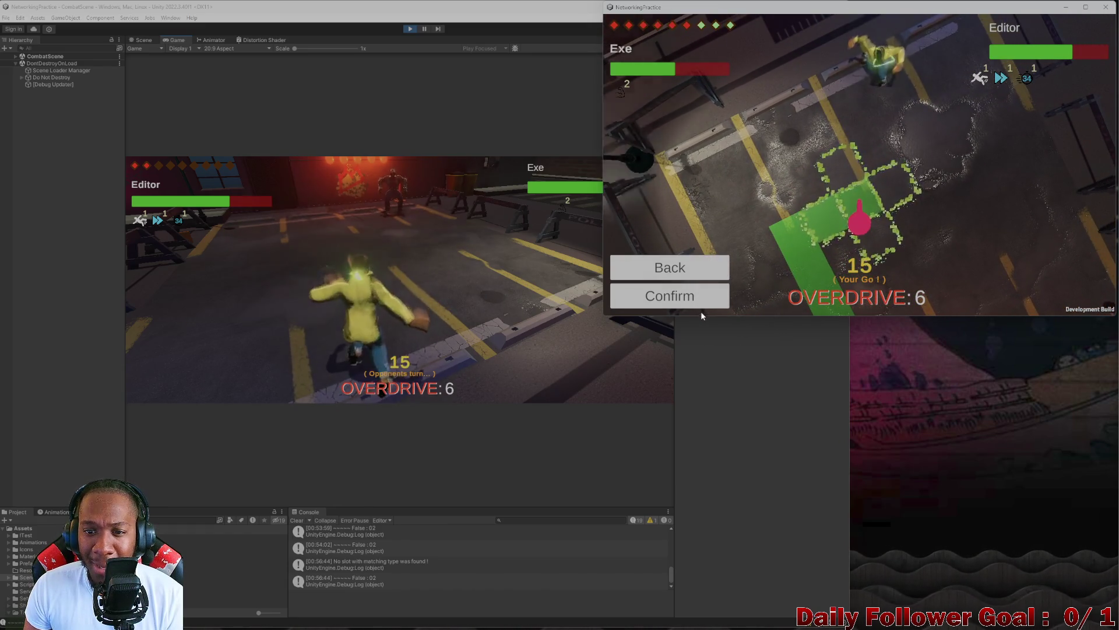
left_click(706, 295)
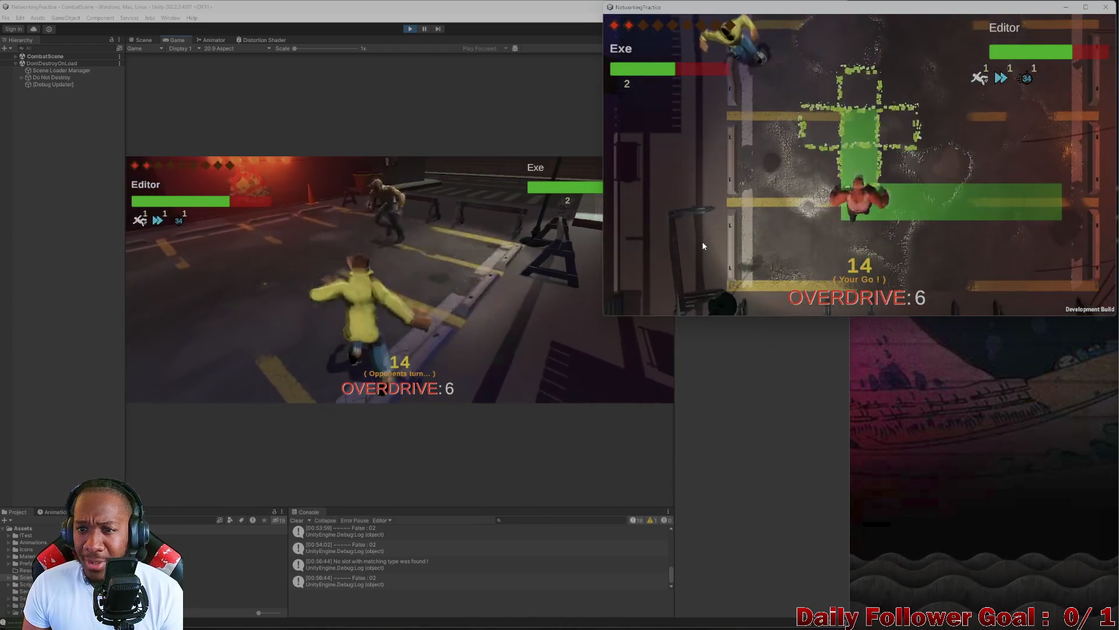
- Hit the Editor fighter with Ground Pound for 15 damage and end the build's turn
left_click(653, 256)
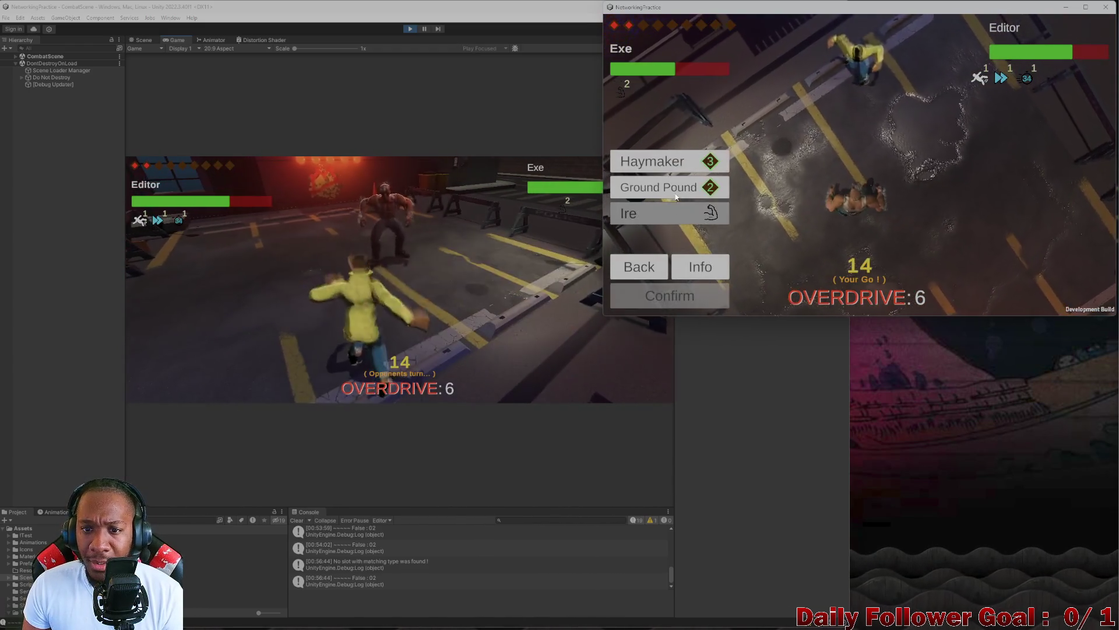
left_click(676, 197)
left_click(691, 299)
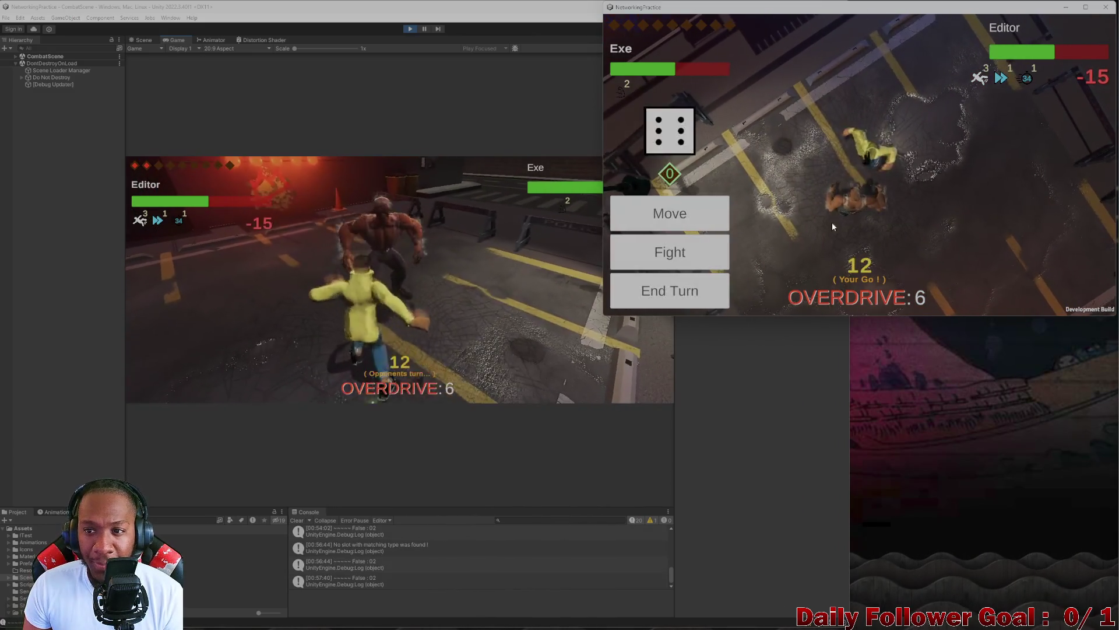
left_click(687, 293)
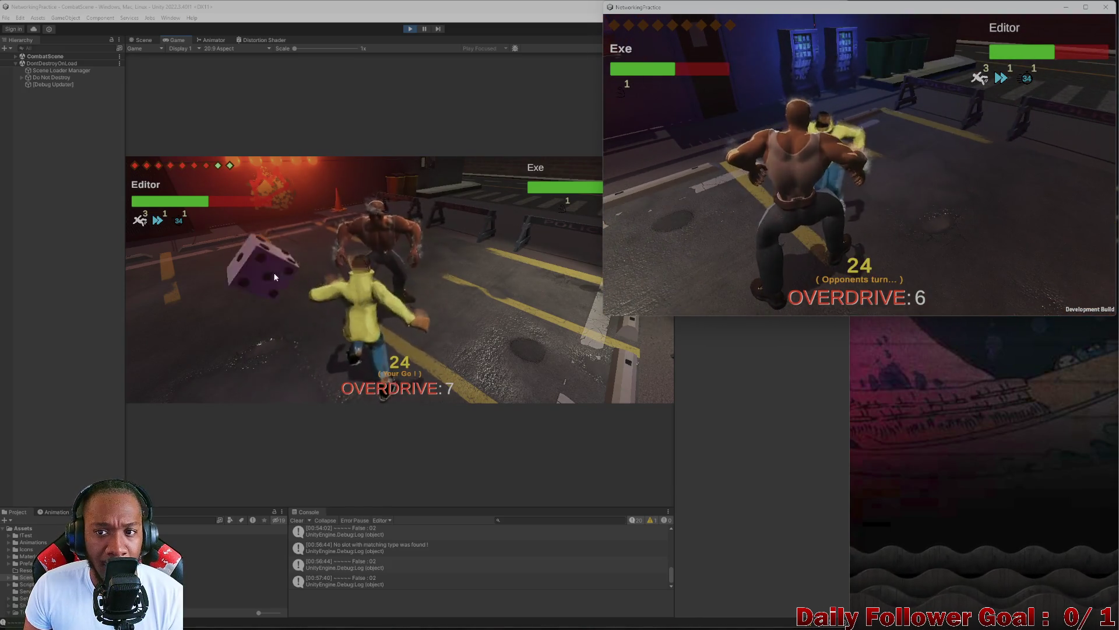
left_click(263, 267)
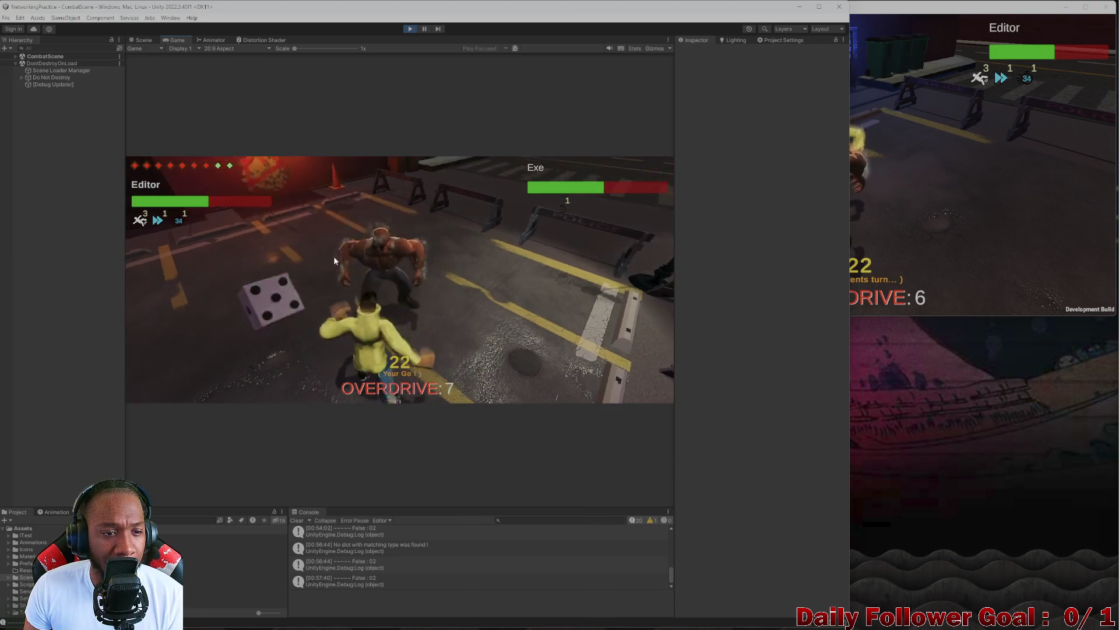
- Move the Editor fighter twice to reach the tile beside the opponent
left_click(233, 320)
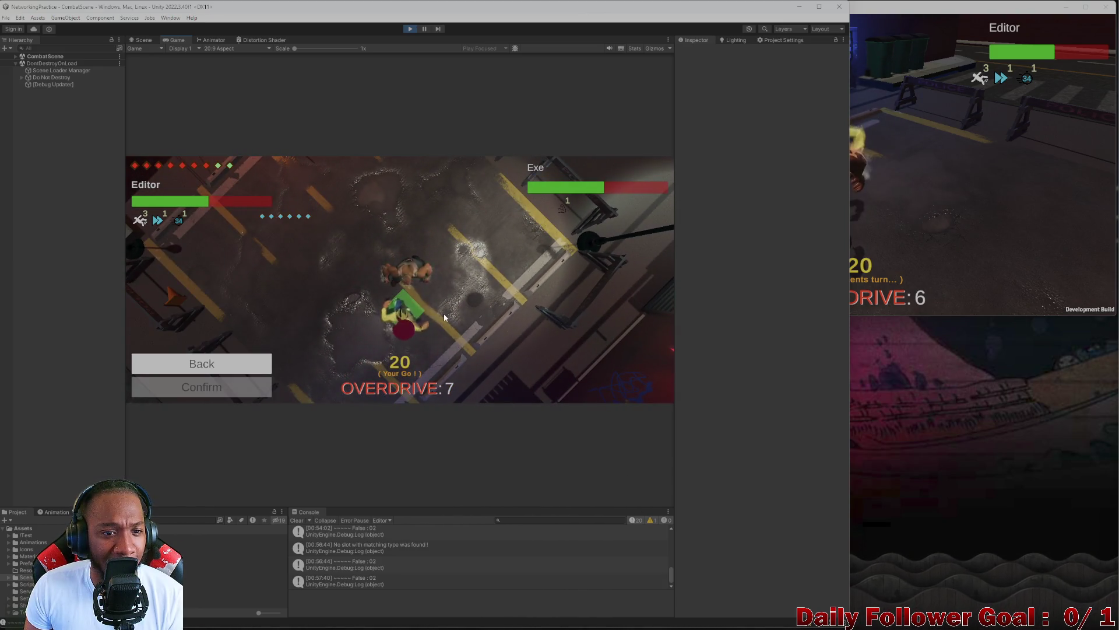
left_click(333, 363)
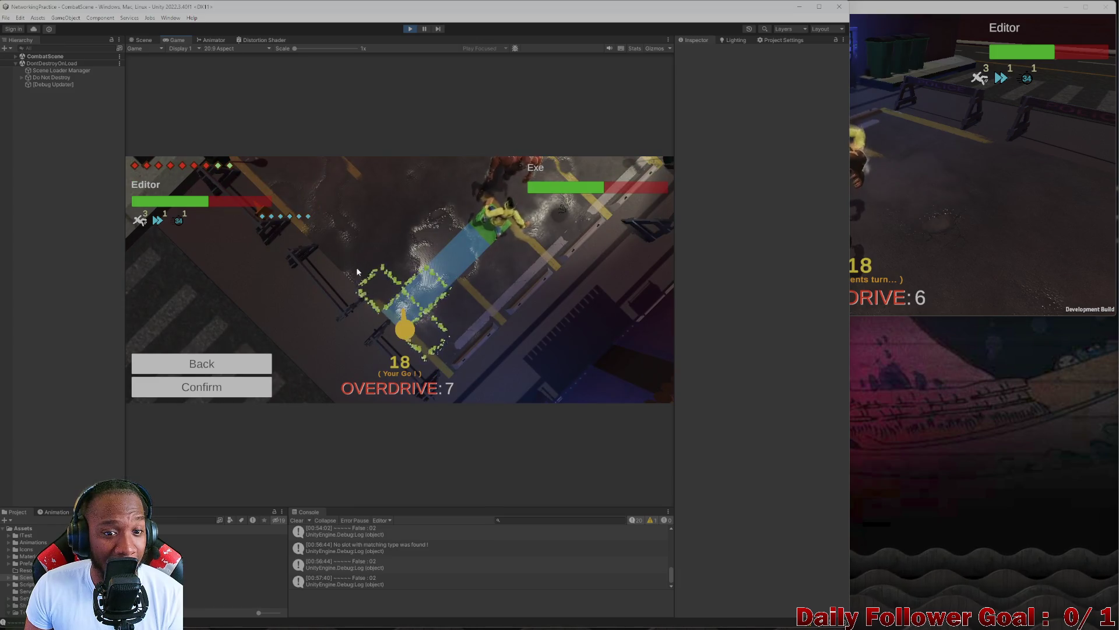
left_click(399, 321)
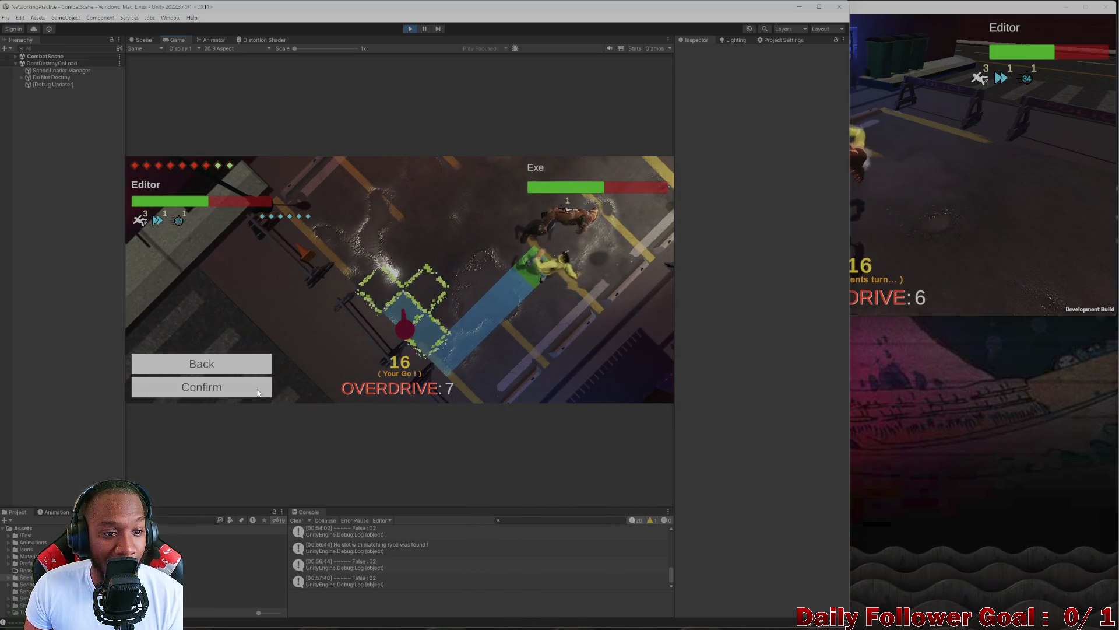
left_click(259, 391)
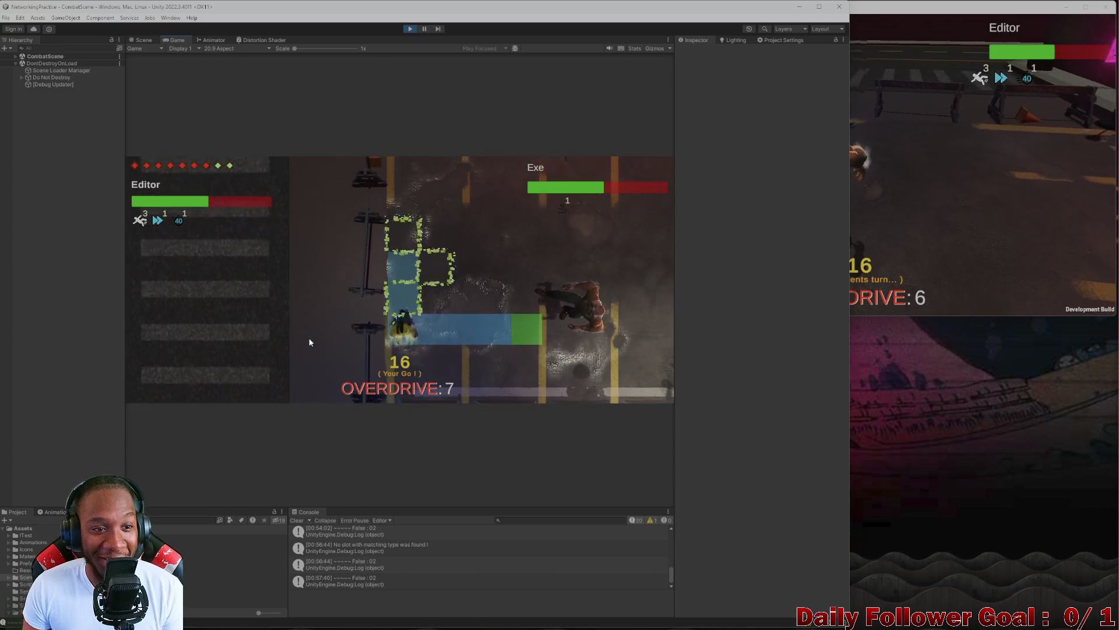
left_click(267, 319)
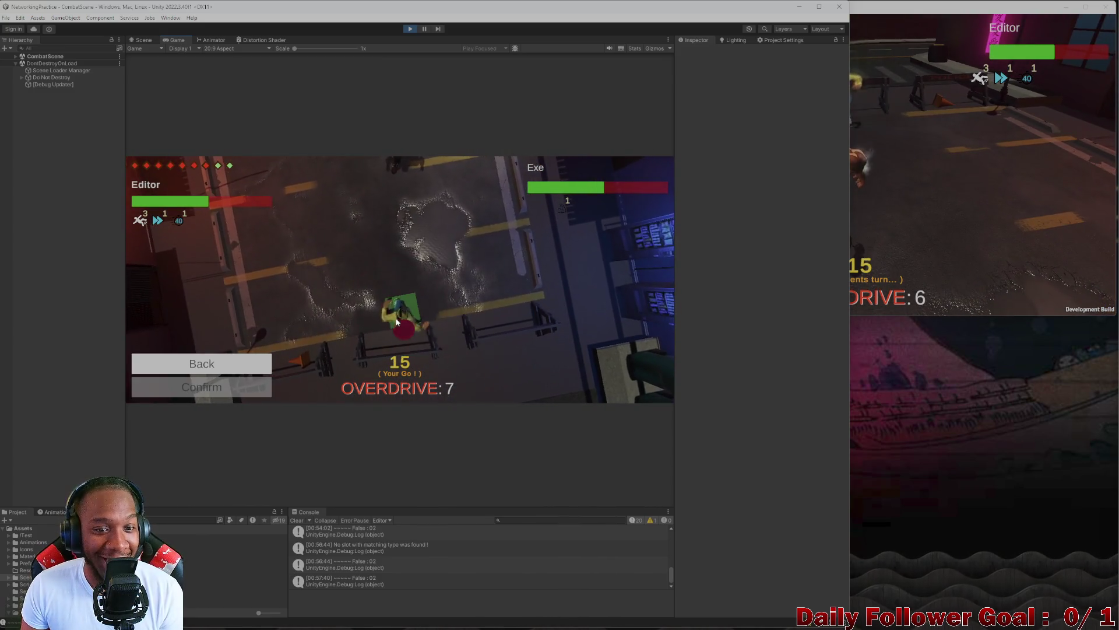
left_click(396, 321)
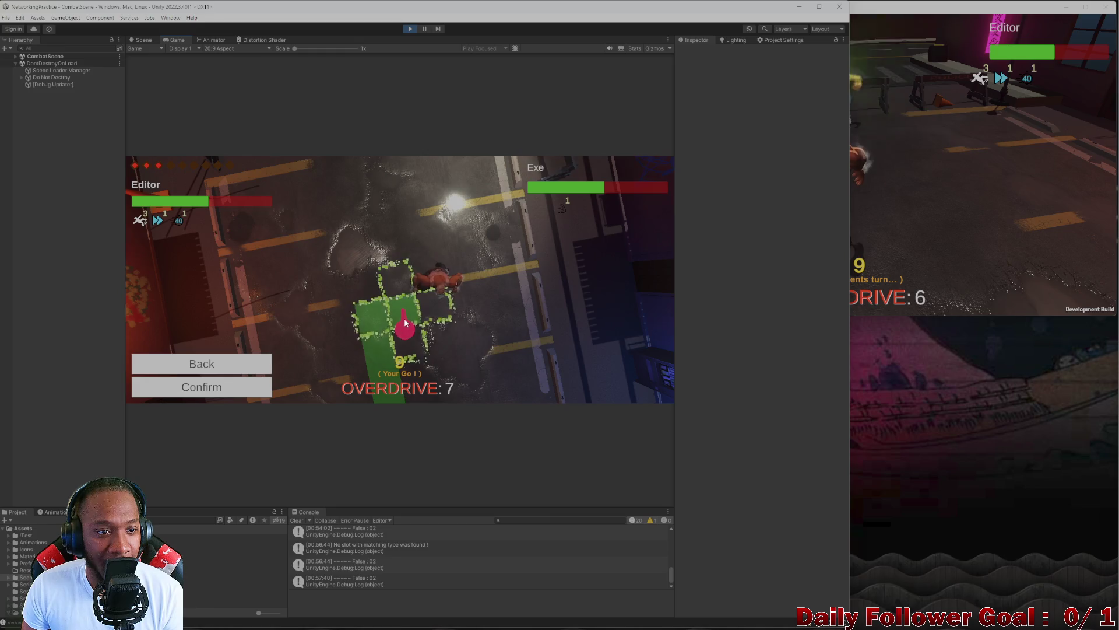
left_click(227, 387)
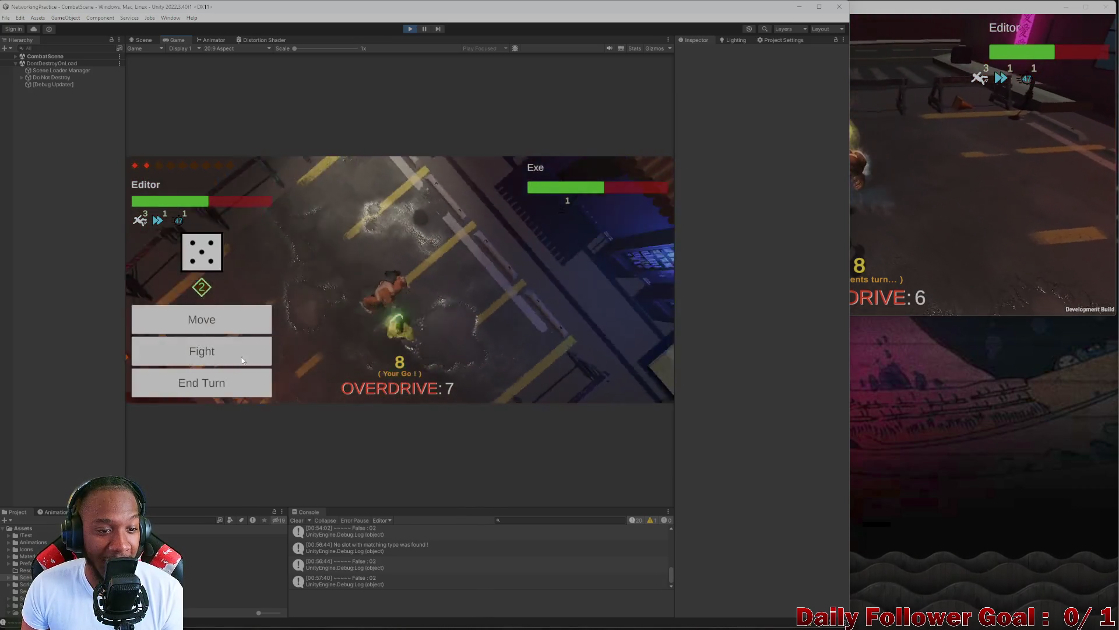
- Finish the opponent with a Quick Punch to win the match
left_click(227, 349)
left_click(228, 277)
left_click(229, 387)
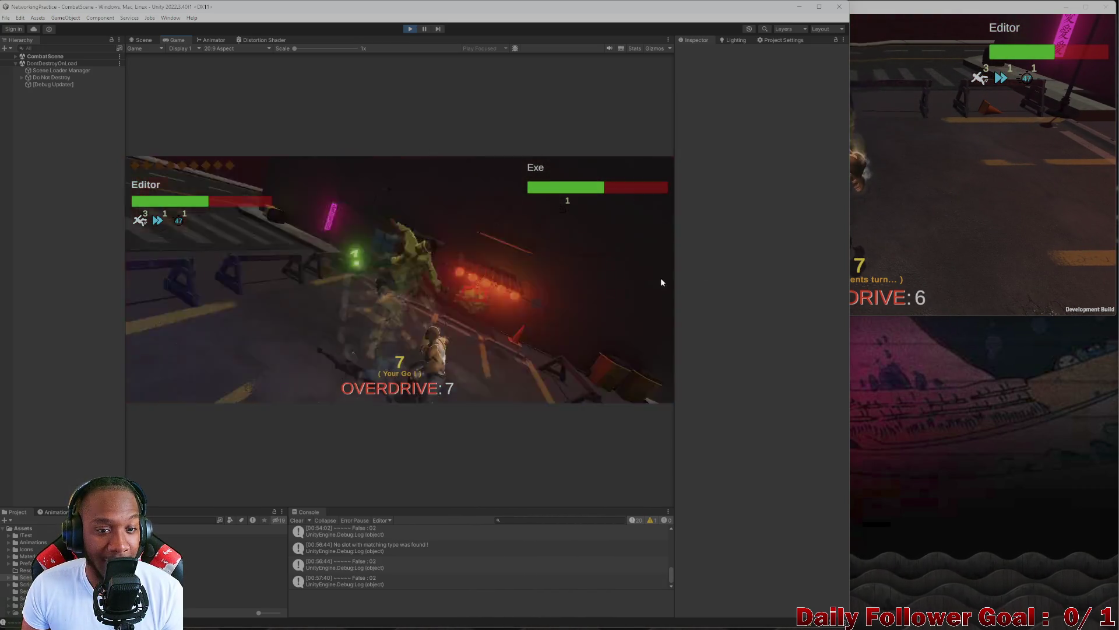
left_click(912, 230)
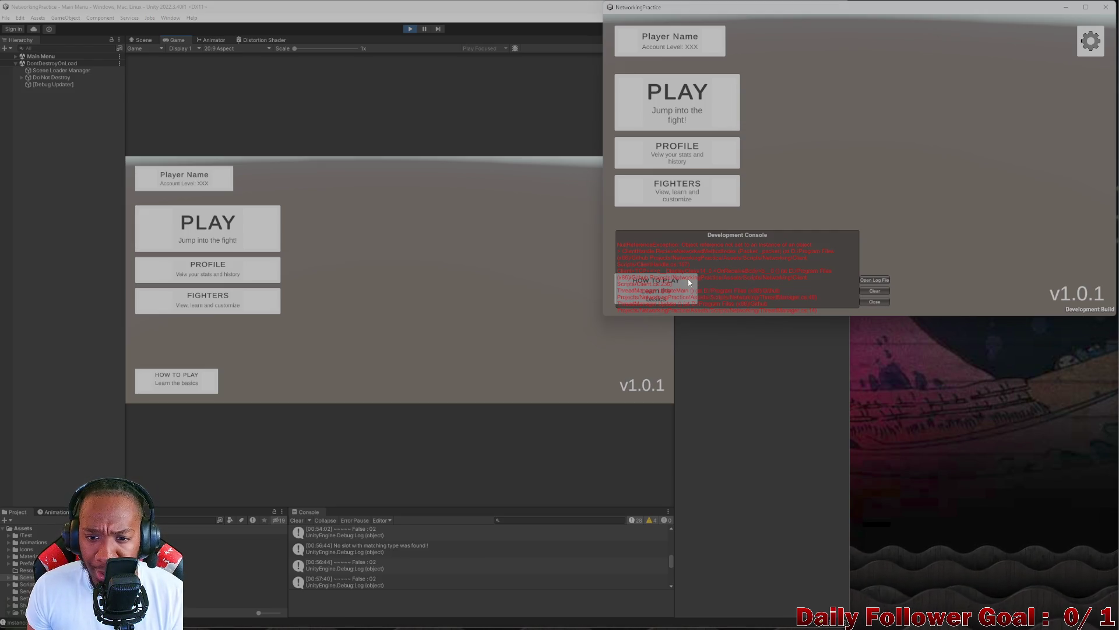
left_click(722, 290)
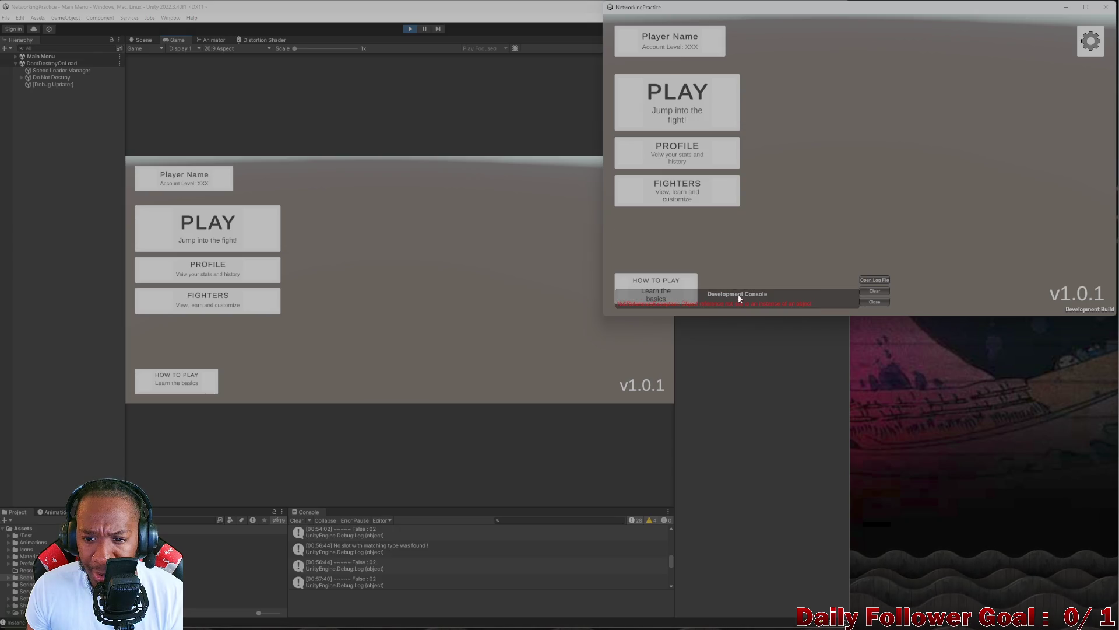
left_click(781, 300)
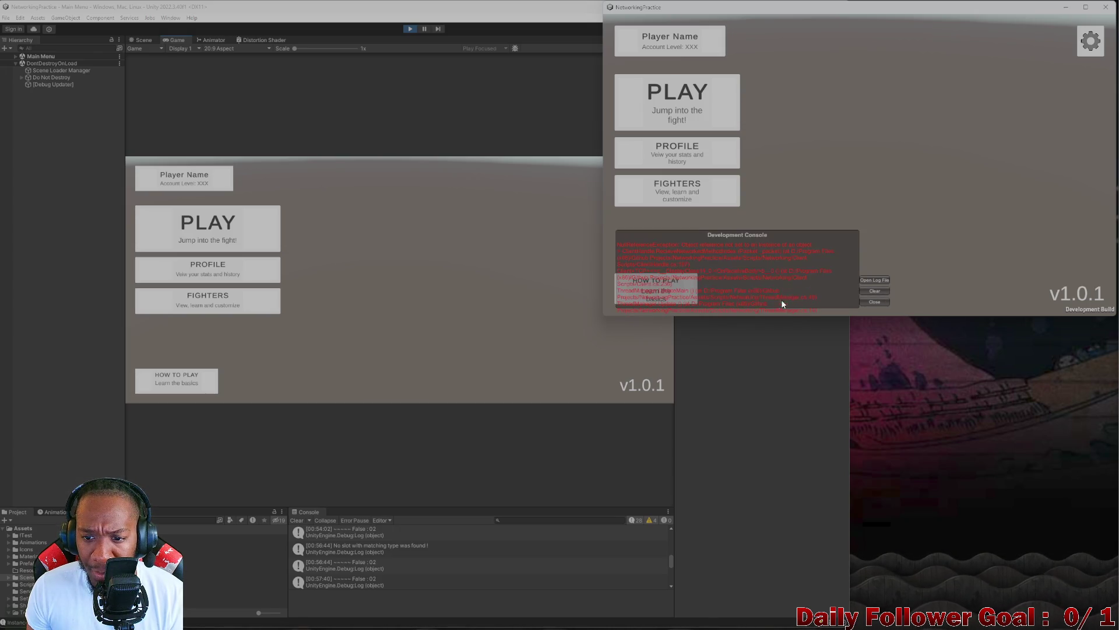
left_click(708, 281)
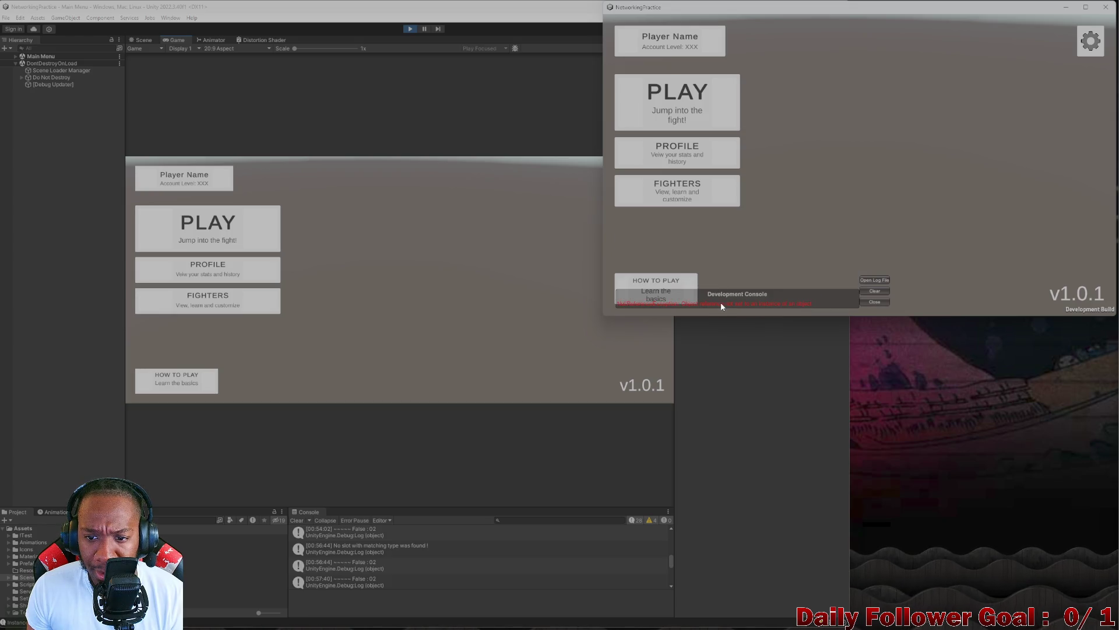
left_click(721, 304)
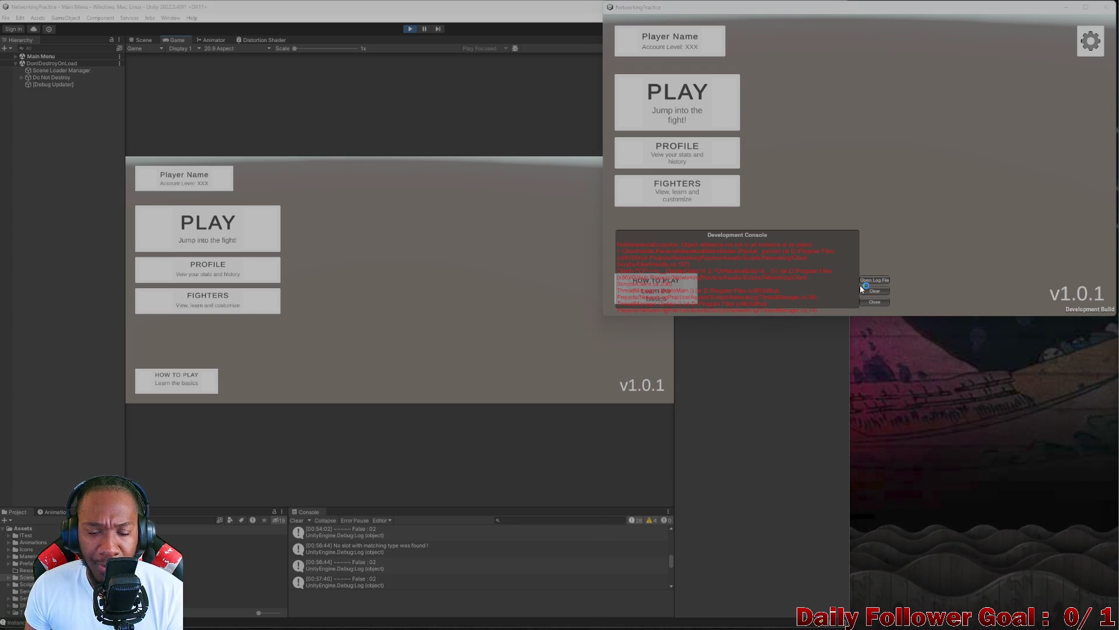
left_click(350, 290)
left_click(883, 116)
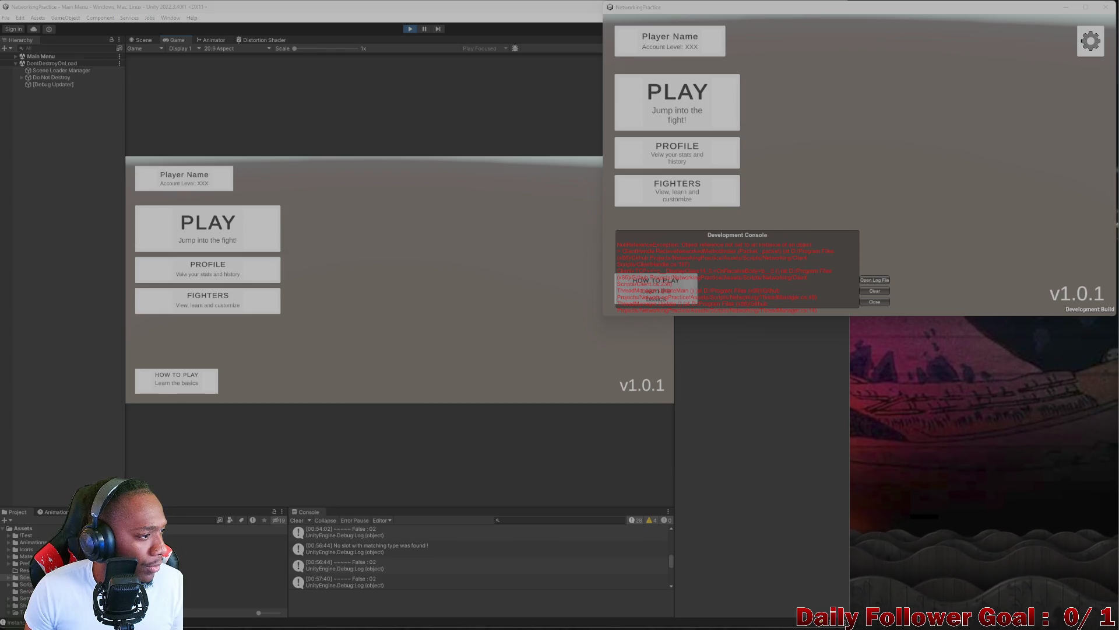
left_click(430, 187)
left_click(1022, 143)
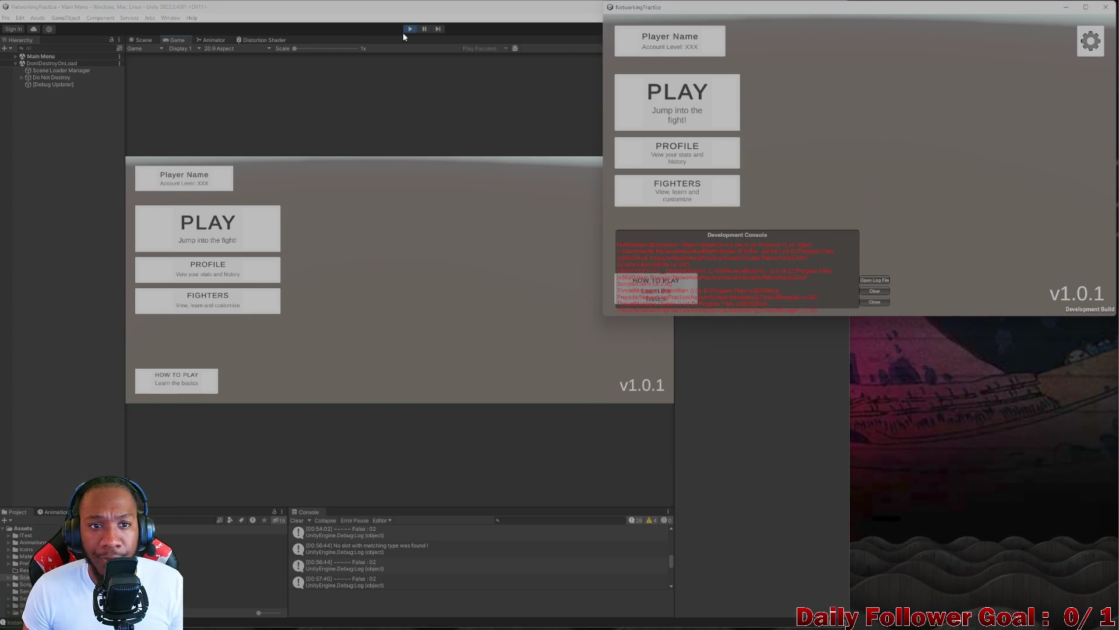
- Stop play mode in Unity, then switch to Rider showing UiManager.cs
left_click(410, 29)
left_click(953, 76)
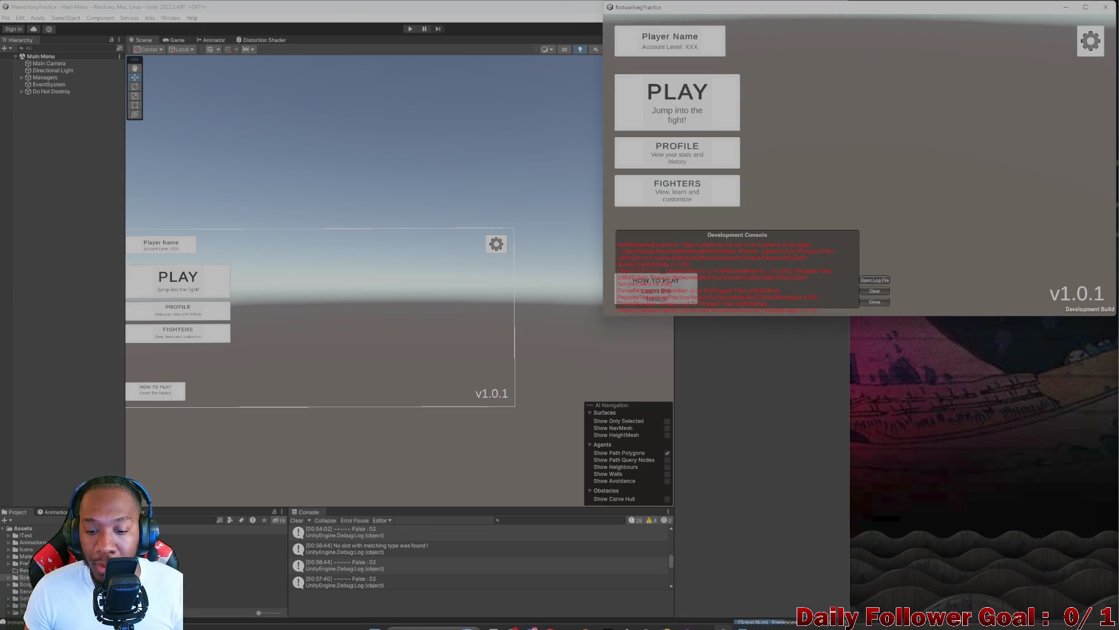
mouse_move(646, 626)
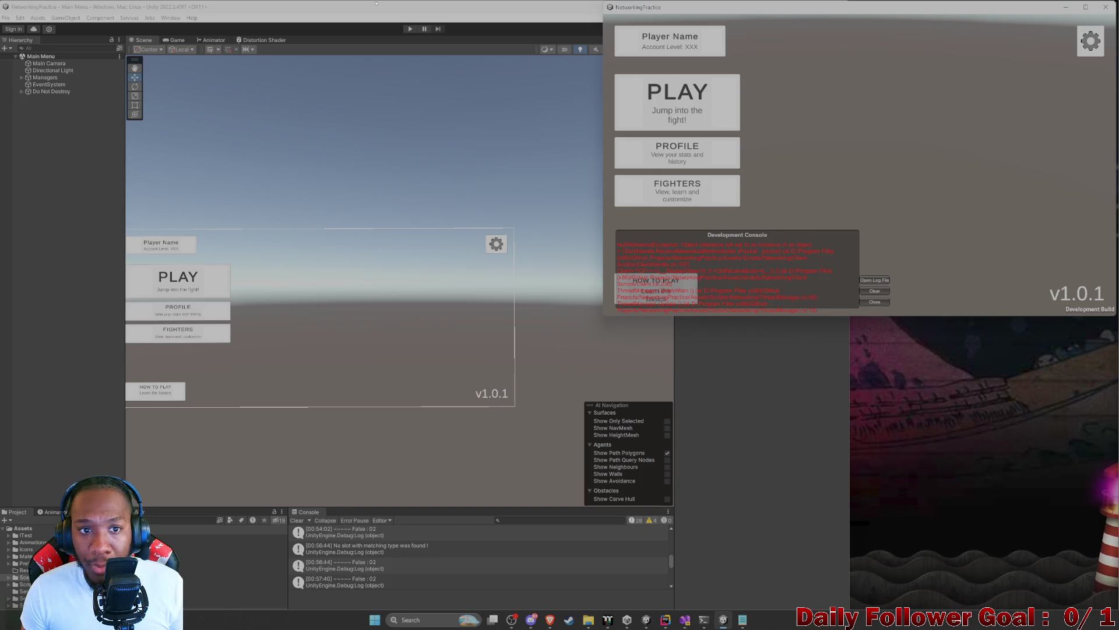
left_click(693, 361)
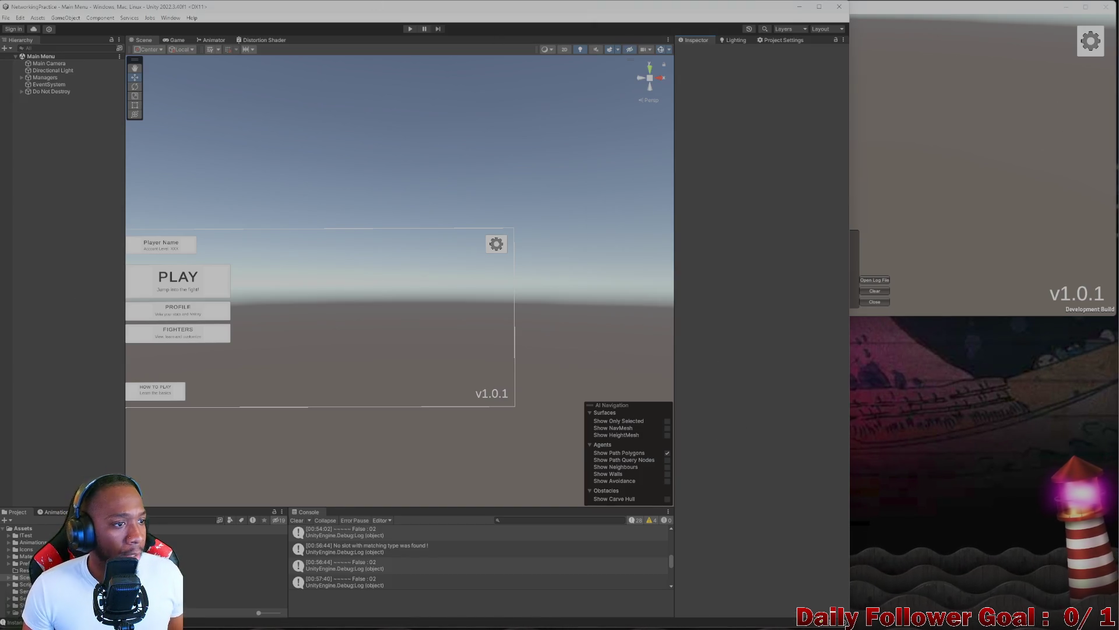
mouse_move(391, 629)
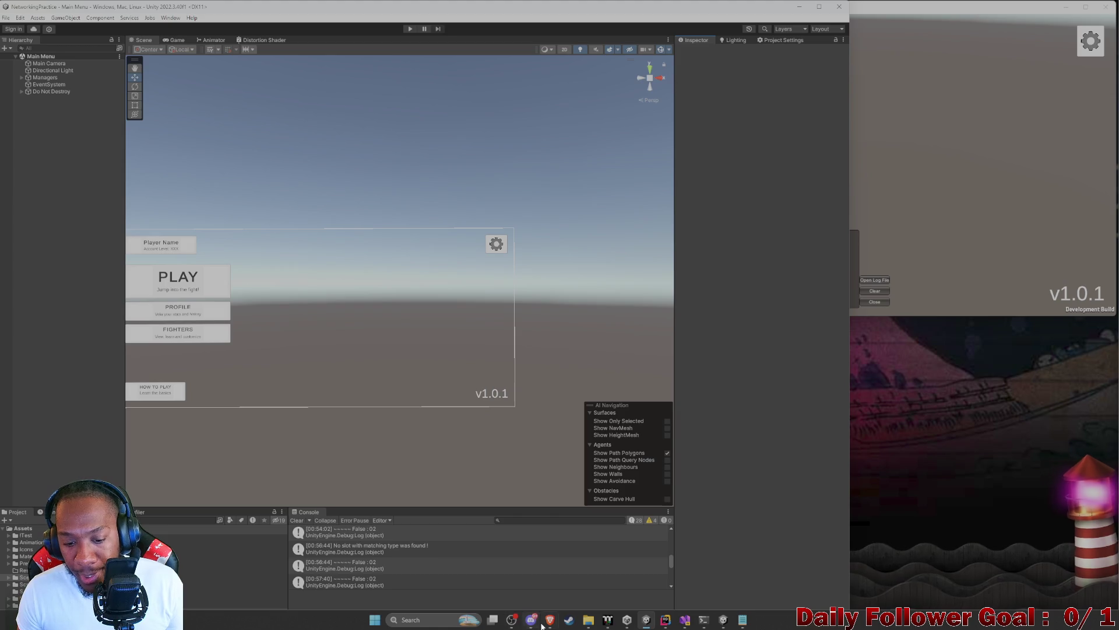
left_click(665, 620)
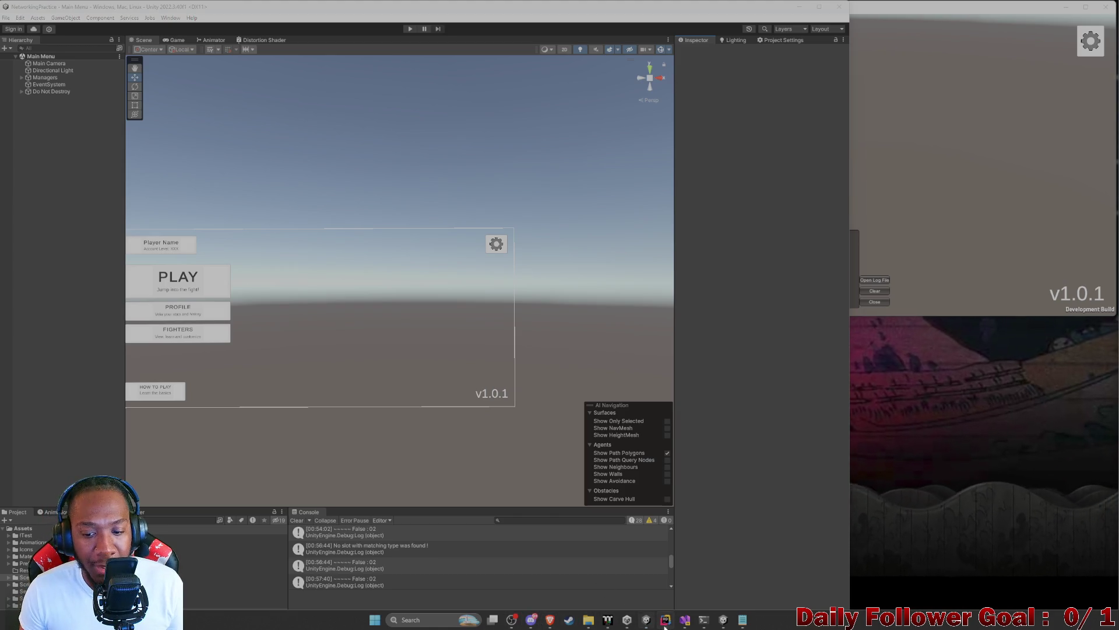
left_click(665, 619)
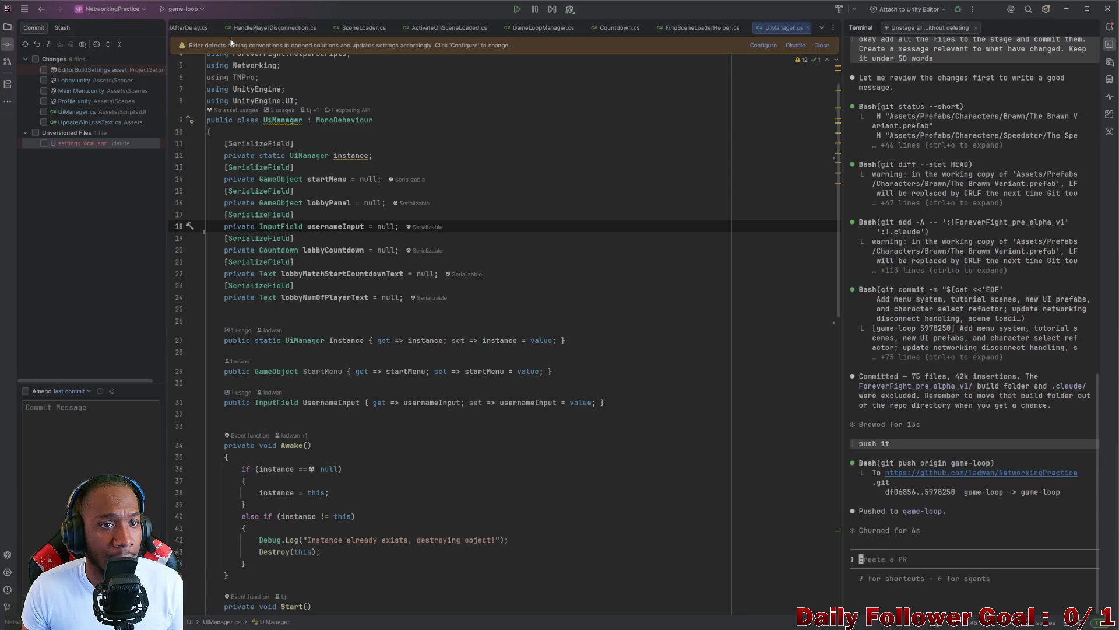
- Paste the copied 'No Opponent player could be found' error log after line 117 of ToDo.cs
left_click(822, 27)
left_click(833, 47)
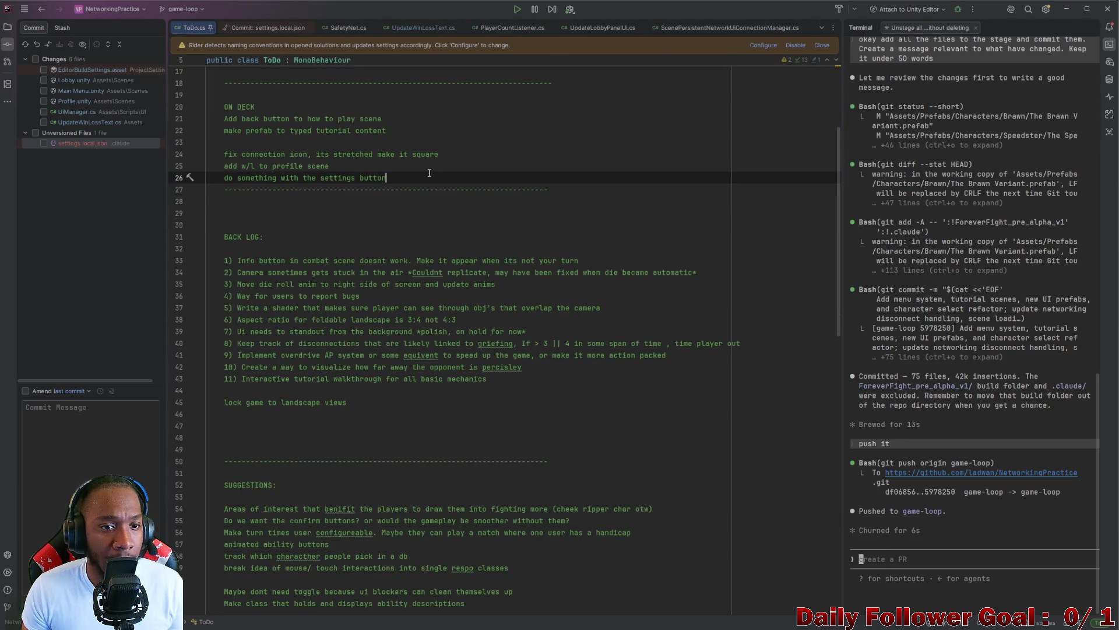
scroll(429, 175, "down", 15)
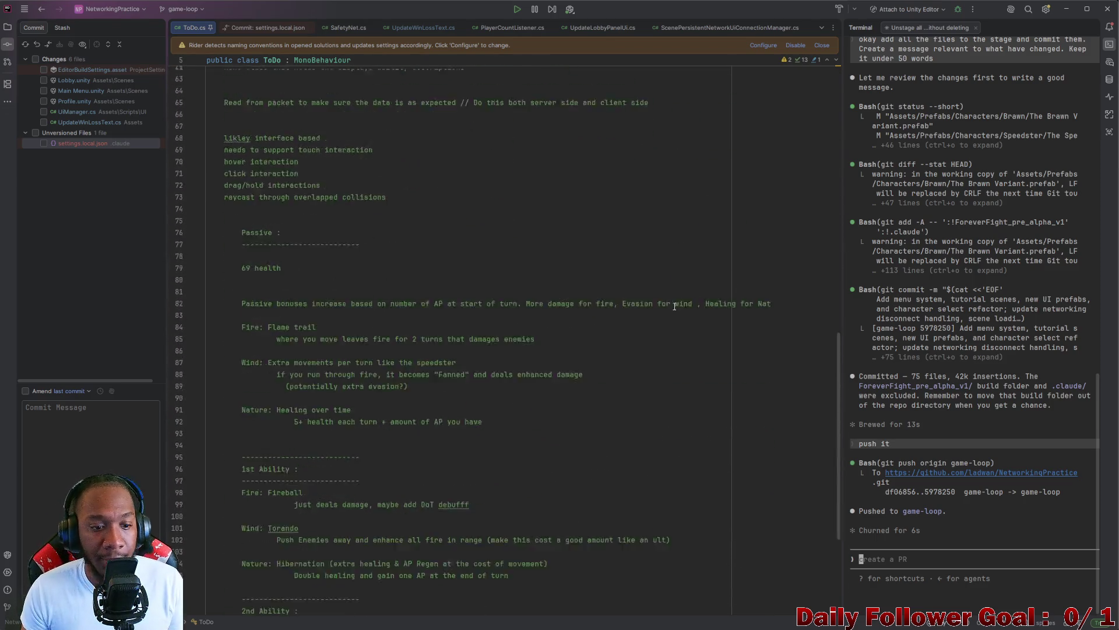
scroll(674, 306, "down", 6)
left_click(348, 516)
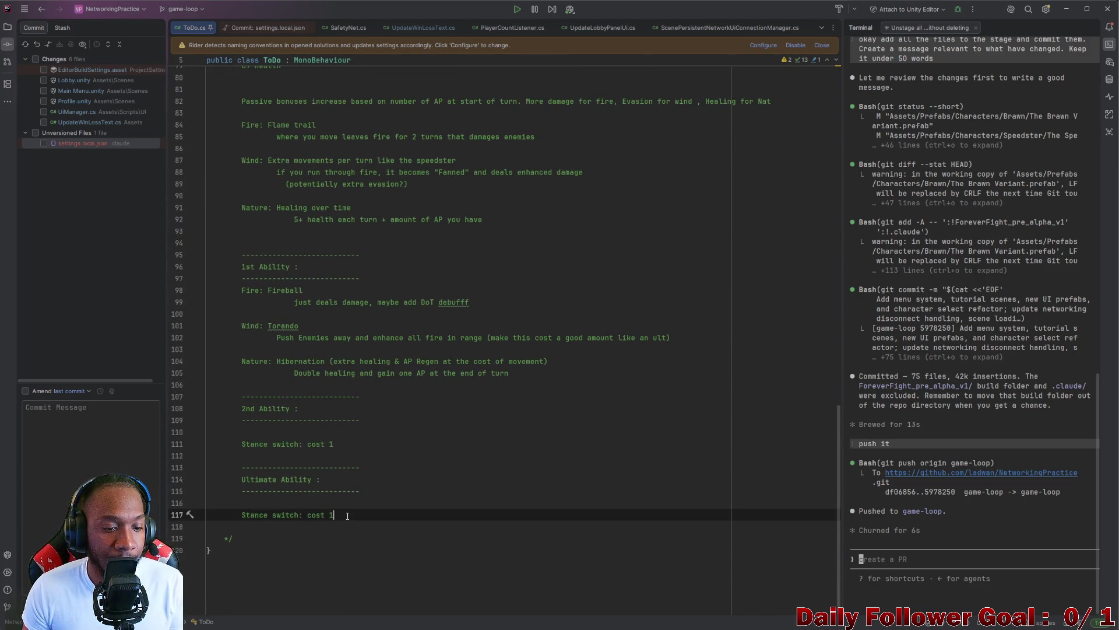
key("Return")
key("Return")
key("Return")
key("ctrl+v")
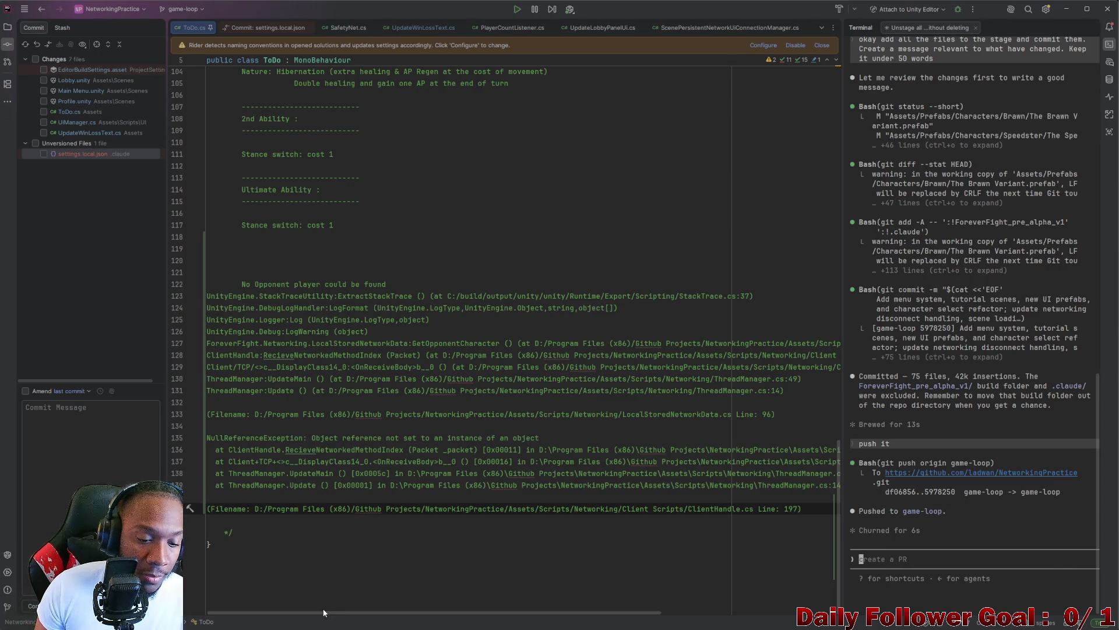
left_click(555, 186)
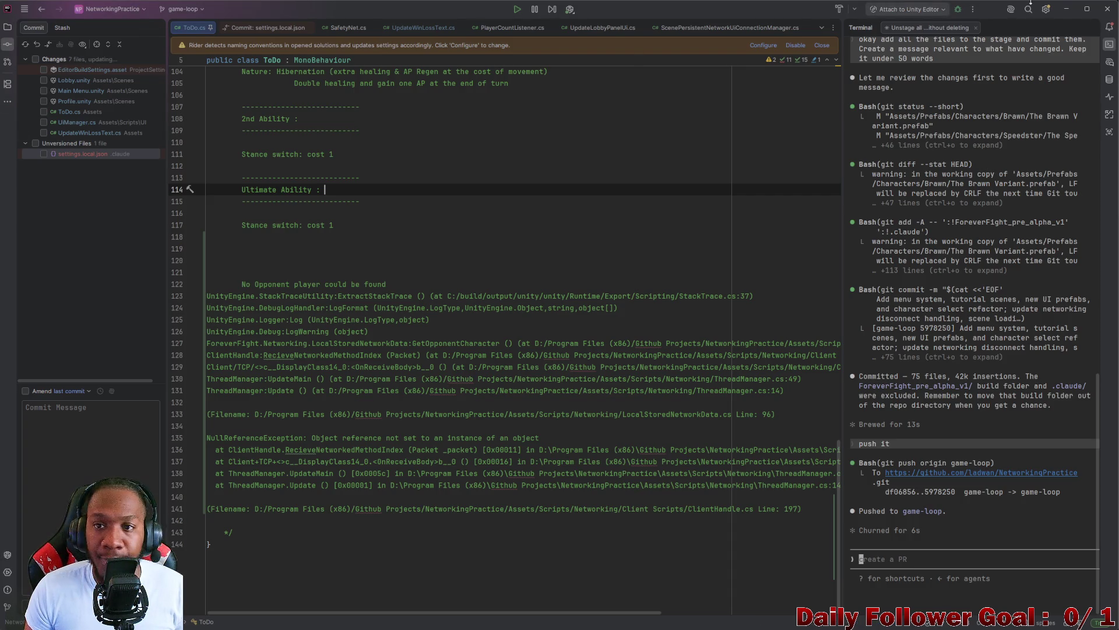
left_click(1086, 9)
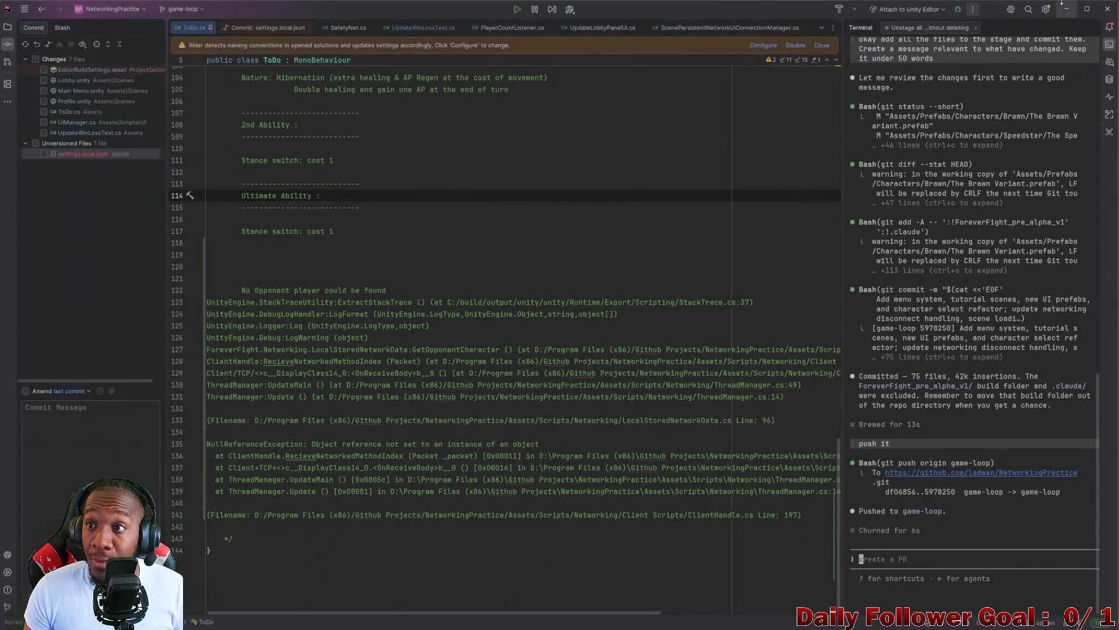
- Close the game build, clear the Console, close Unity Editor and minimize Unity Hub
left_click(1066, 8)
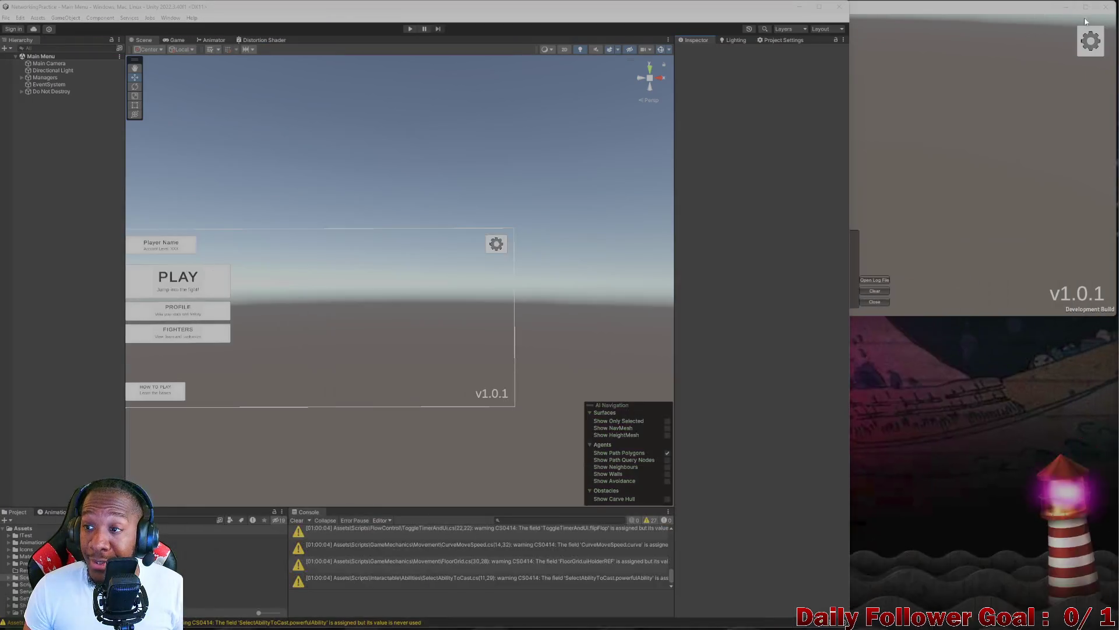
left_click(1107, 8)
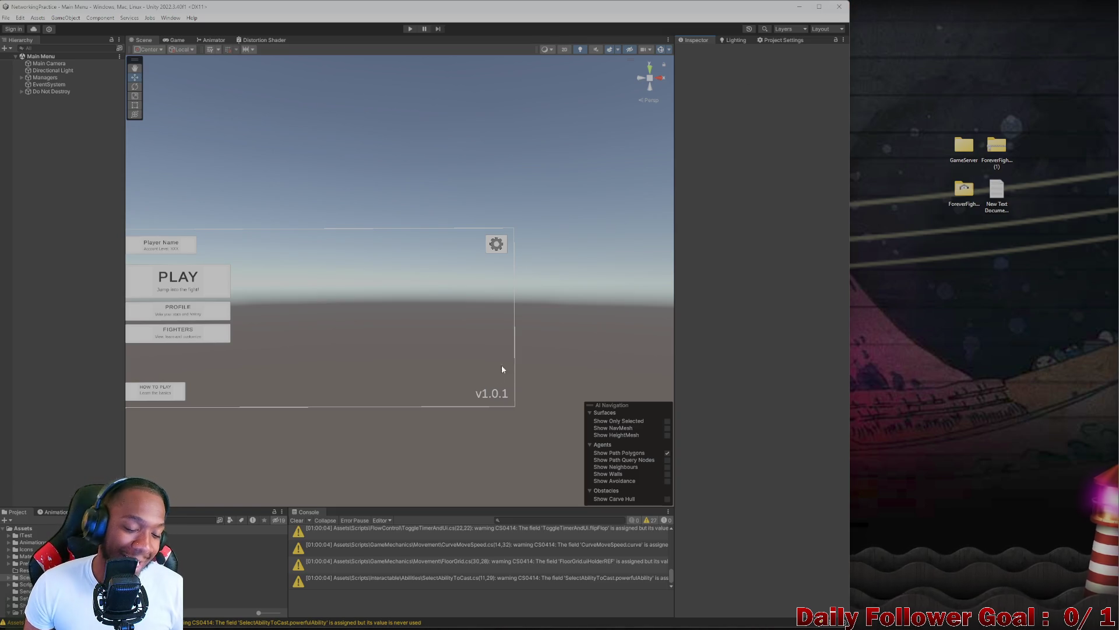
left_click(297, 520)
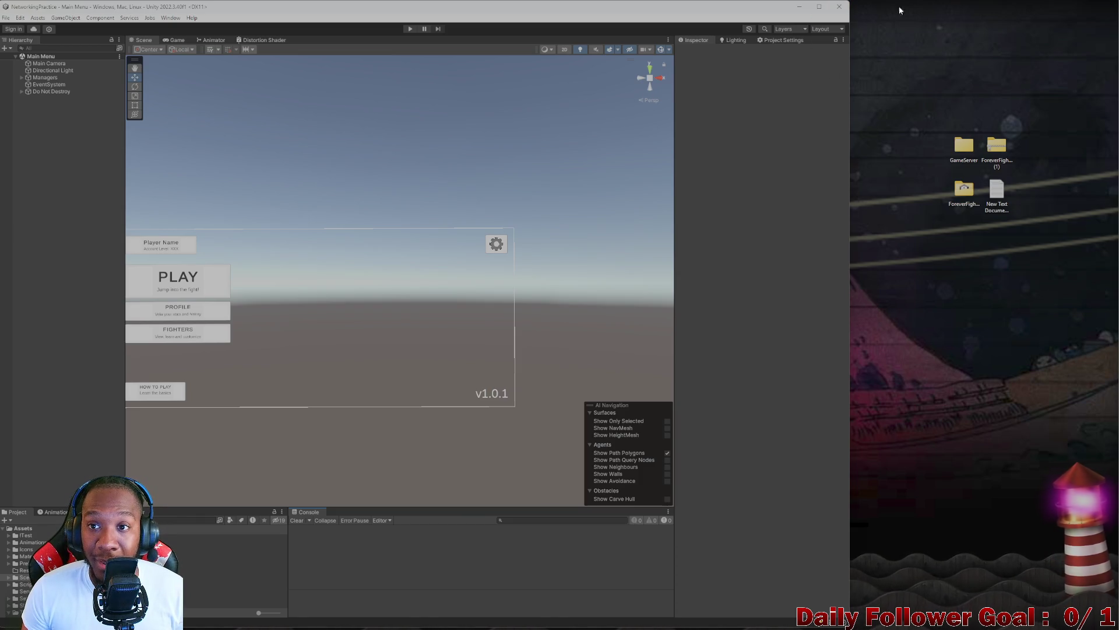
left_click(839, 7)
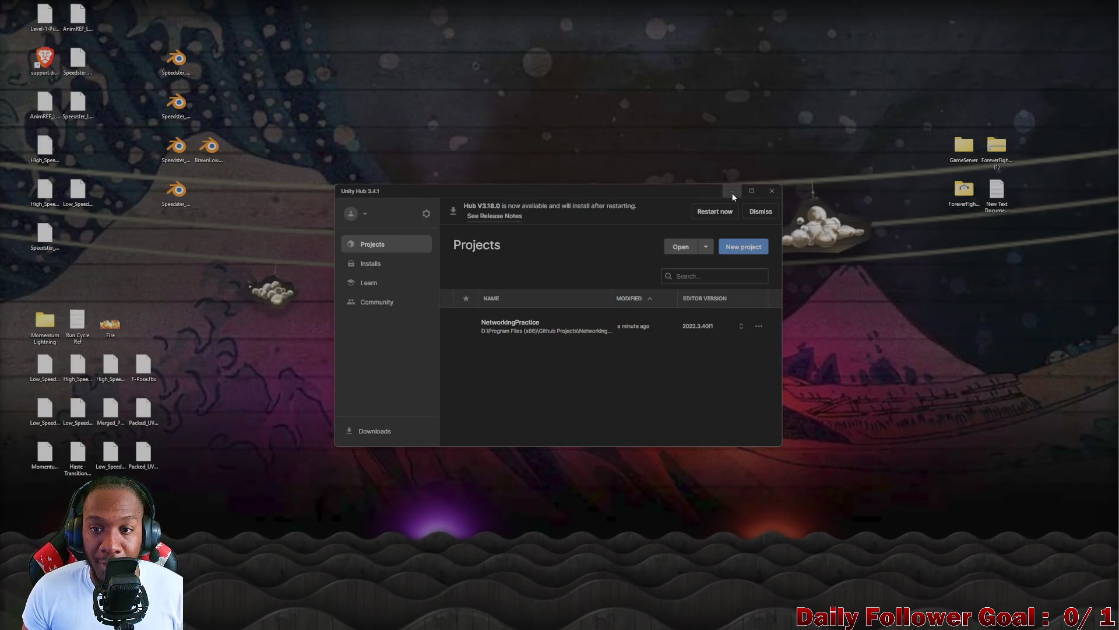
left_click(732, 190)
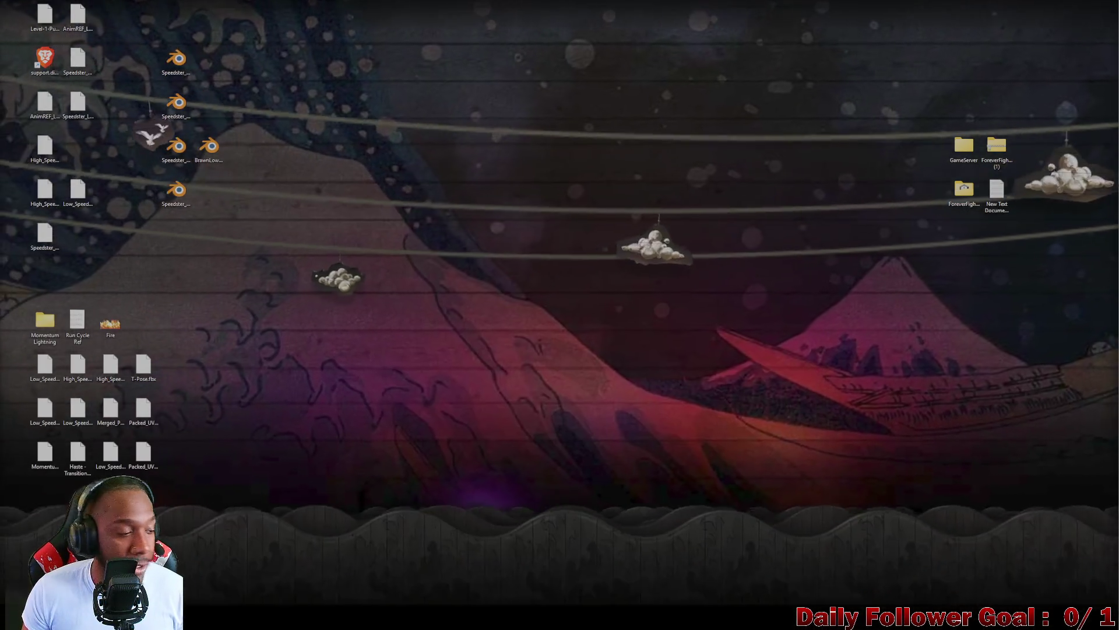